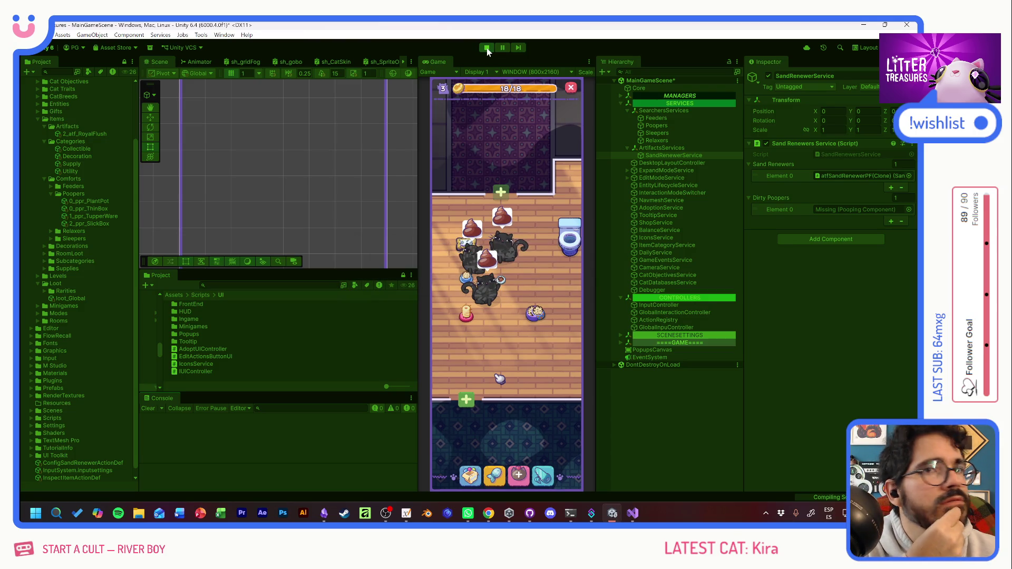
# Step: Stop and restart play mode for a fresh room, then view the Thin Sand Box card
pyautogui.click(486, 48)
pyautogui.click(486, 49)
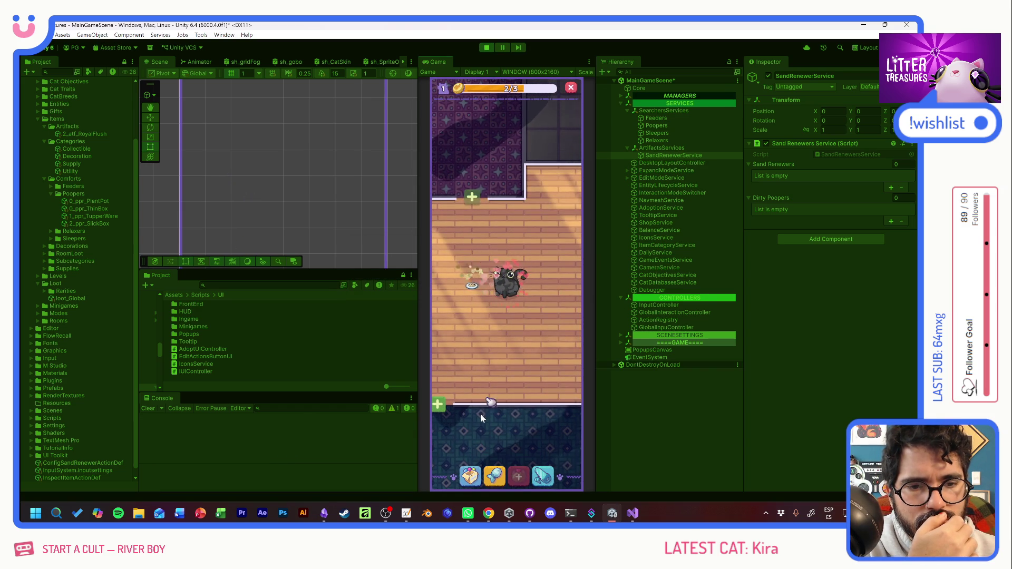
pyautogui.click(473, 475)
# Step: Place the Thin Sand Box and add two rooms with the F1 debug +ROOM button
pyautogui.click(477, 333)
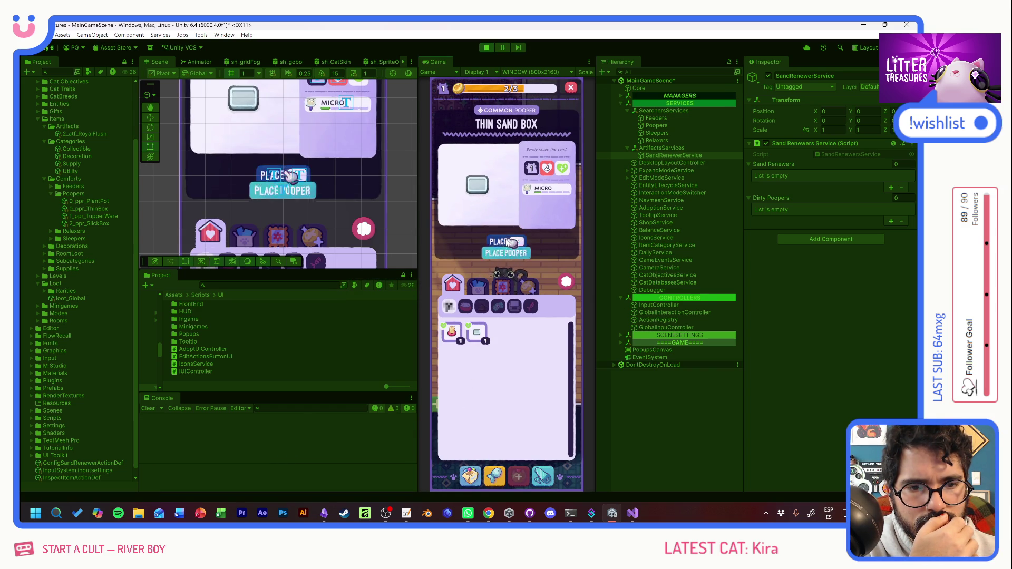
pyautogui.click(508, 240)
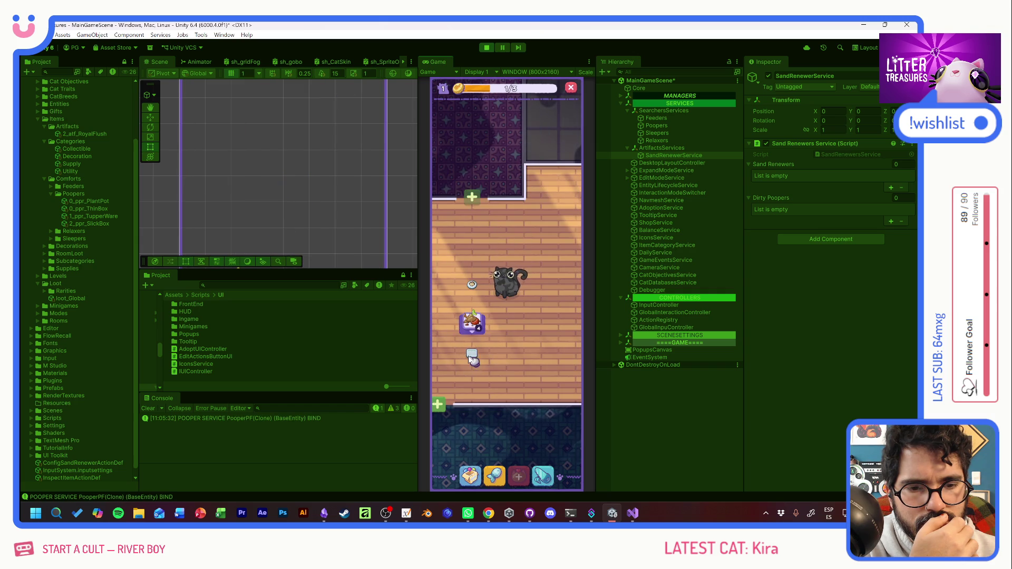
pyautogui.press('F1')
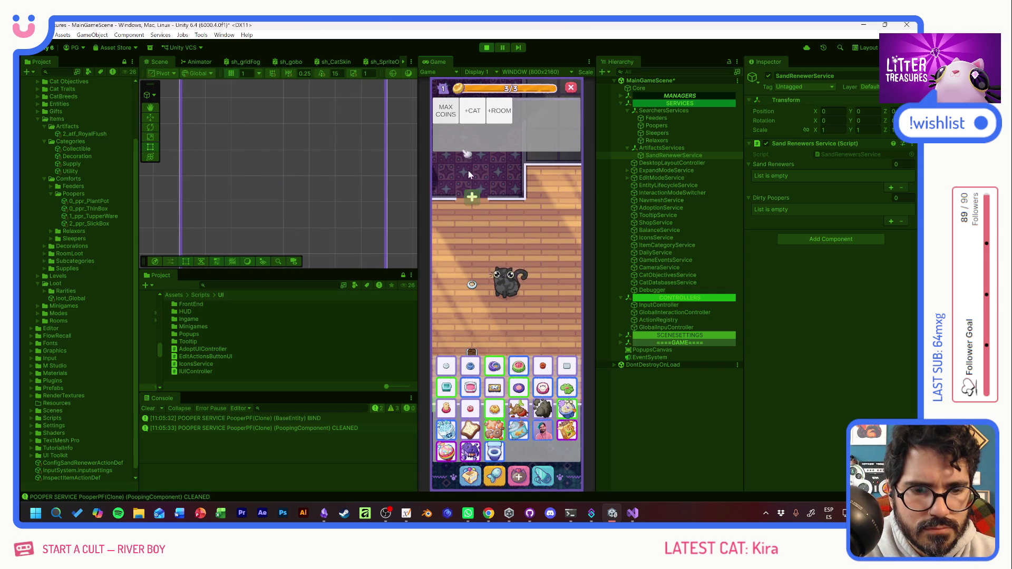
pyautogui.click(519, 474)
pyautogui.click(527, 477)
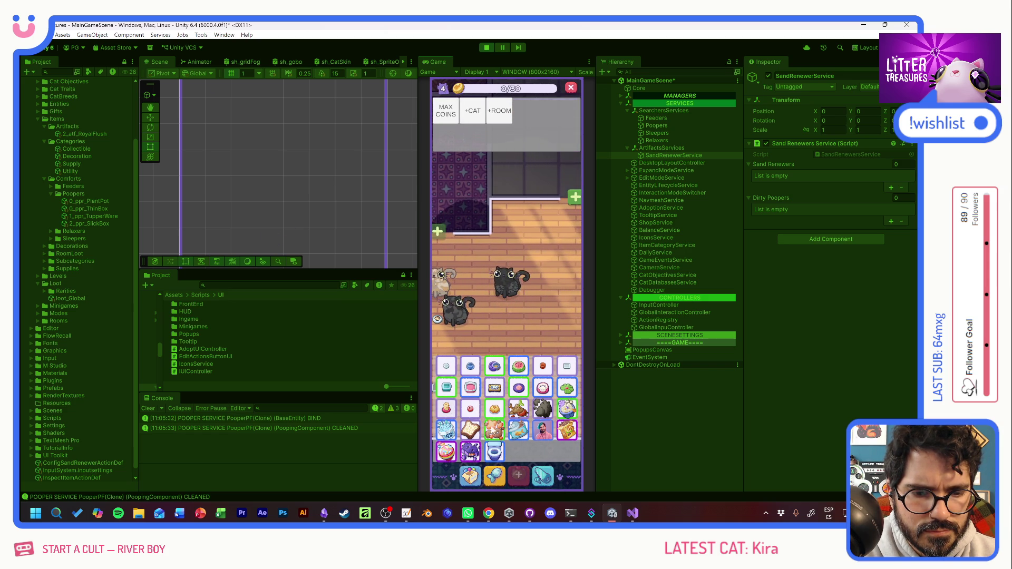
# Step: Max out coins and place a Scratch Pole and a bowl in the room
pyautogui.click(470, 476)
pyautogui.click(452, 332)
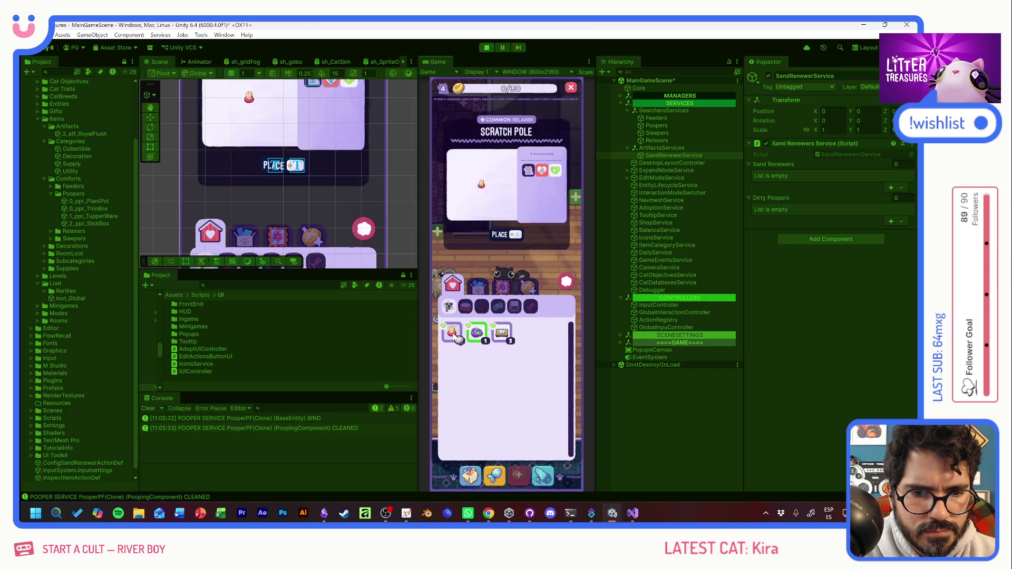
pyautogui.click(478, 332)
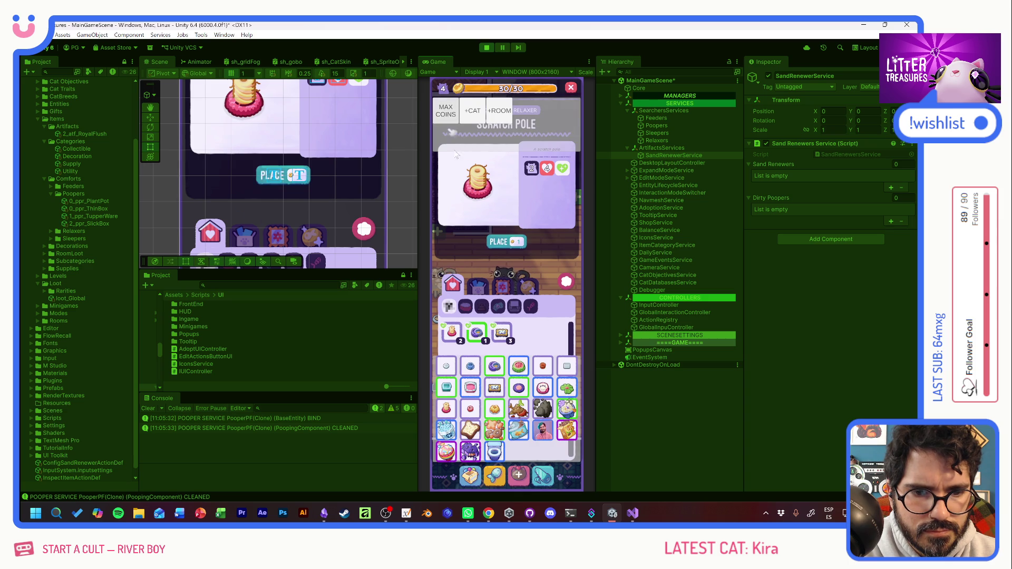
pyautogui.click(505, 242)
pyautogui.click(472, 352)
pyautogui.click(481, 323)
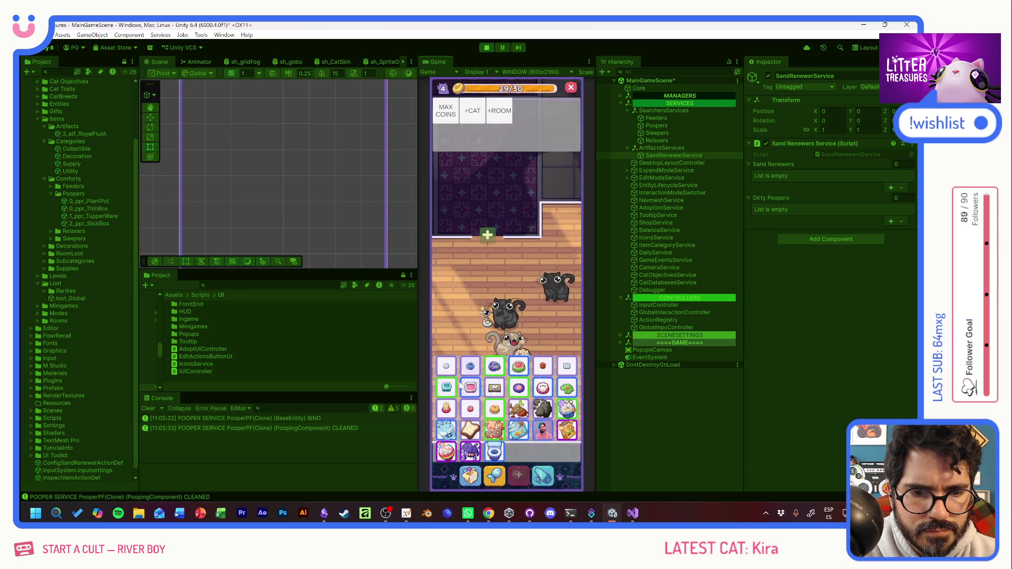
# Step: Place a pooper item from the inventory and start placing a Patched Pillow
pyautogui.click(471, 477)
pyautogui.click(460, 332)
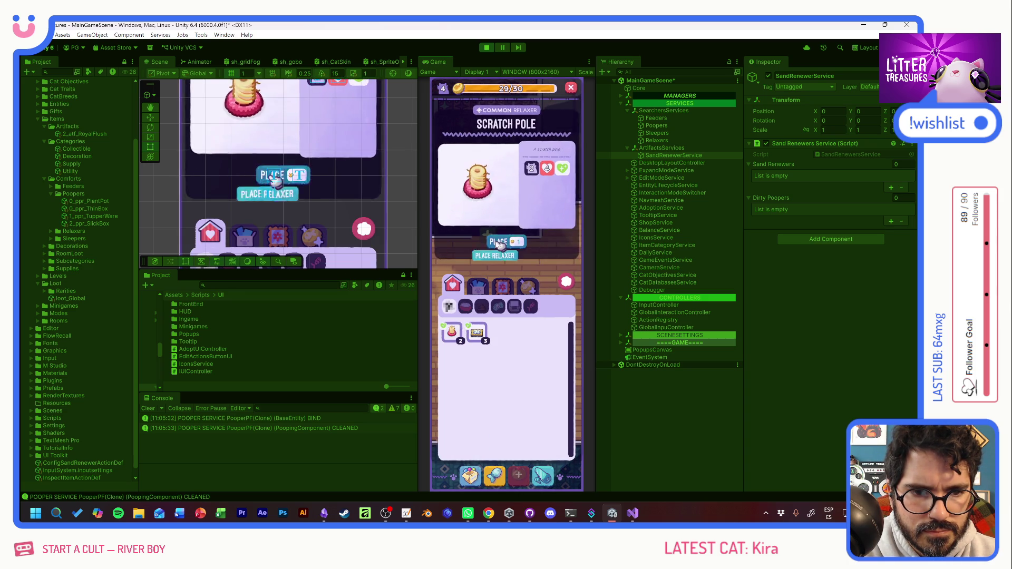
pyautogui.click(459, 331)
pyautogui.click(474, 444)
pyautogui.click(460, 336)
pyautogui.click(460, 336)
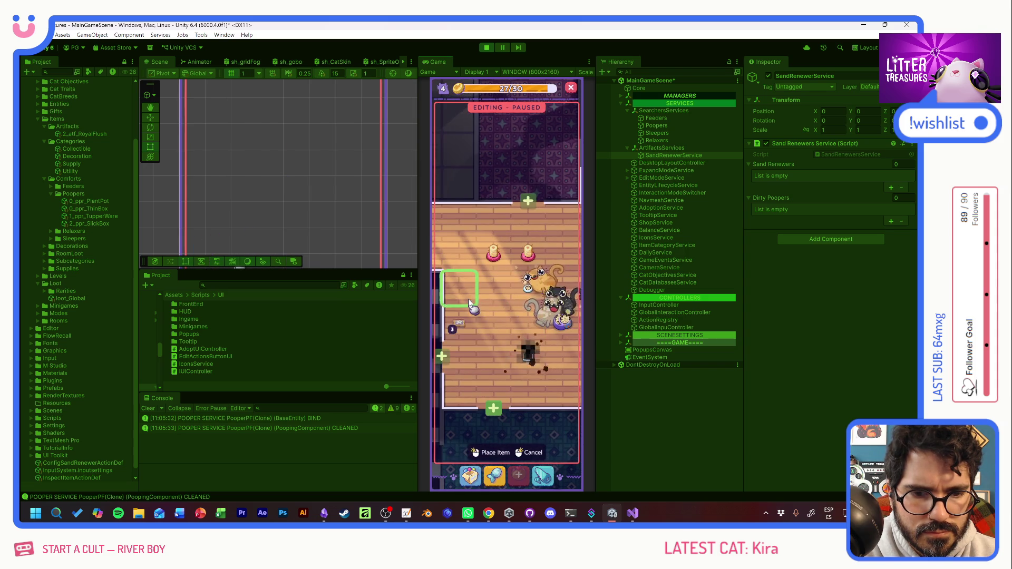
# Step: Confirm the left-wall pillows and place a Royal Flush toilet as a Sand Renewer
pyautogui.click(467, 337)
pyautogui.moveTo(521, 368); pyautogui.dragTo(557, 383)
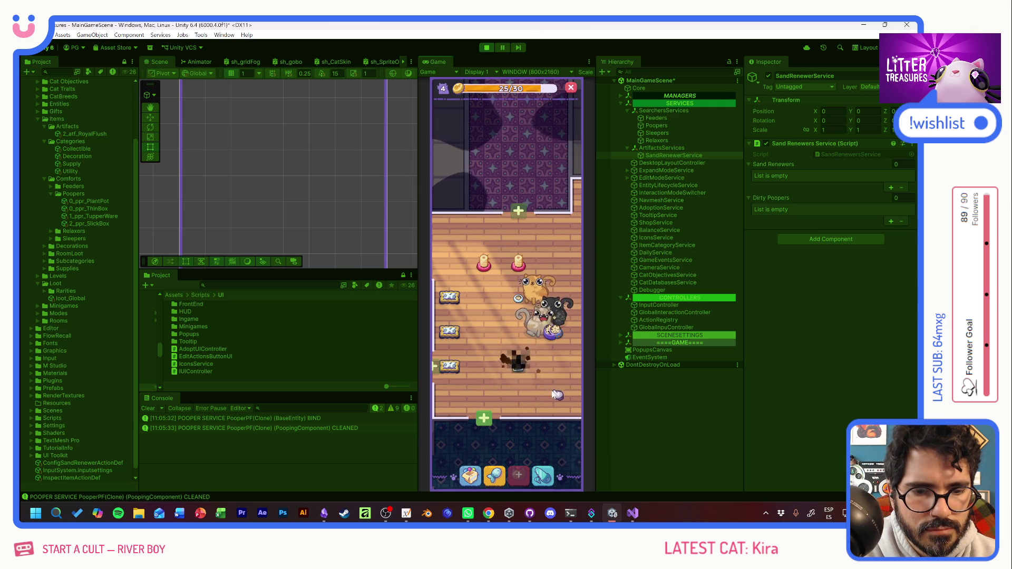
pyautogui.click(484, 418)
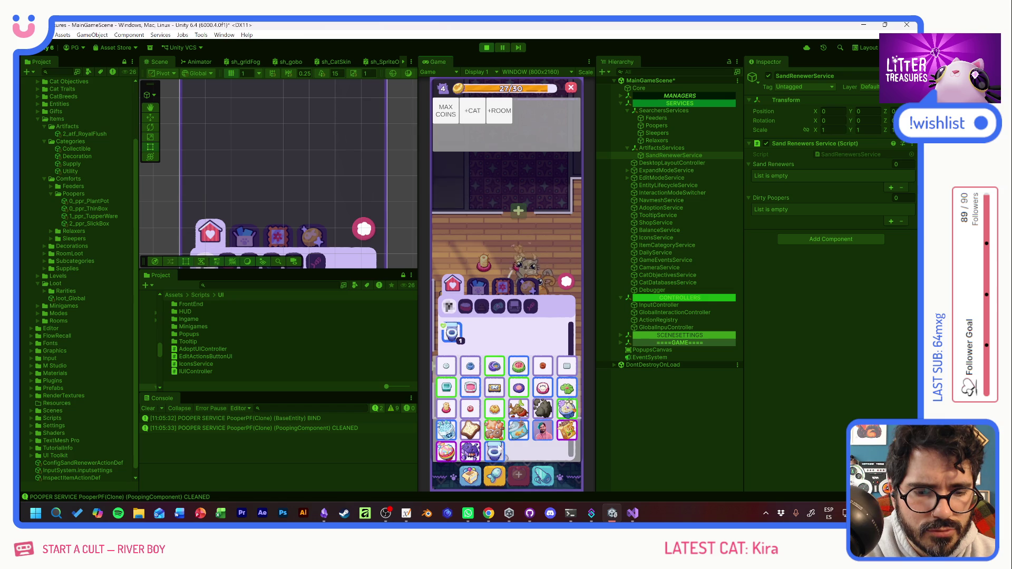
pyautogui.click(496, 452)
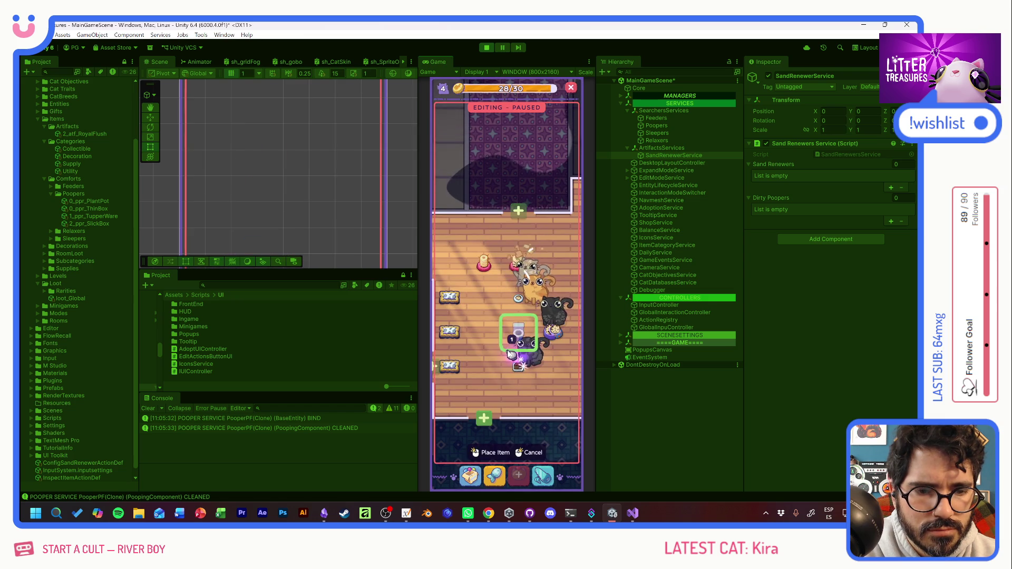
pyautogui.moveTo(508, 354); pyautogui.dragTo(530, 253)
pyautogui.click(495, 452)
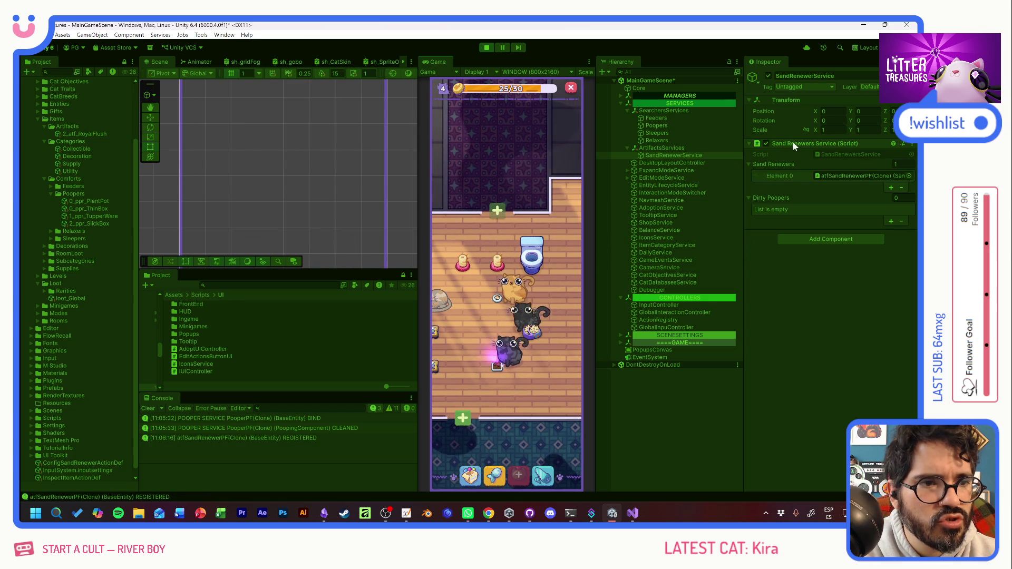
pyautogui.click(507, 363)
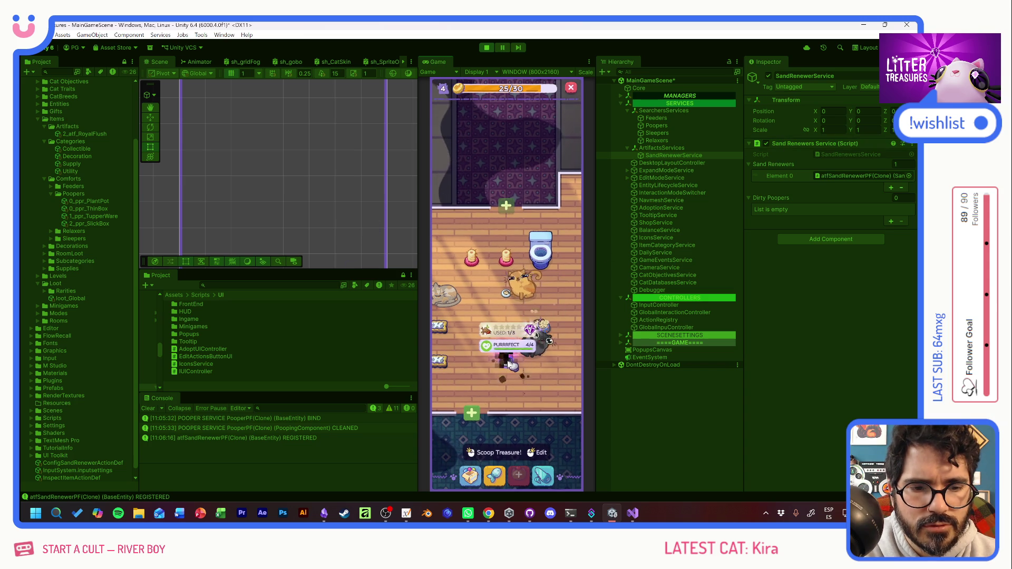
# Step: Scoop the used litter box's treasure by tracing the diamond so it joins Dirty Poopers
pyautogui.click(496, 452)
pyautogui.click(477, 472)
pyautogui.click(456, 338)
pyautogui.click(507, 244)
pyautogui.click(441, 237)
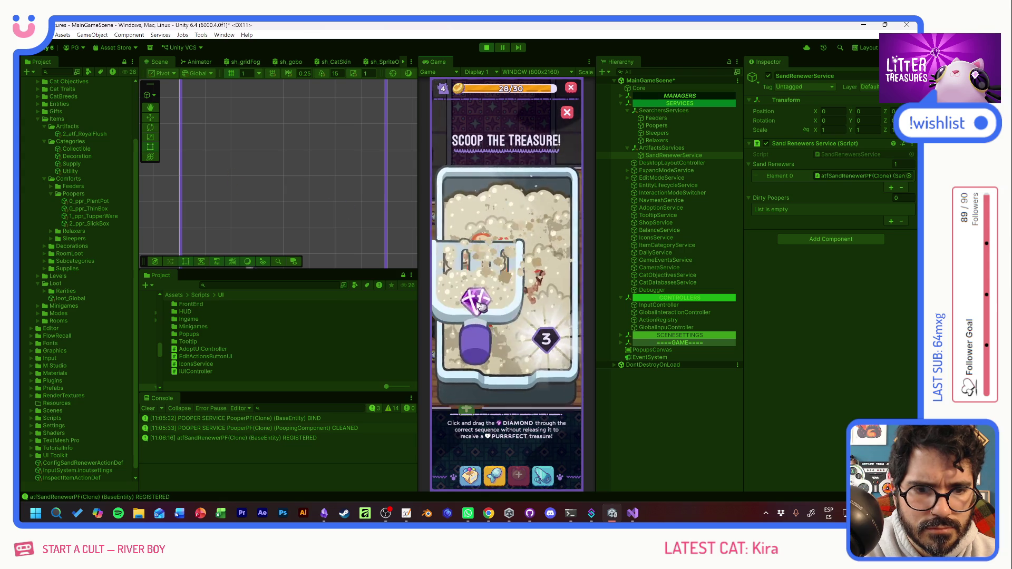
pyautogui.moveTo(477, 305); pyautogui.dragTo(495, 338)
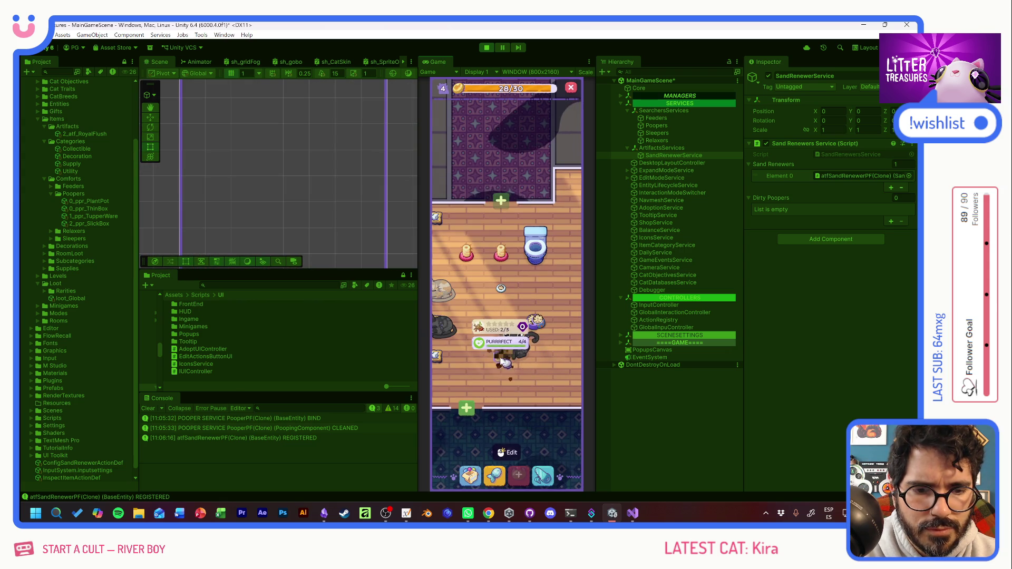
pyautogui.moveTo(548, 377); pyautogui.dragTo(556, 380)
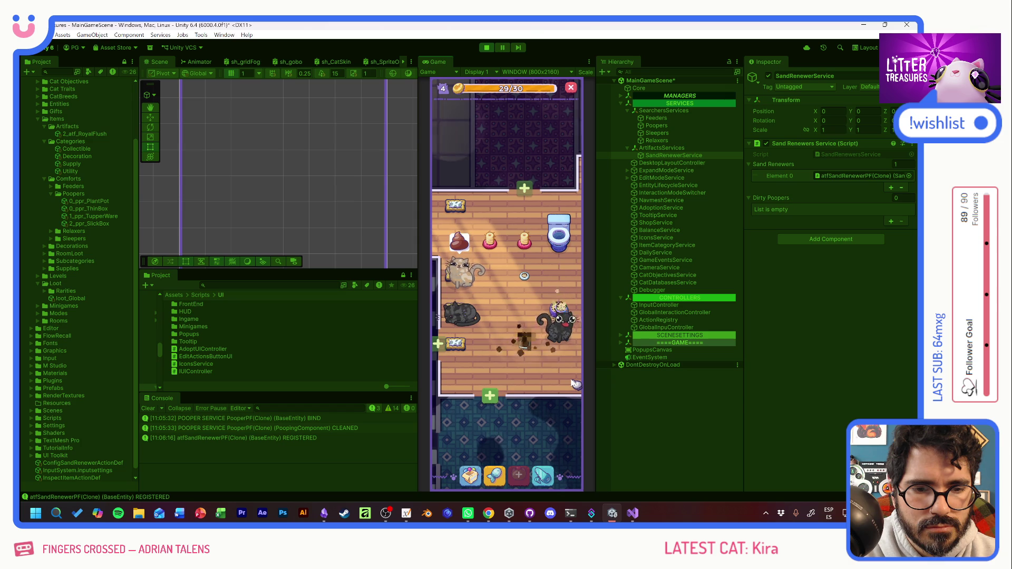
# Step: Delete the used litter box, place a new Thin Sand Box, and inspect Poopers
pyautogui.click(525, 345)
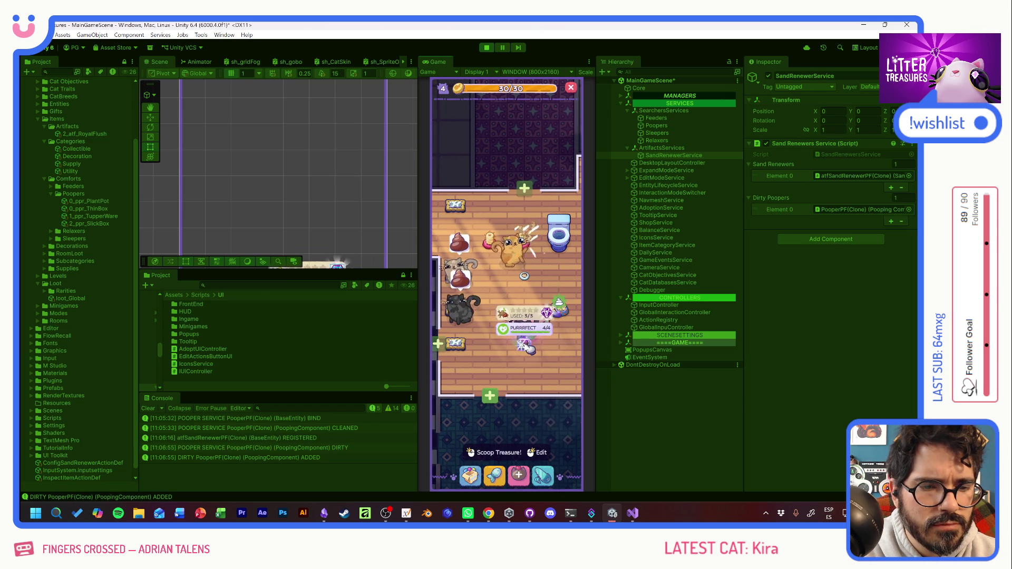
pyautogui.click(526, 347)
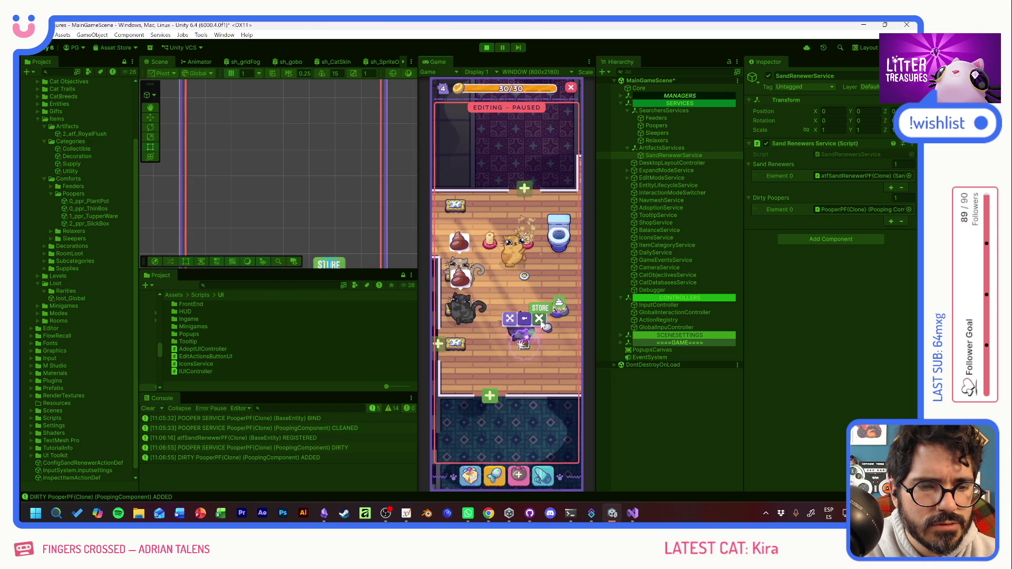
pyautogui.click(540, 320)
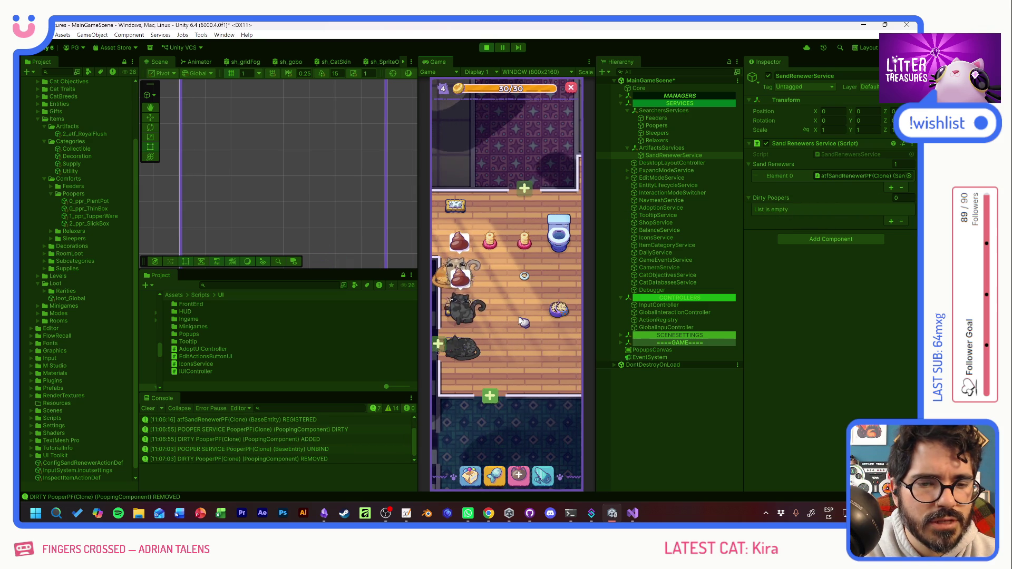
pyautogui.click(464, 280)
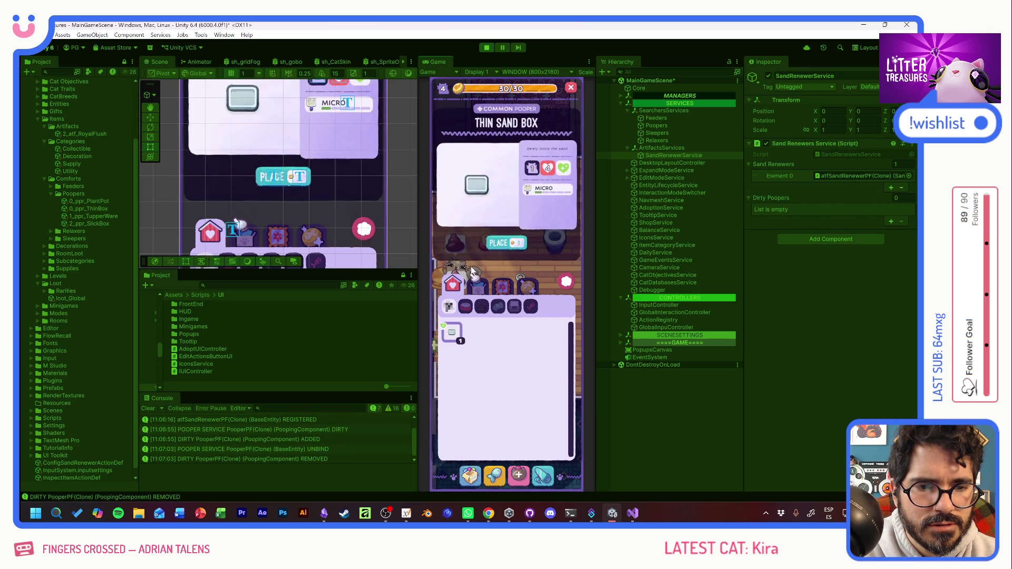
pyautogui.click(503, 244)
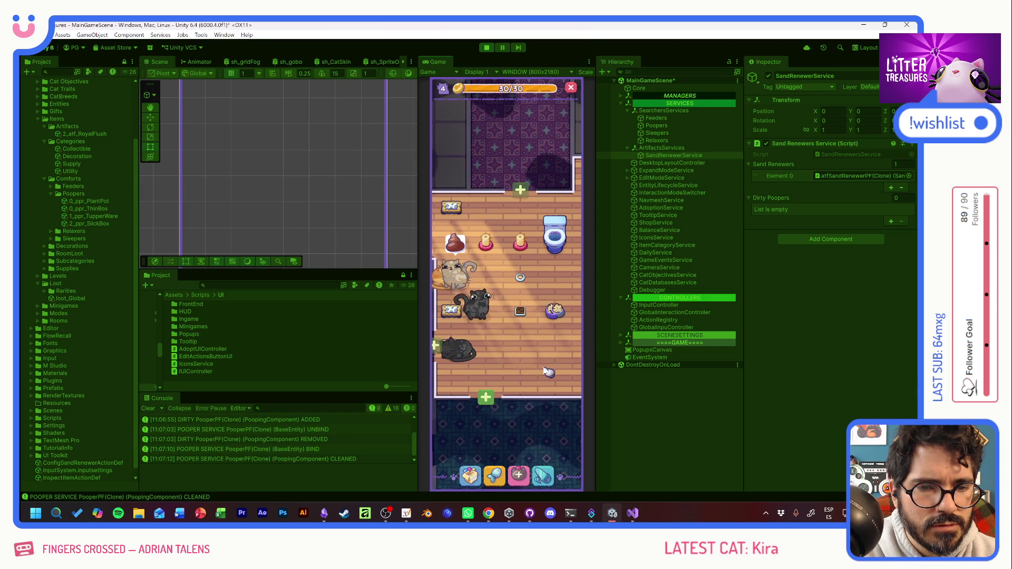
pyautogui.click(656, 126)
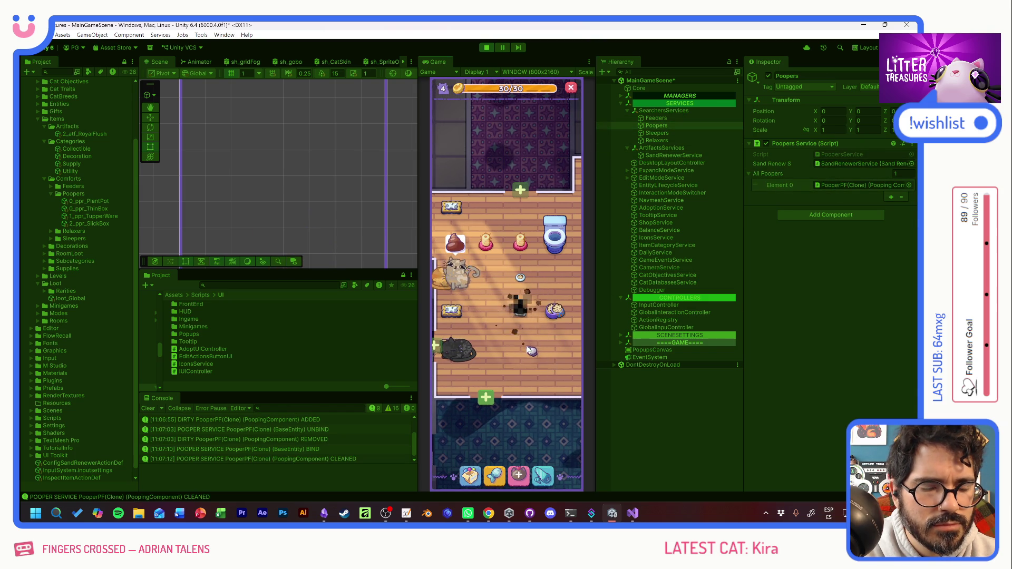
# Step: Place a second sand box in the room from another inventory category
pyautogui.click(471, 477)
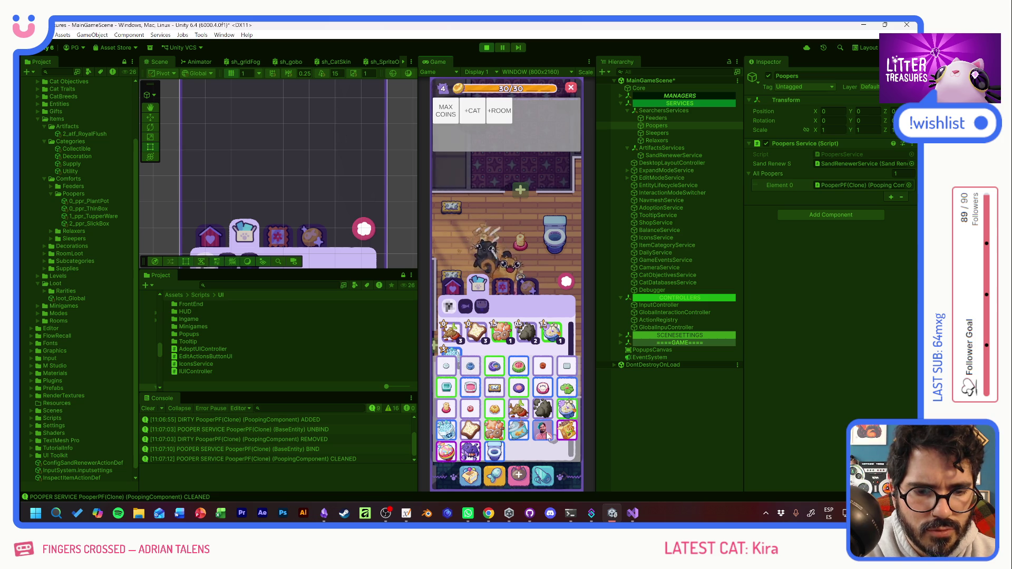
pyautogui.click(492, 362)
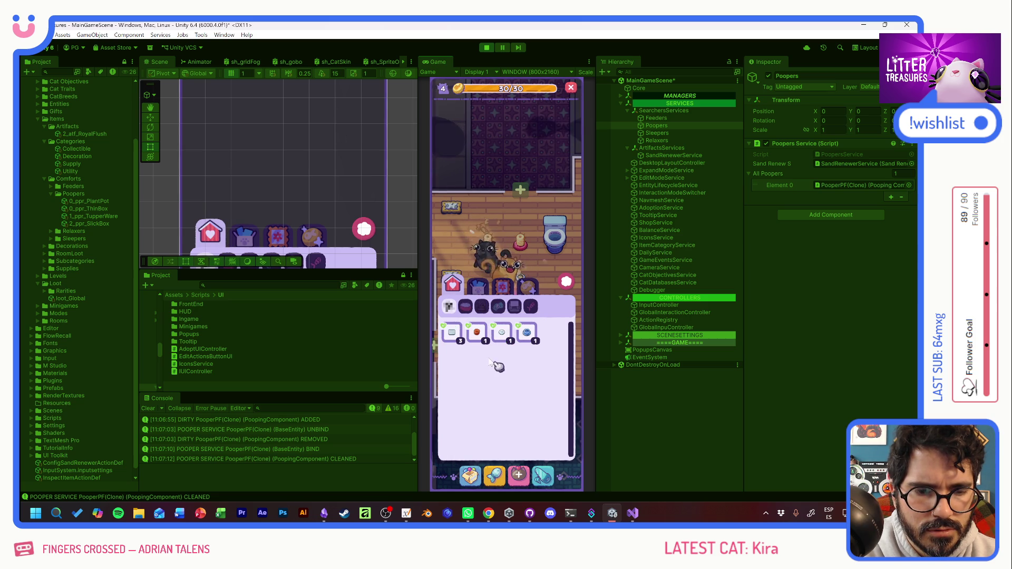
pyautogui.click(452, 334)
pyautogui.click(501, 239)
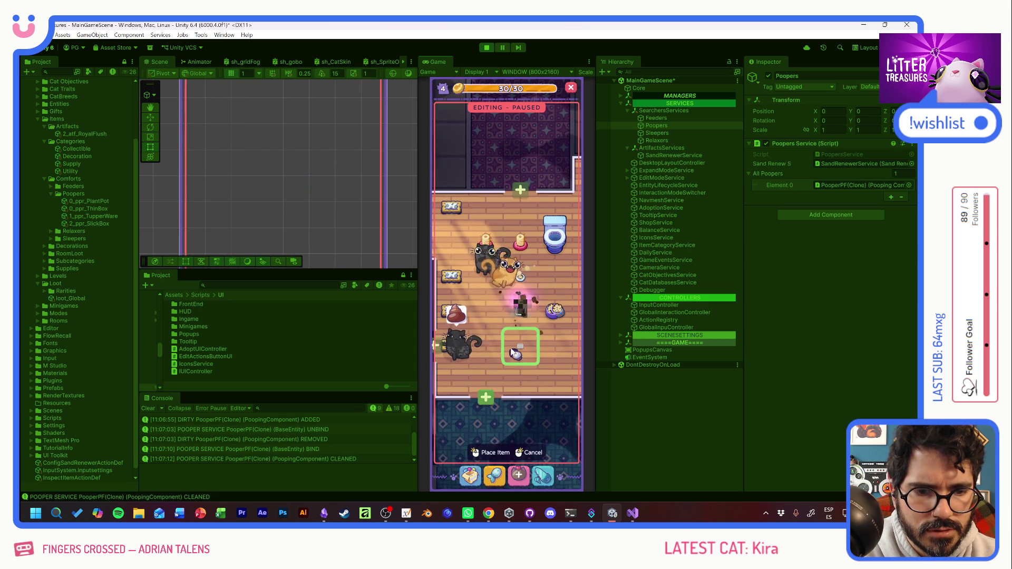
pyautogui.click(475, 452)
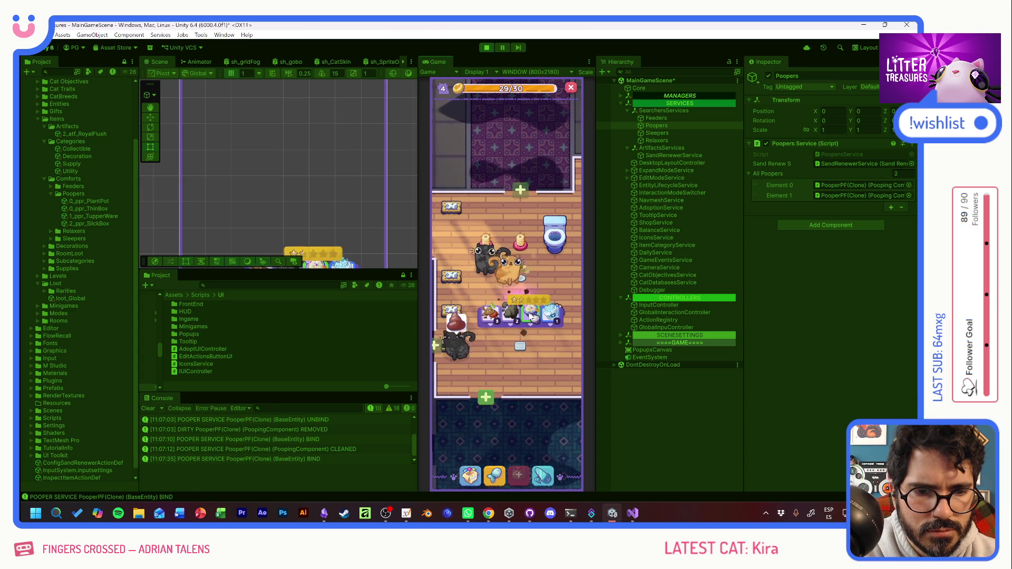
# Step: Place the Temu Bowl feeder on the floor and choose food for it
pyautogui.click(506, 316)
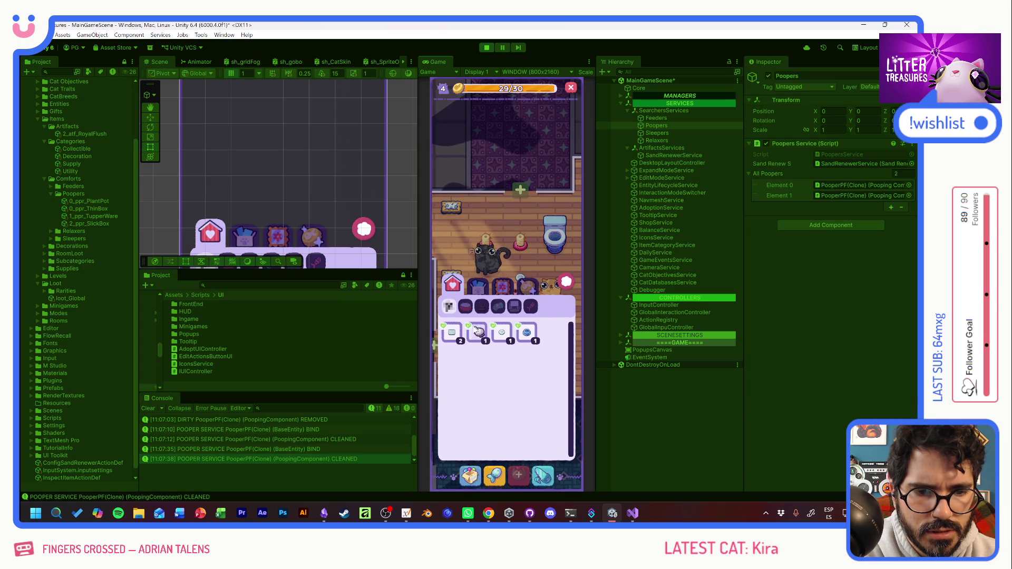
pyautogui.click(519, 340)
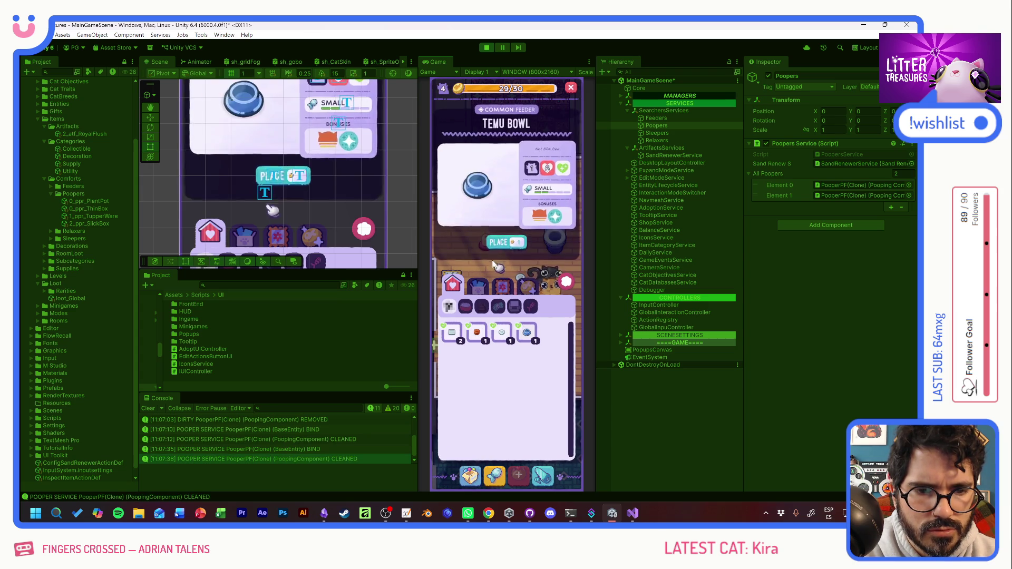
pyautogui.click(495, 264)
pyautogui.click(475, 451)
pyautogui.click(488, 272)
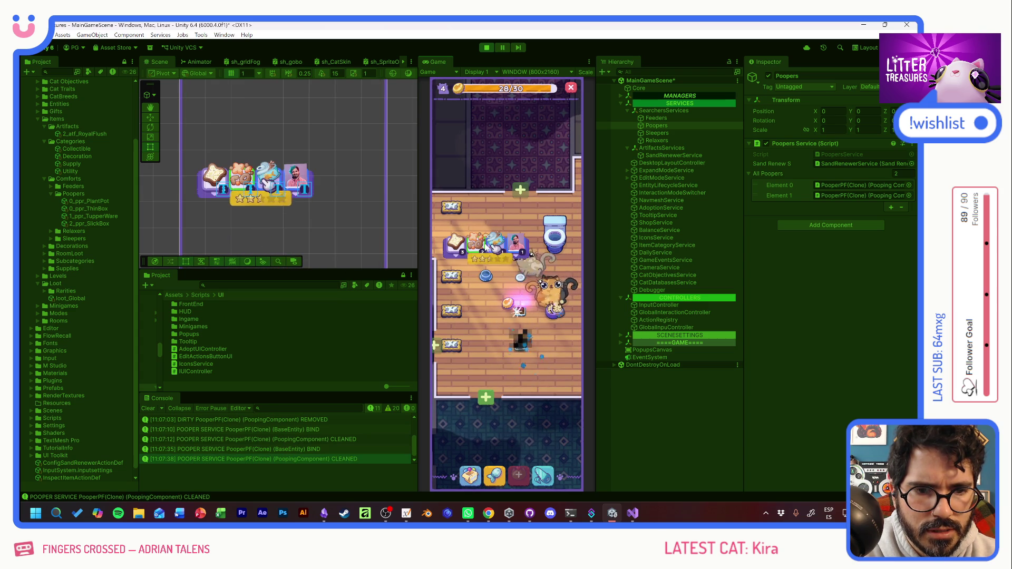
pyautogui.click(543, 306)
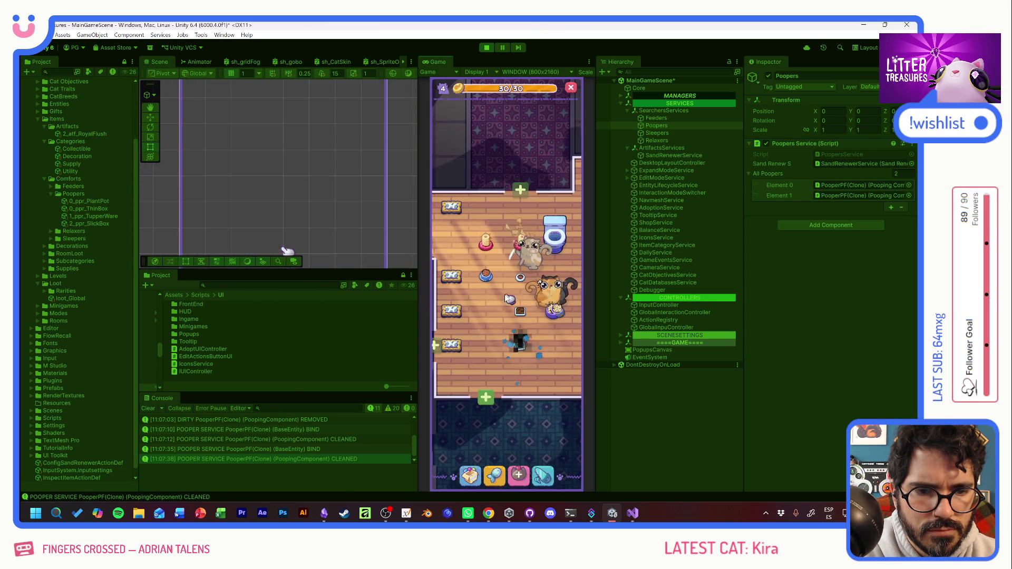
# Step: Check the litter box's USED card repeatedly until a cat uses it 3/3
pyautogui.click(510, 315)
pyautogui.click(513, 332)
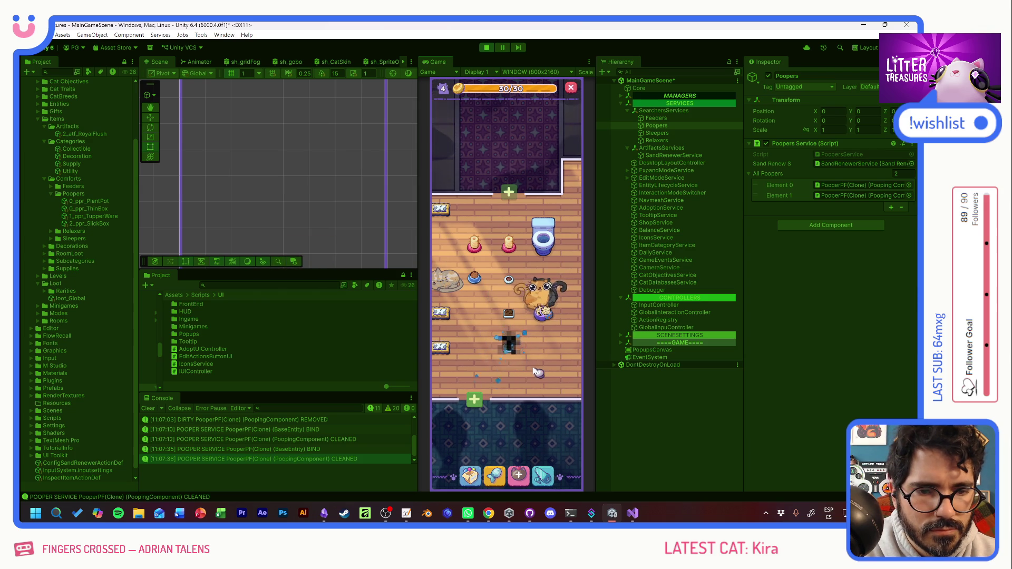
pyautogui.click(509, 344)
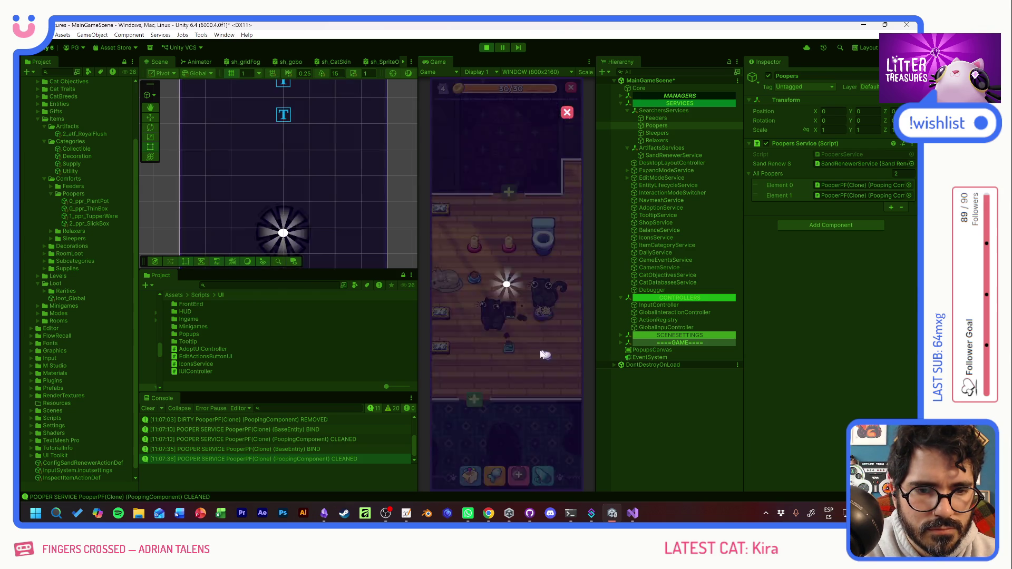
pyautogui.click(511, 315)
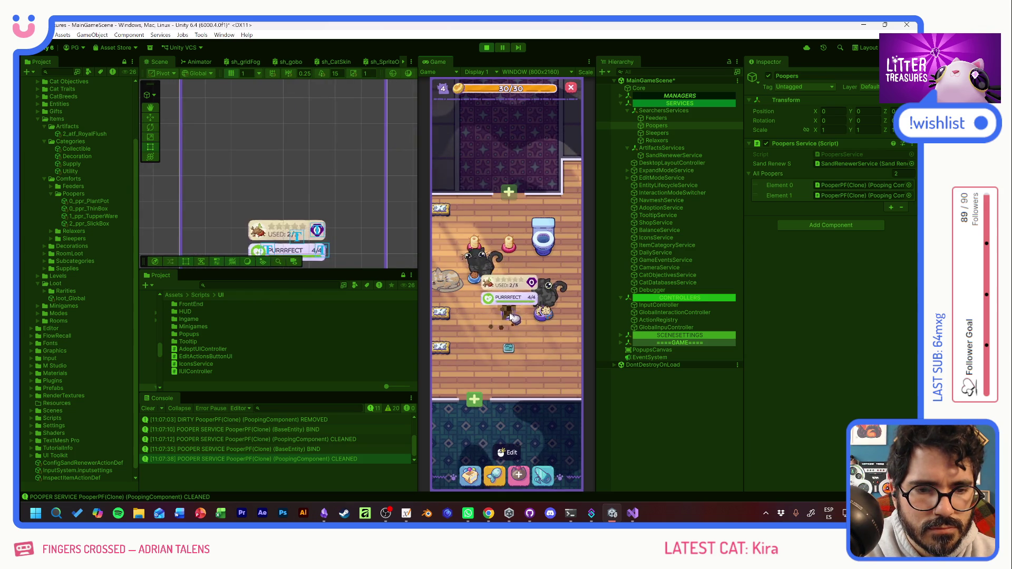
pyautogui.click(514, 318)
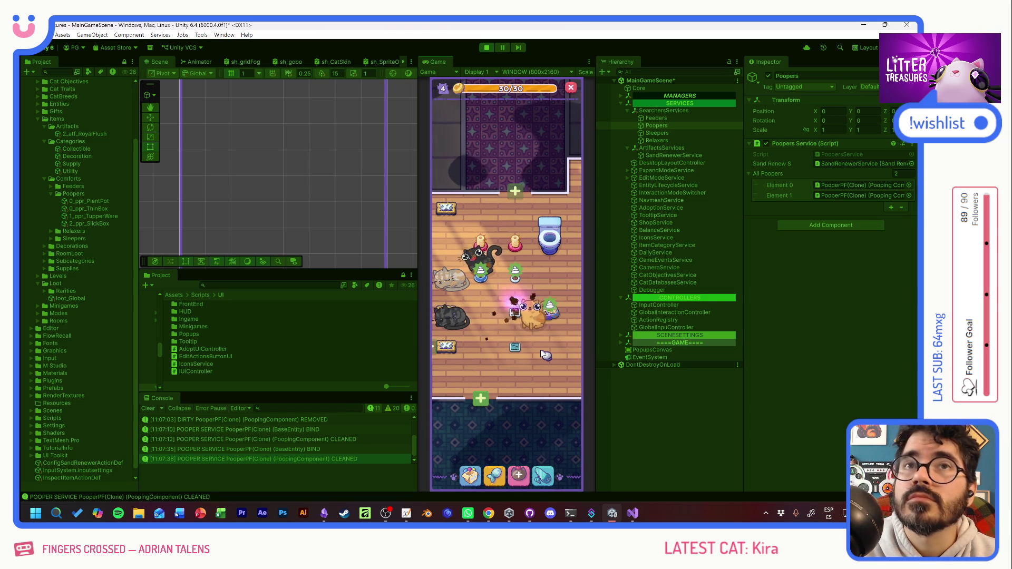
pyautogui.click(524, 317)
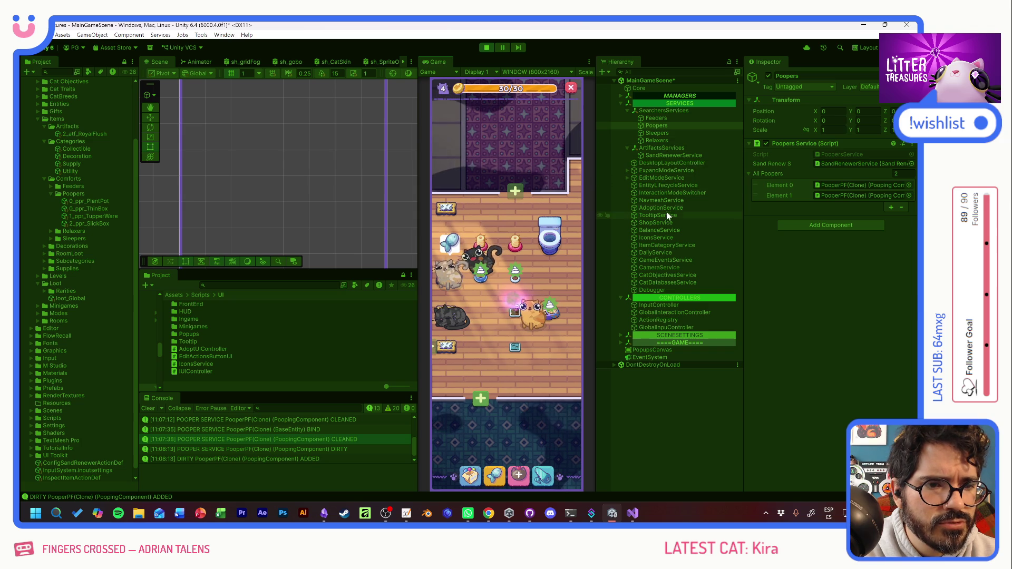
# Step: Show SandRenewerService in the Inspector and check both litter boxes' usage stats
pyautogui.click(673, 156)
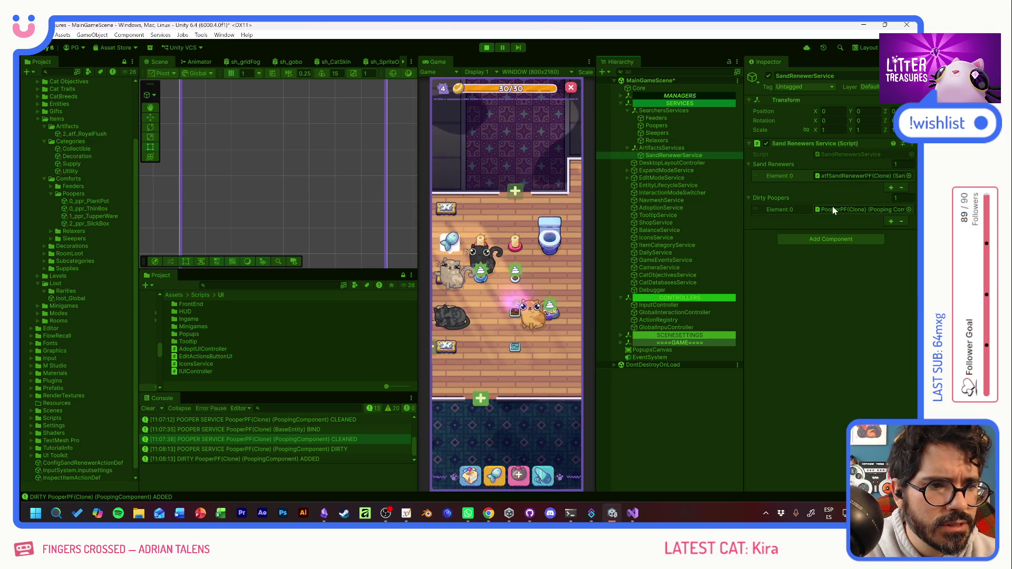
pyautogui.click(518, 349)
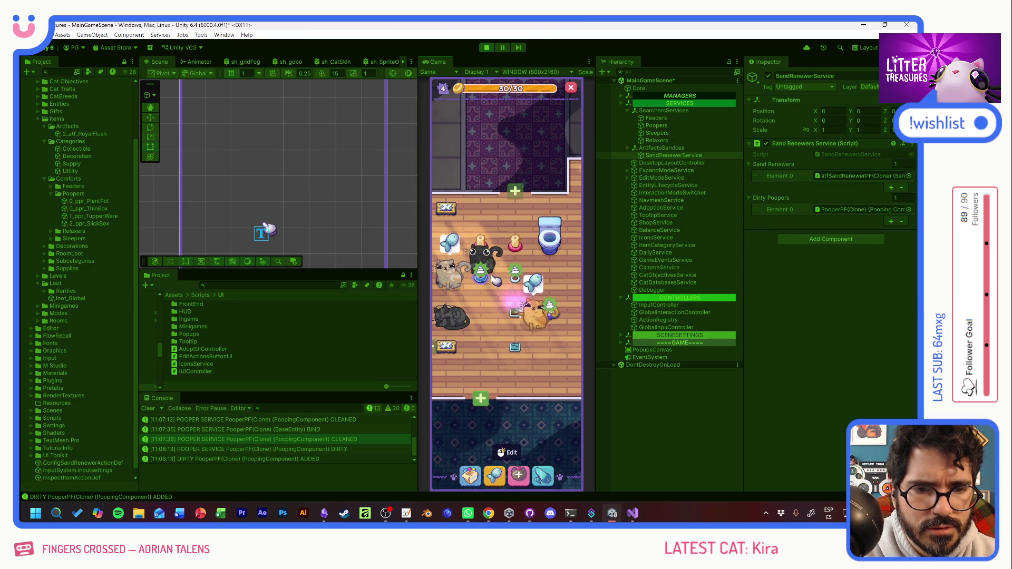
pyautogui.click(516, 319)
# Step: Move both litter boxes to new spots in the room and leave edit mode
pyautogui.moveTo(516, 274)
pyautogui.mouseDown()
pyautogui.moveTo(520, 283)
pyautogui.moveTo(501, 224)
pyautogui.moveTo(521, 214)
pyautogui.mouseUp()
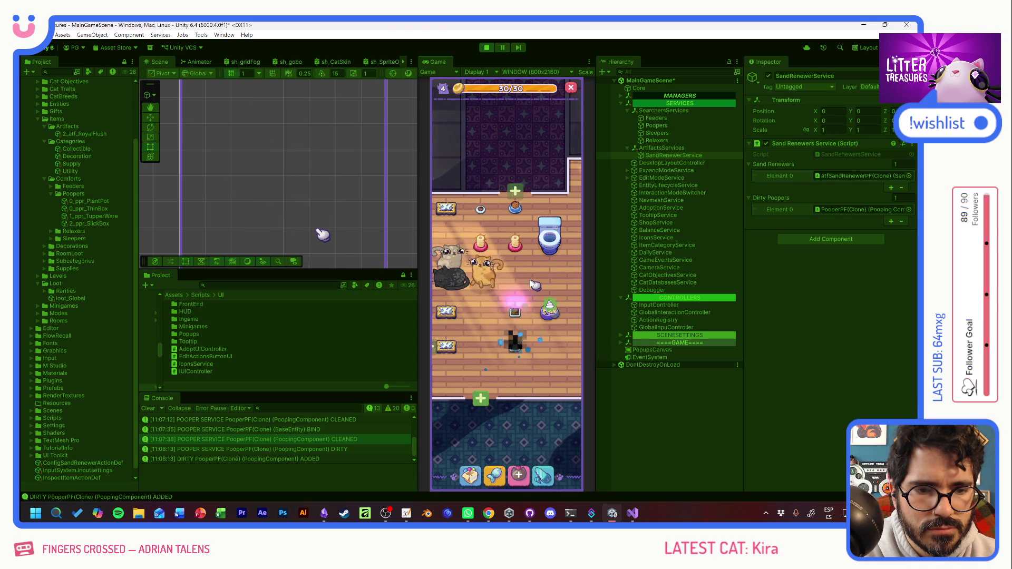
pyautogui.click(556, 319)
pyautogui.moveTo(559, 322)
pyautogui.mouseDown()
pyautogui.moveTo(519, 287)
pyautogui.moveTo(527, 275)
pyautogui.moveTo(518, 264)
pyautogui.moveTo(537, 273)
pyautogui.mouseUp()
pyautogui.click(521, 314)
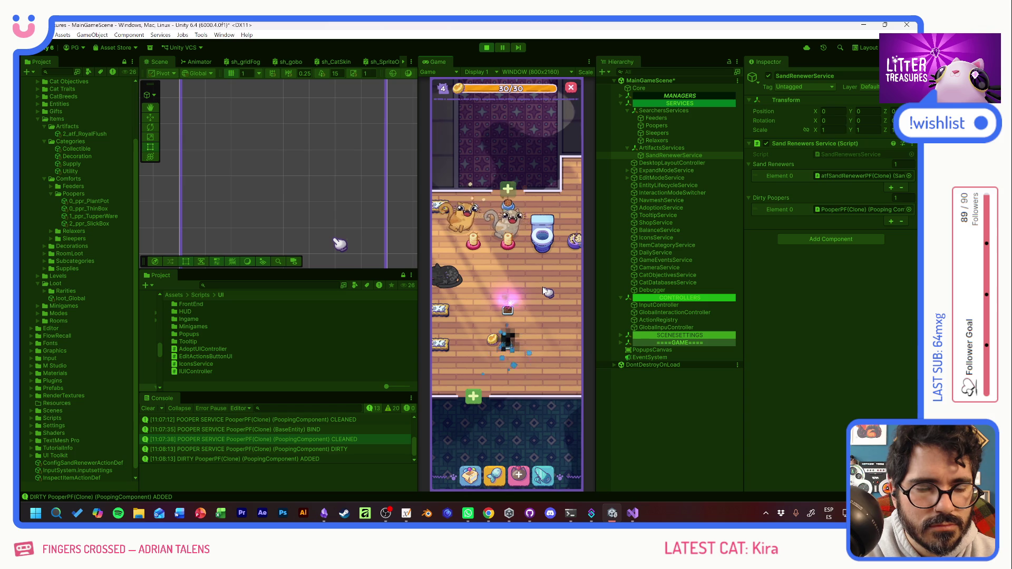
# Step: Check the litter boxes' usage stats until two appear under Dirty Poopers
pyautogui.click(511, 347)
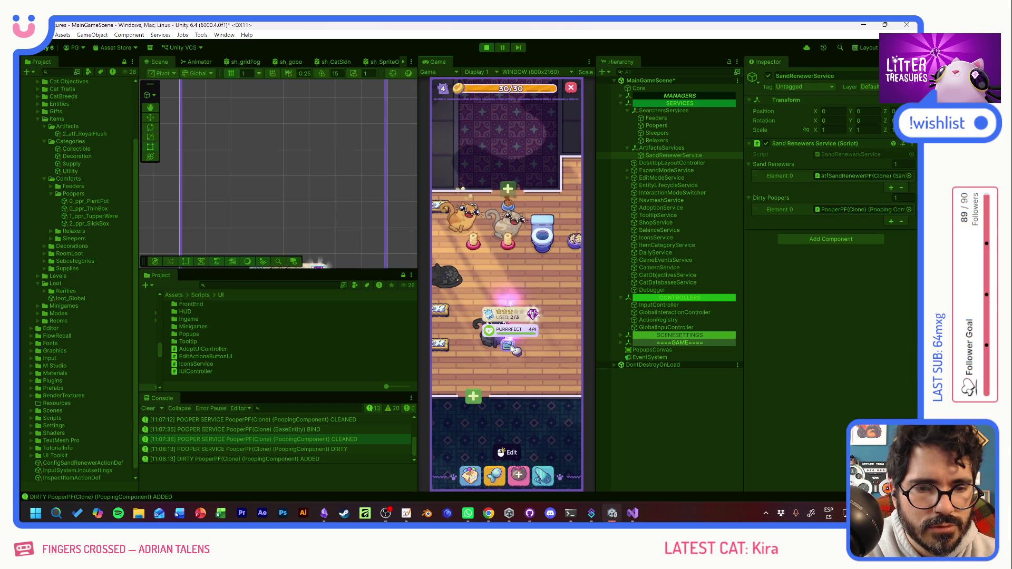
pyautogui.click(512, 351)
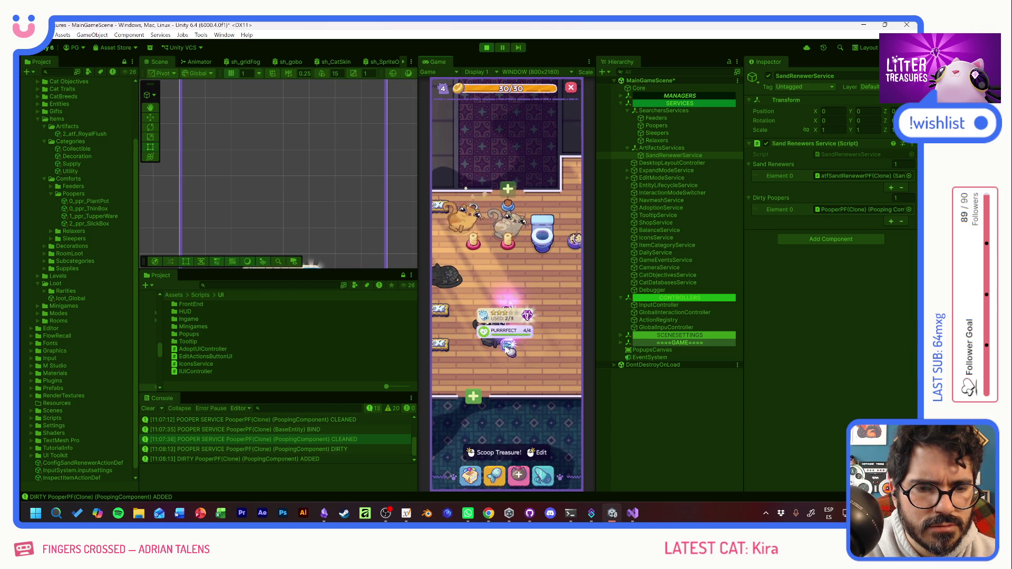
pyautogui.click(524, 357)
pyautogui.click(524, 358)
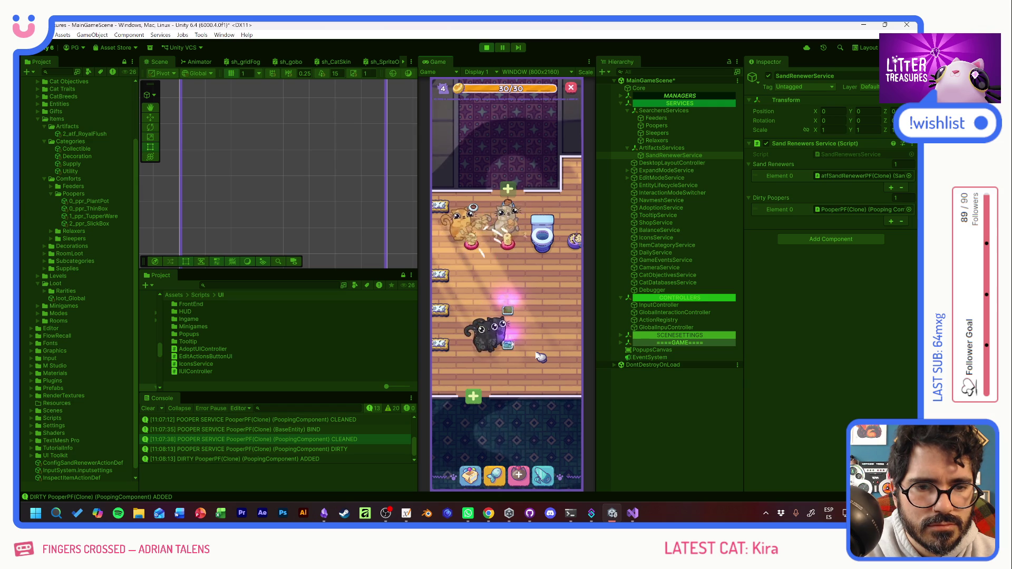
pyautogui.click(541, 358)
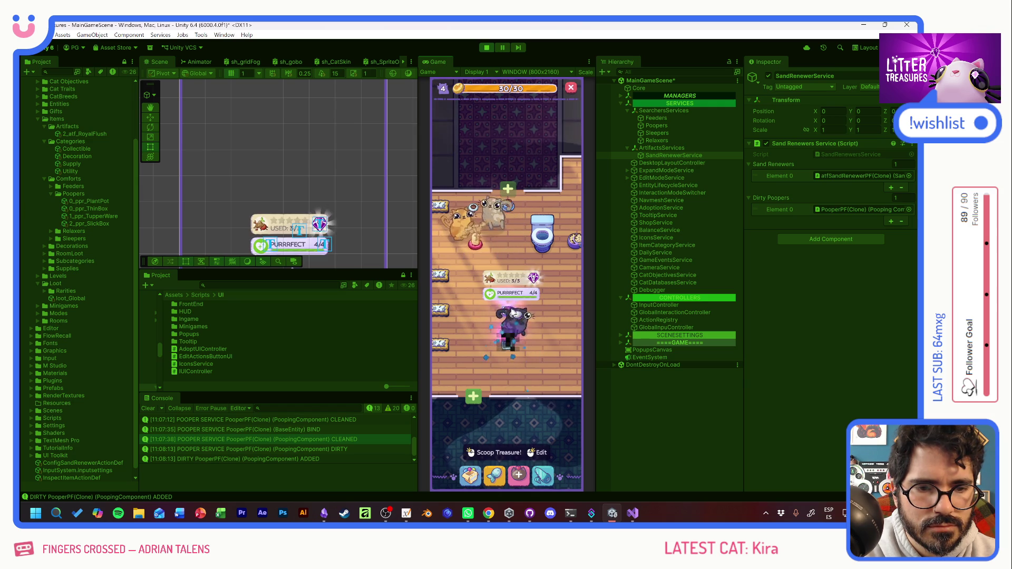
pyautogui.click(551, 355)
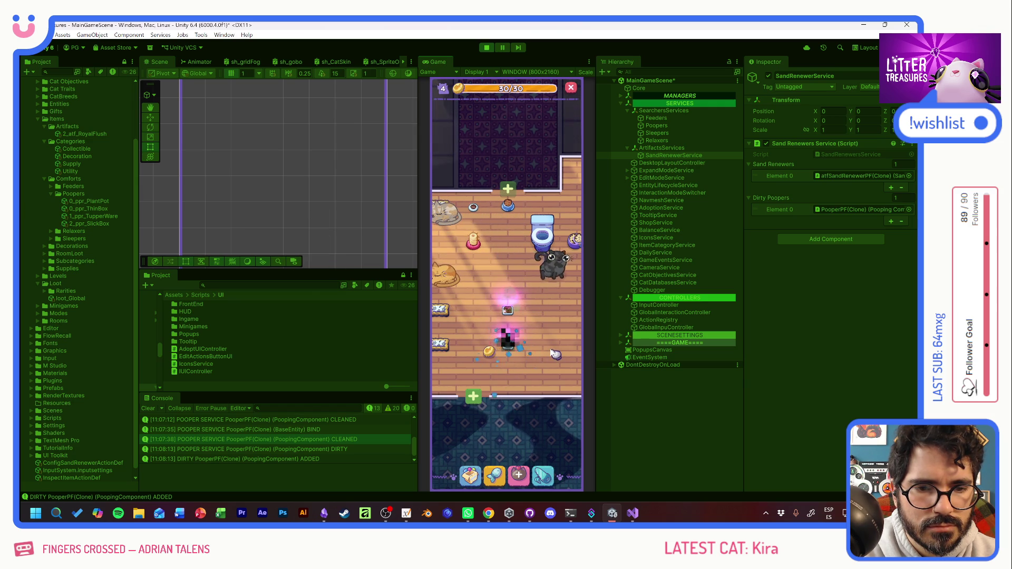
pyautogui.moveTo(477, 323)
pyautogui.mouseDown()
pyautogui.moveTo(517, 321)
pyautogui.moveTo(470, 316)
pyautogui.mouseUp()
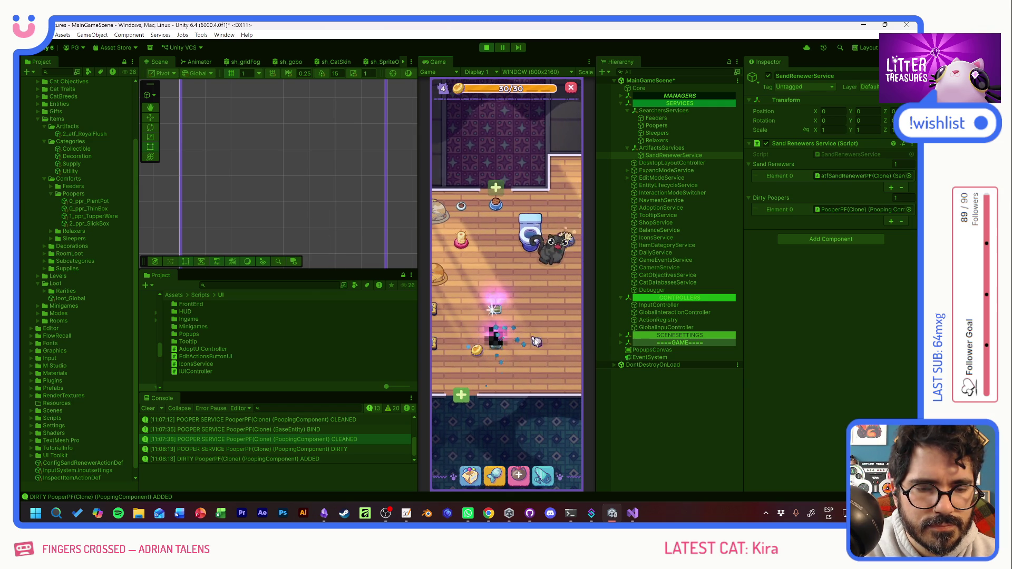
# Step: Scoop the sparkling litter box's treasure, revealing Kitty Kibbles uncommon food
pyautogui.click(496, 357)
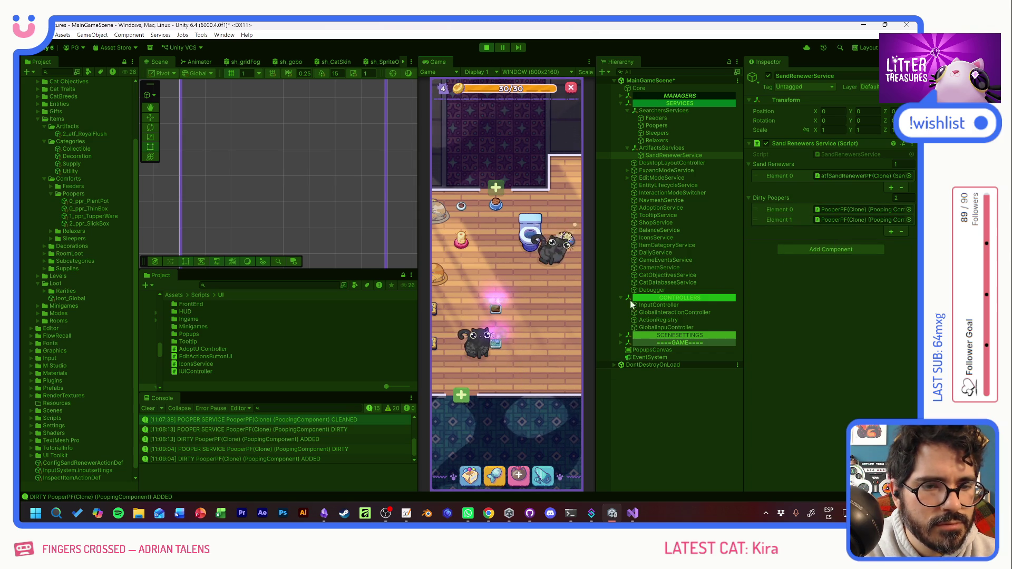
pyautogui.click(523, 340)
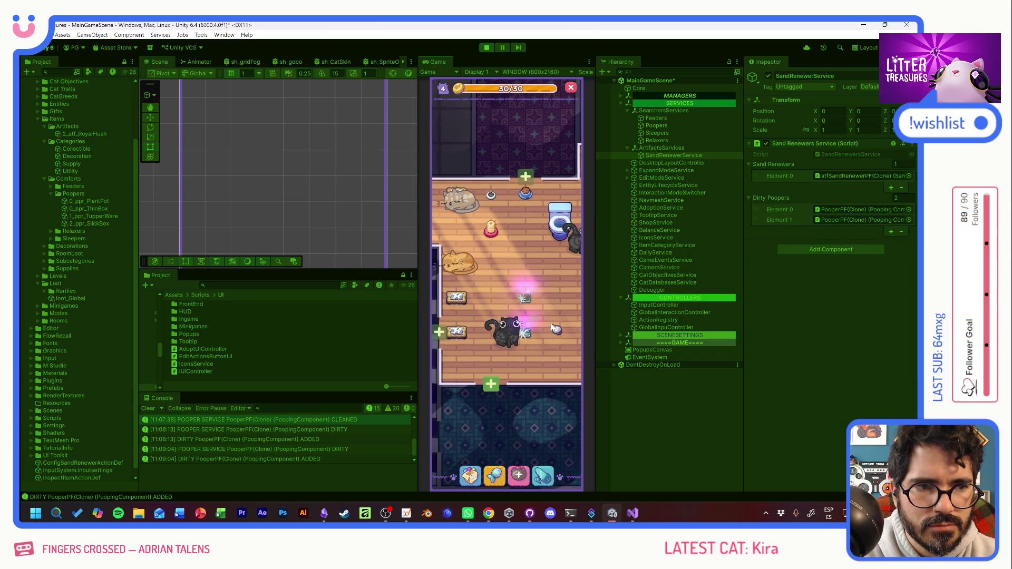
pyautogui.click(527, 306)
pyautogui.moveTo(470, 234)
pyautogui.mouseDown()
pyautogui.moveTo(470, 312)
pyautogui.moveTo(543, 343)
pyautogui.mouseUp()
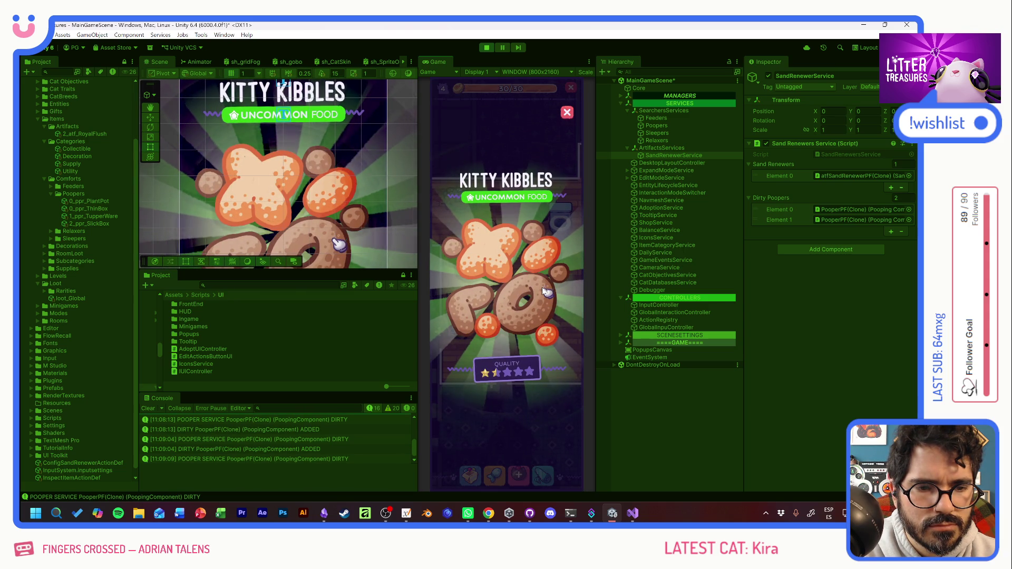
# Step: Dismiss the Kitty Kibbles reward and scoop the second litter box's treasure
pyautogui.click(535, 306)
pyautogui.click(535, 308)
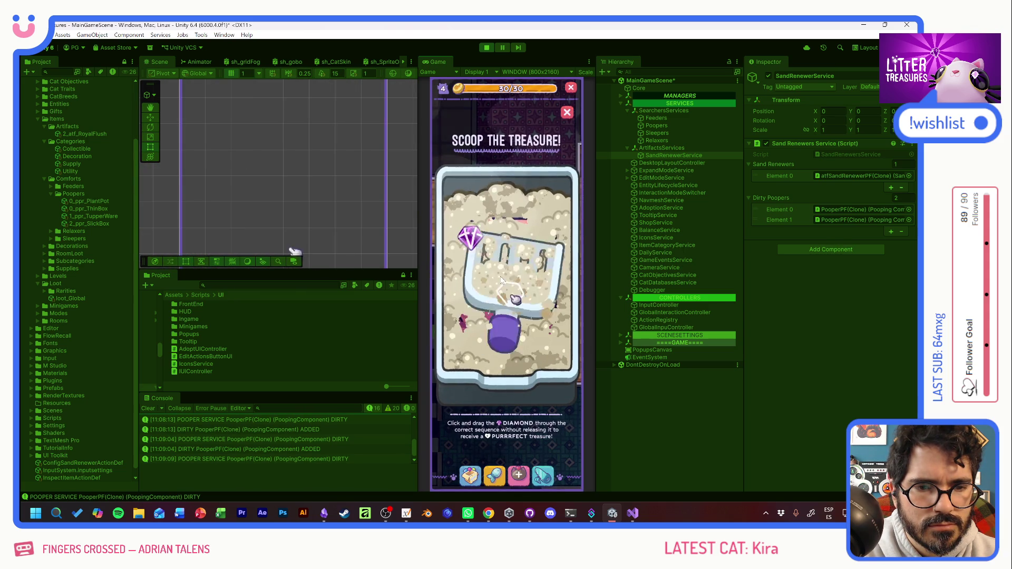
pyautogui.moveTo(546, 267)
pyautogui.mouseDown()
pyautogui.moveTo(535, 300)
pyautogui.moveTo(544, 277)
pyautogui.moveTo(528, 288)
pyautogui.moveTo(541, 340)
pyautogui.mouseUp()
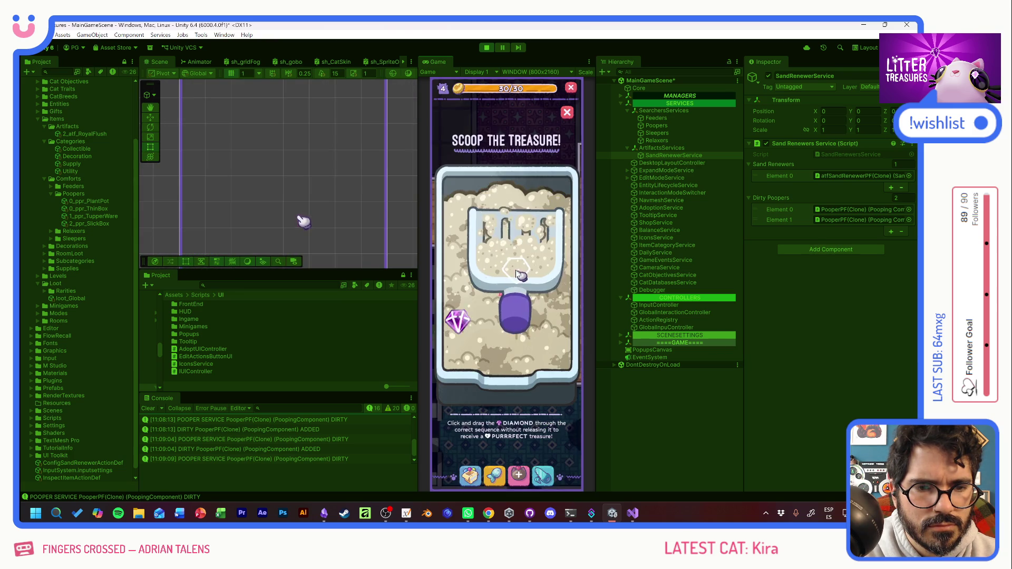
pyautogui.moveTo(475, 308); pyautogui.dragTo(542, 330)
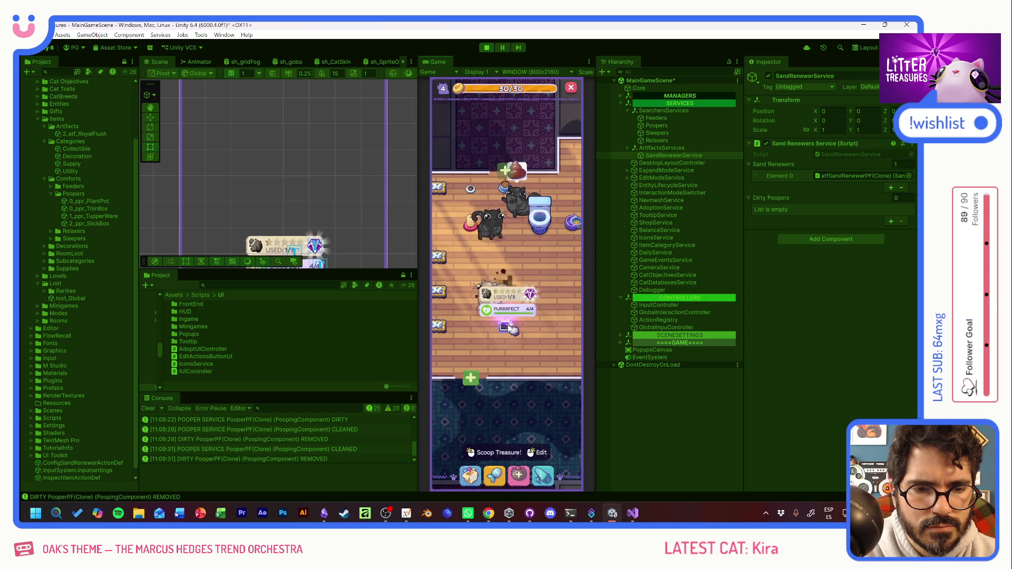
# Step: Scoop the treasure to win the Lillypad and place it on the room floor
pyautogui.click(510, 329)
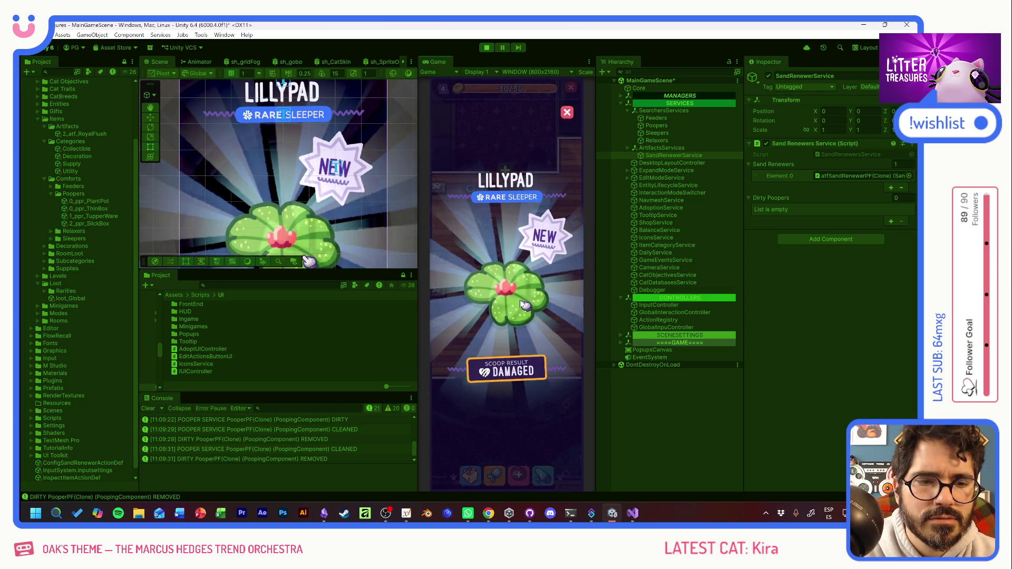
pyautogui.click(531, 299)
pyautogui.click(473, 477)
pyautogui.click(477, 358)
pyautogui.click(502, 227)
pyautogui.click(546, 358)
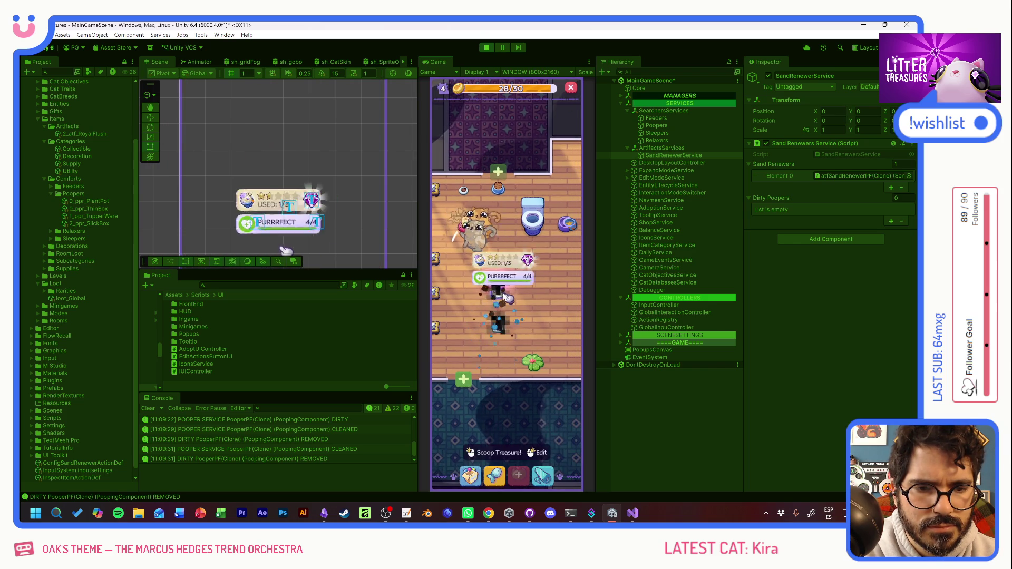
# Step: Scoop the remaining treasure spot in the sand box
pyautogui.click(505, 297)
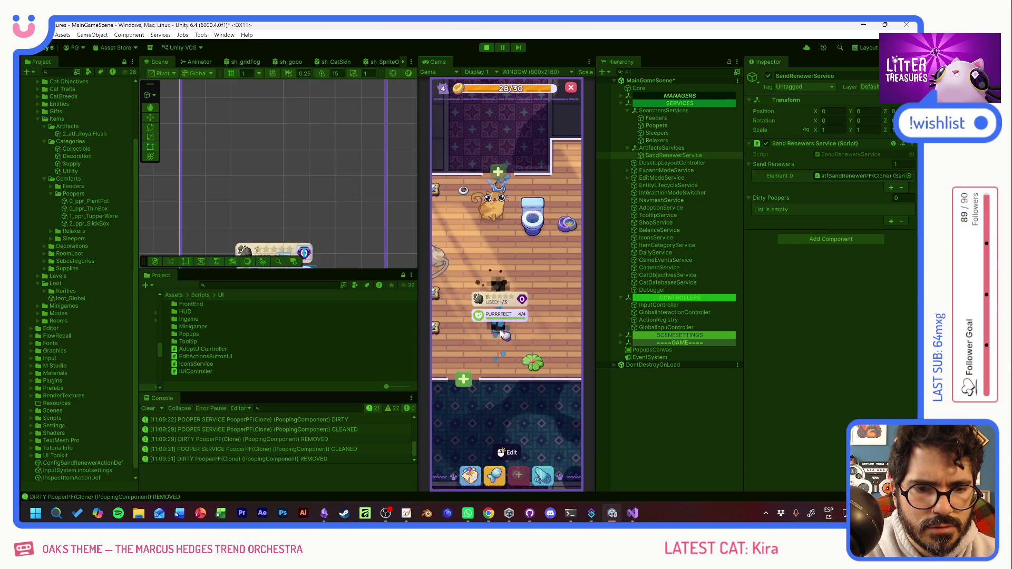
pyautogui.moveTo(567, 201)
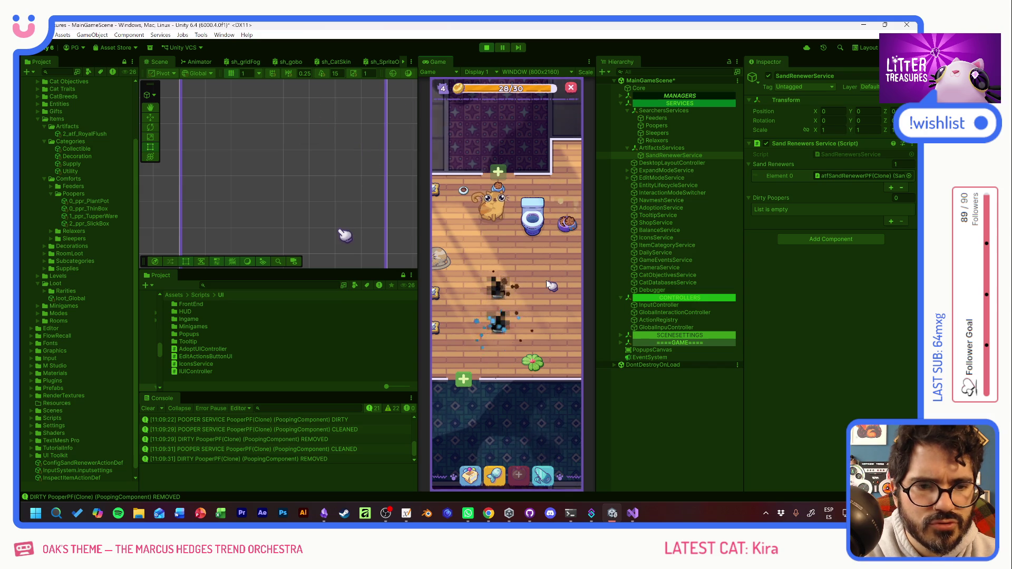
pyautogui.moveTo(495, 314)
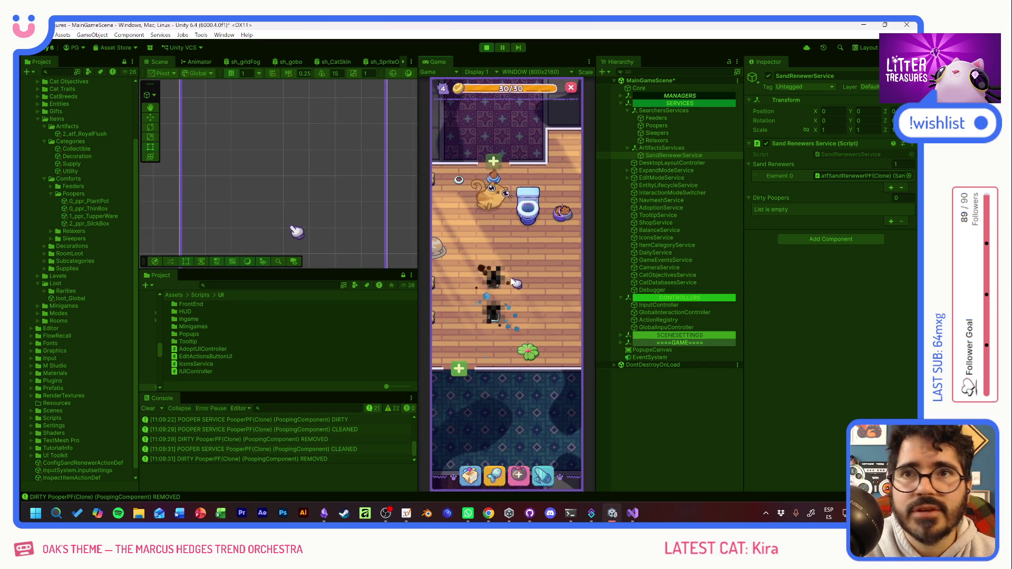
# Step: Scoop the dirty litter box through spots 4–1 and collect the Crystal Gels rare sand
pyautogui.click(496, 323)
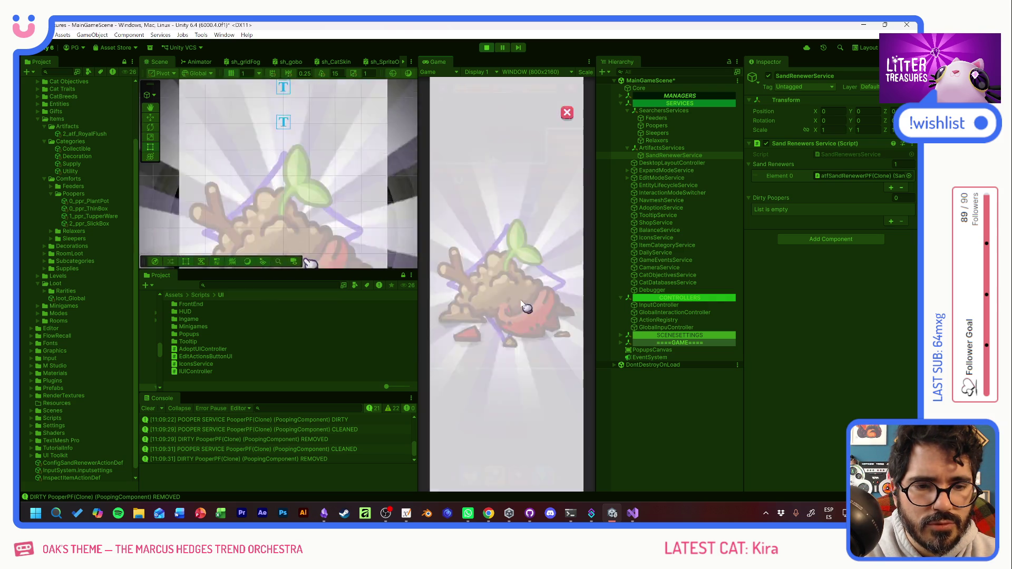
pyautogui.moveTo(462, 308)
pyautogui.mouseDown()
pyautogui.moveTo(554, 285)
pyautogui.moveTo(511, 350)
pyautogui.mouseUp()
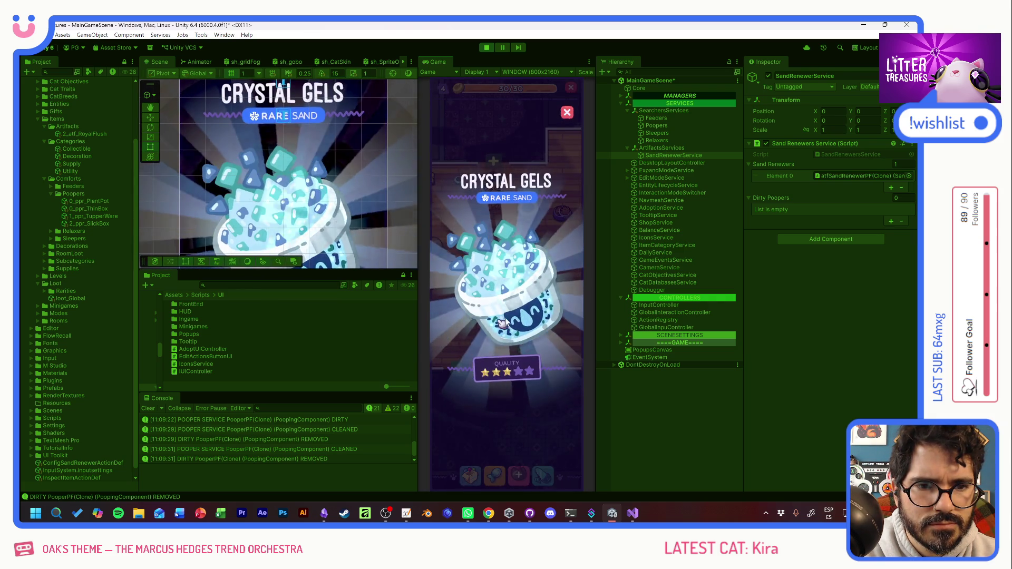
pyautogui.click(490, 323)
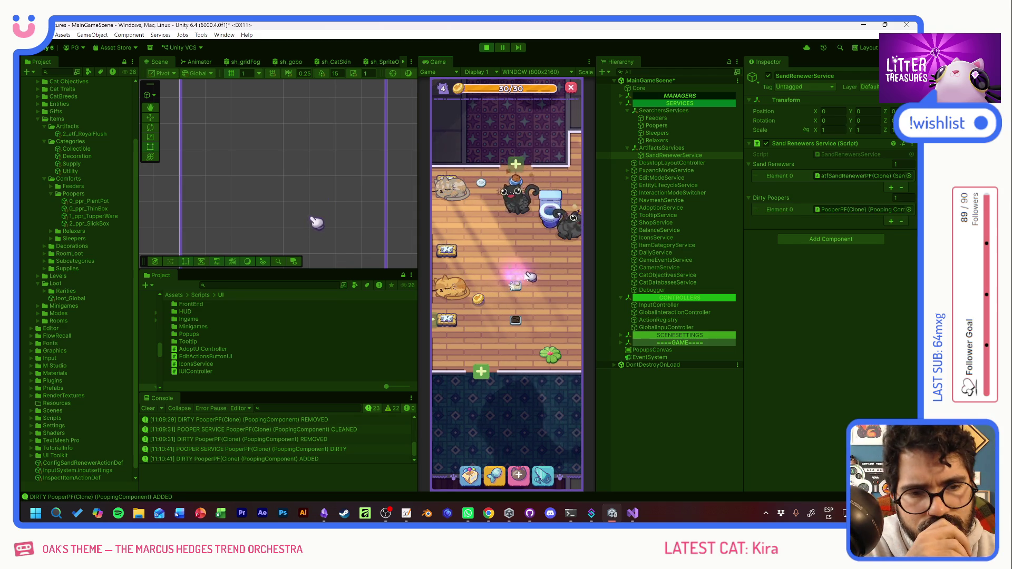
# Step: Scoop the dirty litter box again and collect the Tuna reward
pyautogui.click(531, 272)
pyautogui.moveTo(464, 305)
pyautogui.mouseDown()
pyautogui.moveTo(503, 342)
pyautogui.moveTo(562, 294)
pyautogui.moveTo(542, 227)
pyautogui.moveTo(472, 254)
pyautogui.mouseUp()
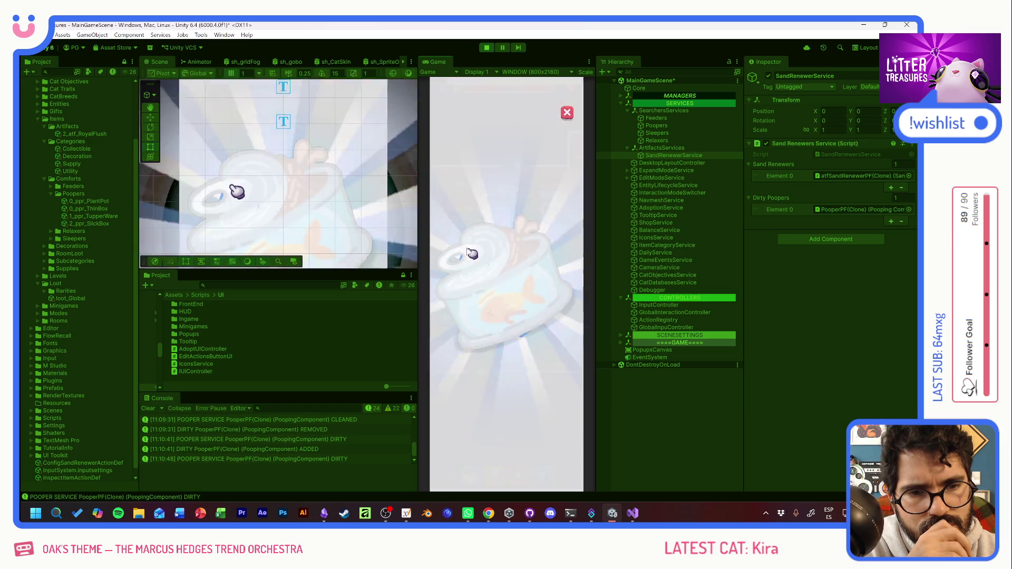
pyautogui.click(508, 261)
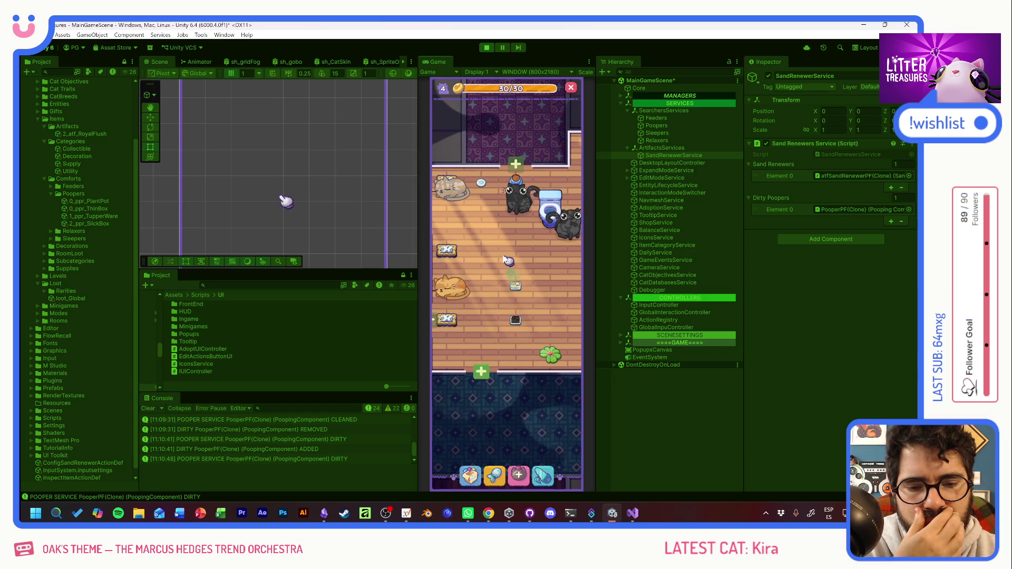
# Step: Stop Play mode and open PoopersService.cs at the BIND log line, selecting it
pyautogui.hotkey('ctrl', 'p')
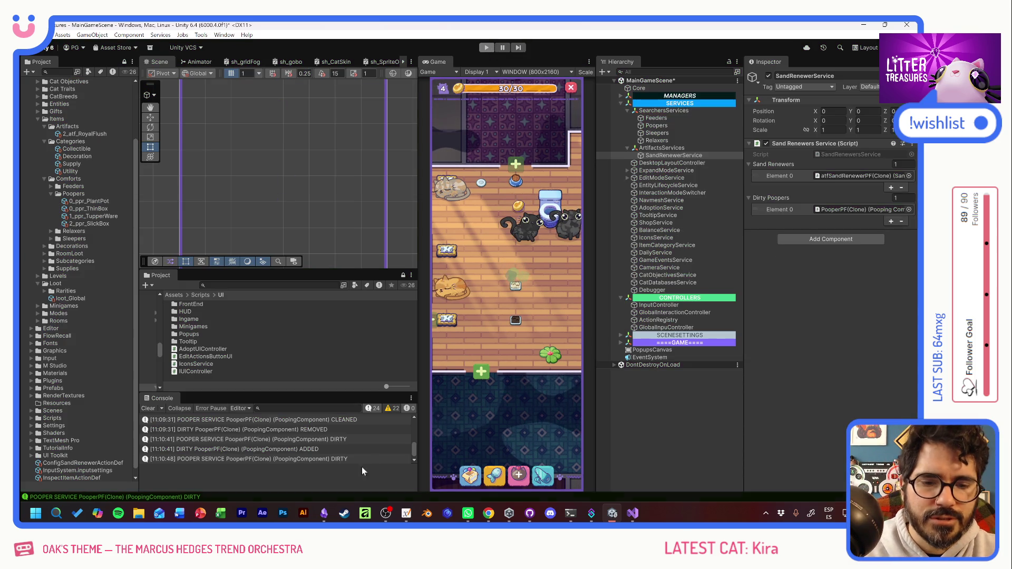
pyautogui.doubleClick(325, 418)
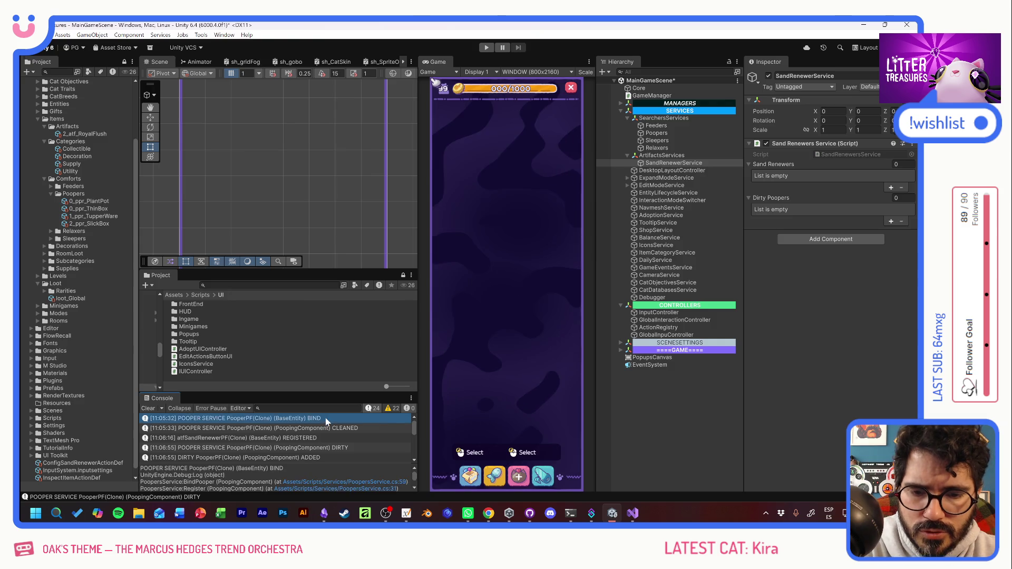
pyautogui.moveTo(447, 253); pyautogui.dragTo(190, 253)
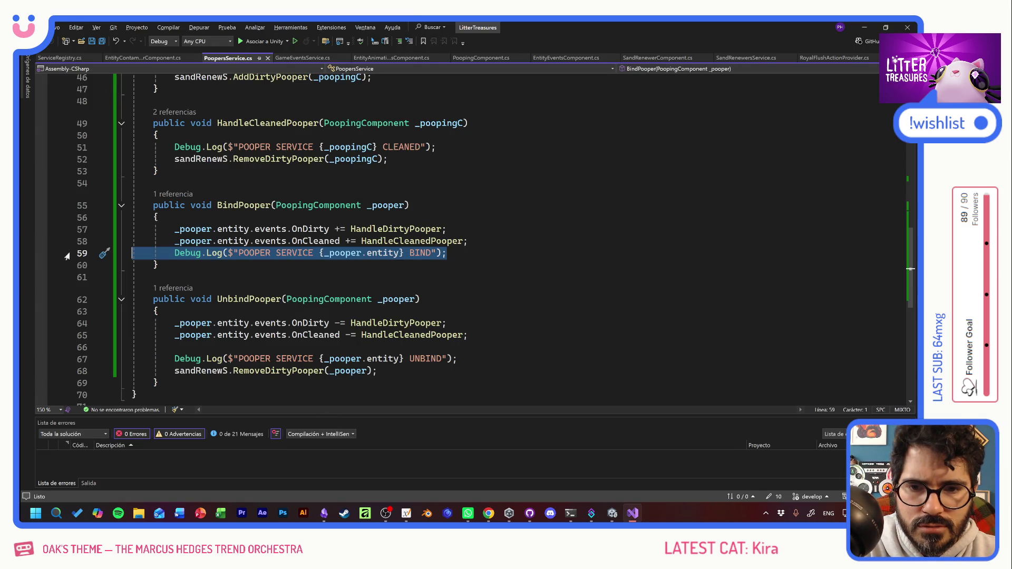
# Step: Delete the BIND and UNBIND debug logs from PoopersService.cs
pyautogui.press('Delete')
pyautogui.moveTo(457, 359); pyautogui.dragTo(108, 359)
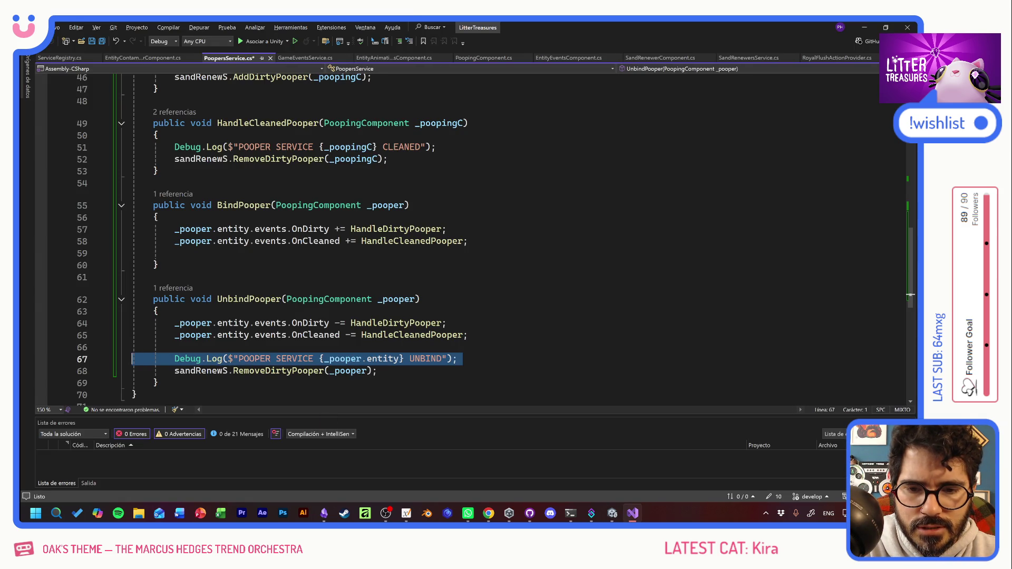
pyautogui.press('Delete')
pyautogui.scroll(4, 474, 237)
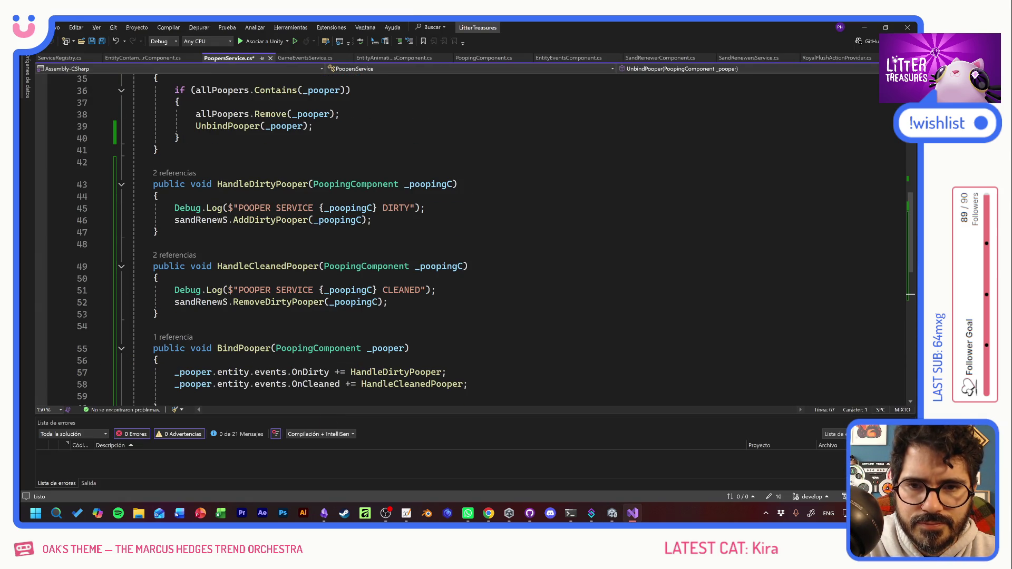
# Step: Open SandRenewersService.cs from the console and delete its REGISTERED and UNREGISTERED debug logs
pyautogui.hotkey('alt', 'Tab')
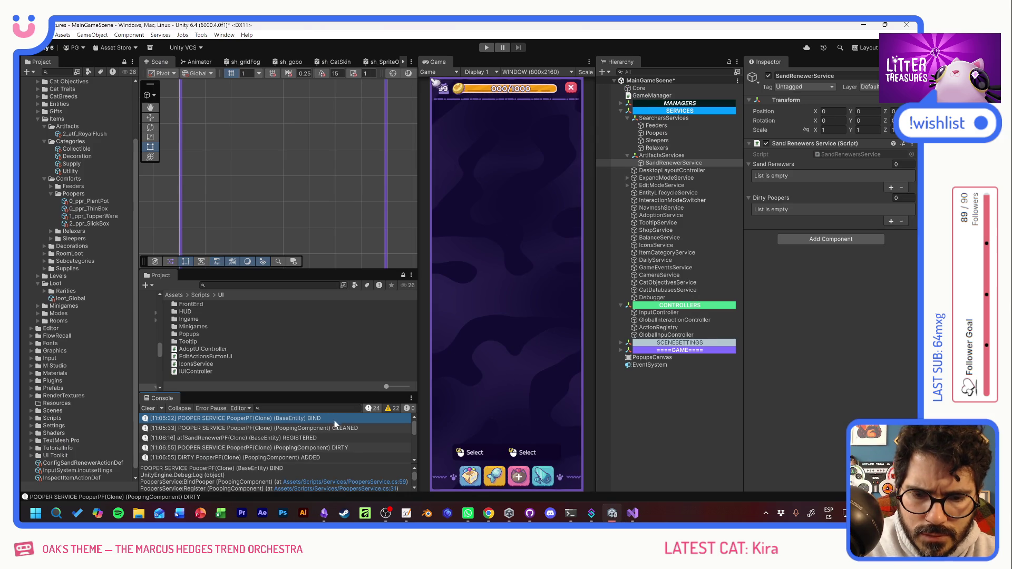
pyautogui.doubleClick(317, 438)
pyautogui.hotkey('shift', 'Home')
pyautogui.press('Delete')
pyautogui.press('BackSpace')
pyautogui.press('BackSpace')
pyautogui.scroll(-4, 910, 162)
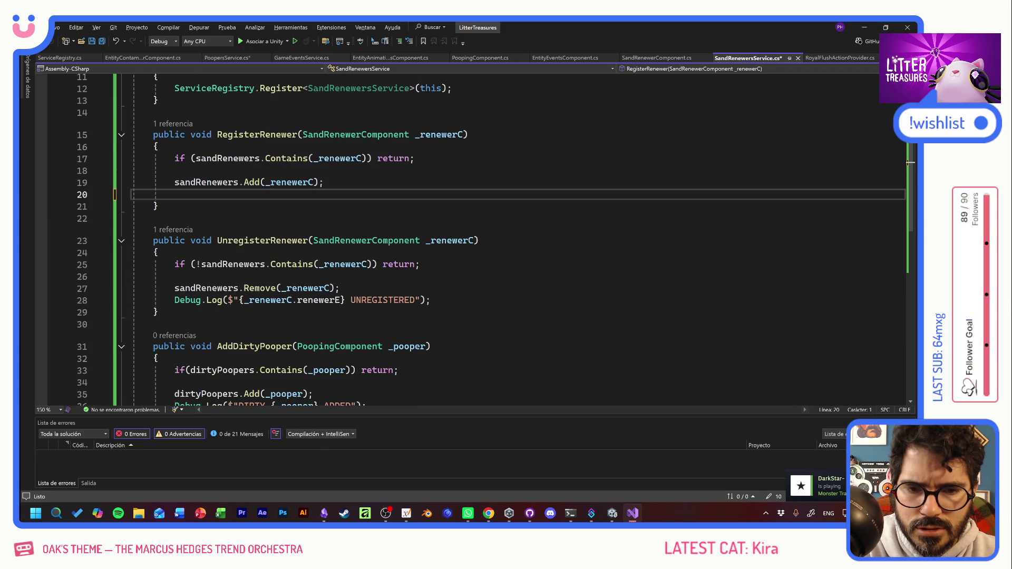
pyautogui.press('Down')
pyautogui.press('Down')
pyautogui.press('Down')
pyautogui.press('End')
pyautogui.hotkey('shift', 'Home')
pyautogui.hotkey('shift', 'Home')
pyautogui.press('Delete')
pyautogui.press('BackSpace')
# Step: Delete the DIRTY ADDED and DIRTY REMOVED logs, save, and return to Unity to recompile
pyautogui.scroll(-3, 911, 194)
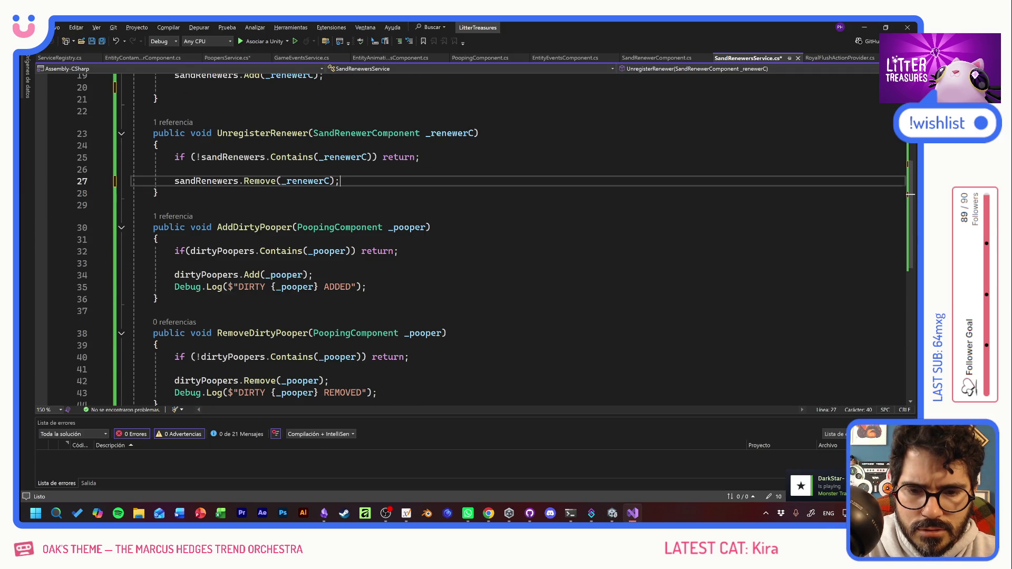
pyautogui.press('Down')
pyautogui.press('Down')
pyautogui.press('Down')
pyautogui.press('End')
pyautogui.hotkey('shift', 'Home')
pyautogui.hotkey('shift', 'Home')
pyautogui.press('Delete')
pyautogui.press('BackSpace')
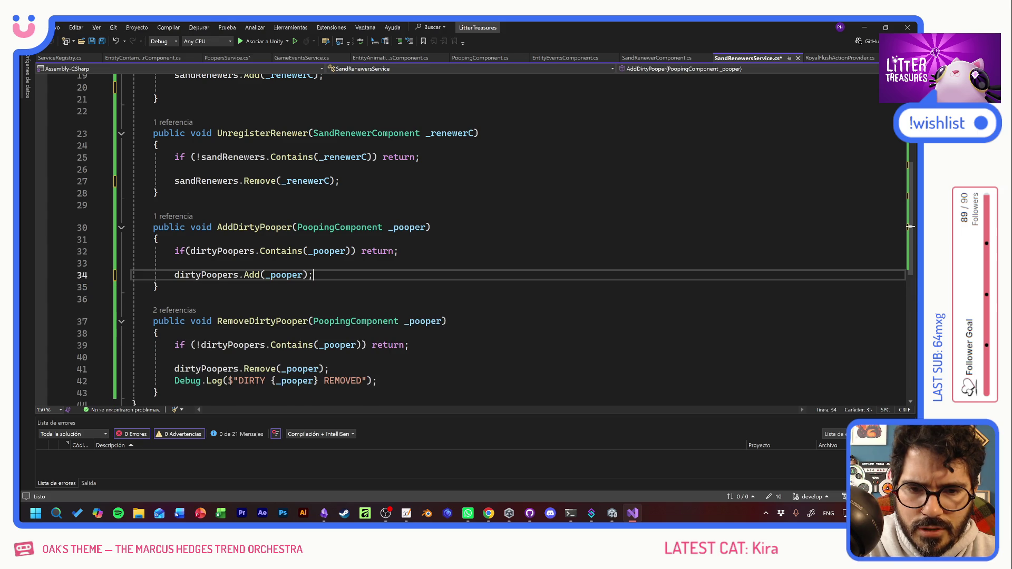
pyautogui.press('Down')
pyautogui.press('Down')
pyautogui.press('Down')
pyautogui.press('End')
pyautogui.hotkey('shift', 'Home')
pyautogui.hotkey('shift', 'Home')
pyautogui.press('Delete')
pyautogui.press('BackSpace')
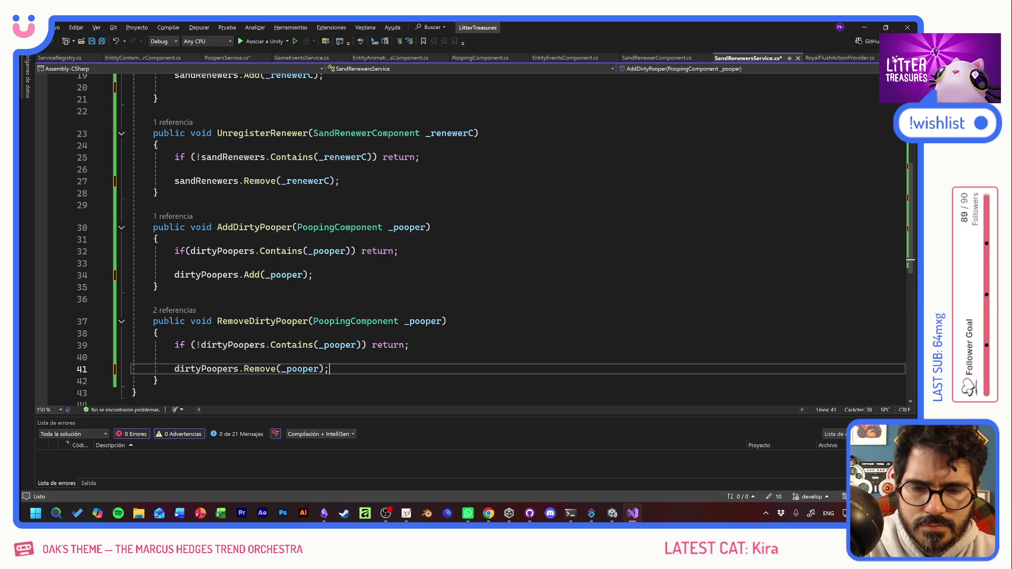
pyautogui.hotkey('ctrl', 's')
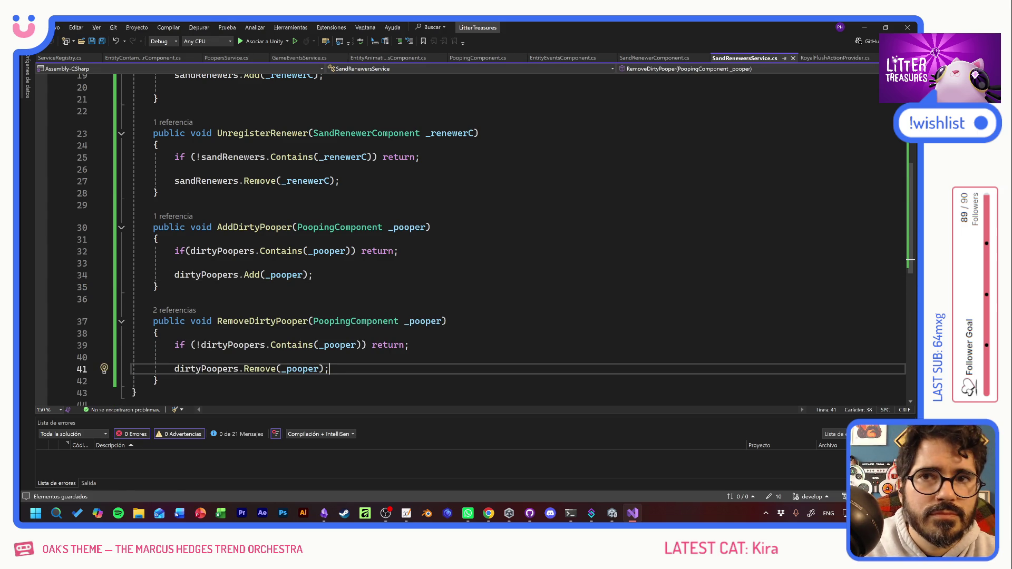
pyautogui.hotkey('alt', 'Tab')
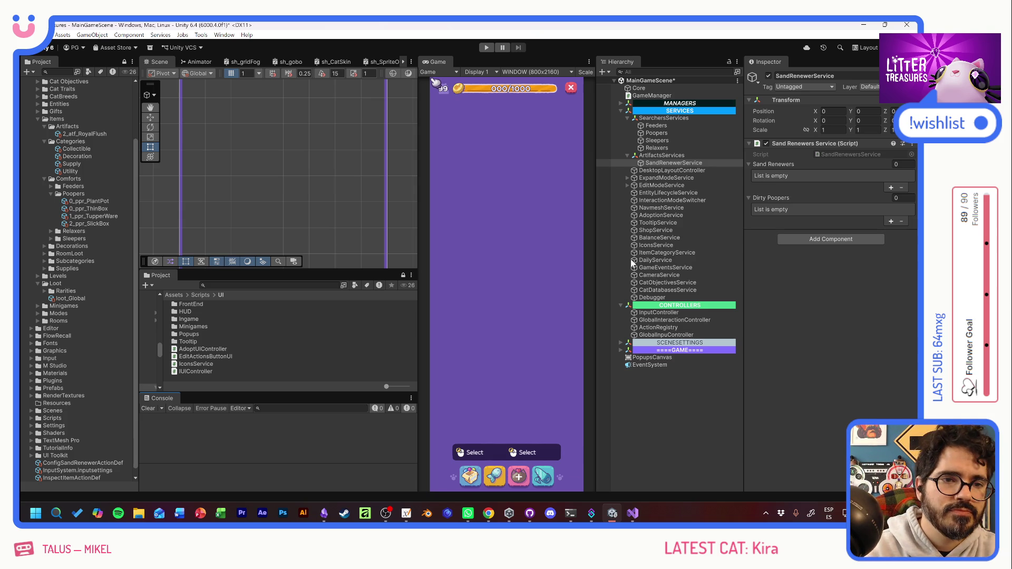
# Step: Save MainGameScene and bring up GitHub Desktop with its 15 changed files
pyautogui.hotkey('ctrl', 's')
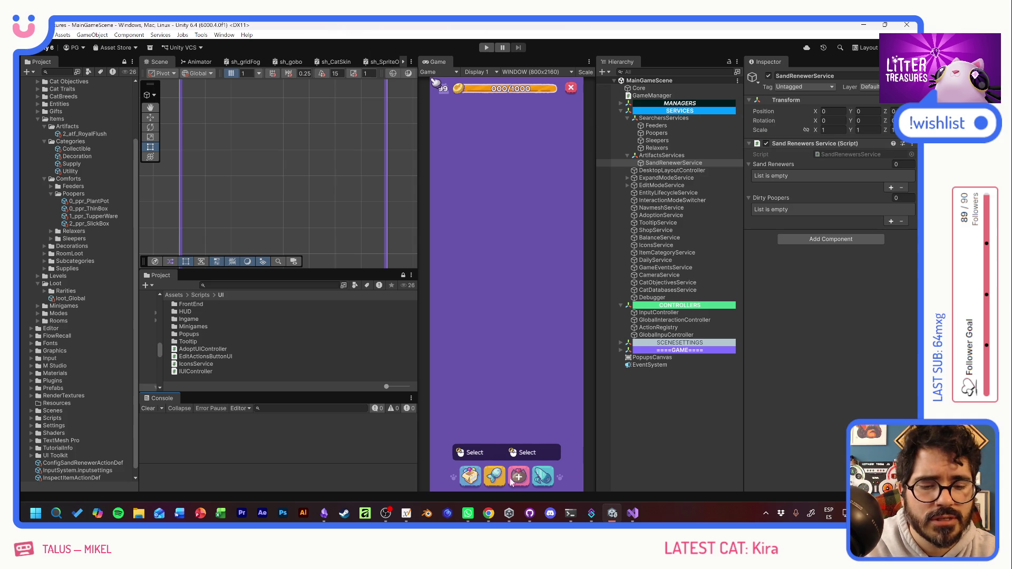
pyautogui.moveTo(467, 518)
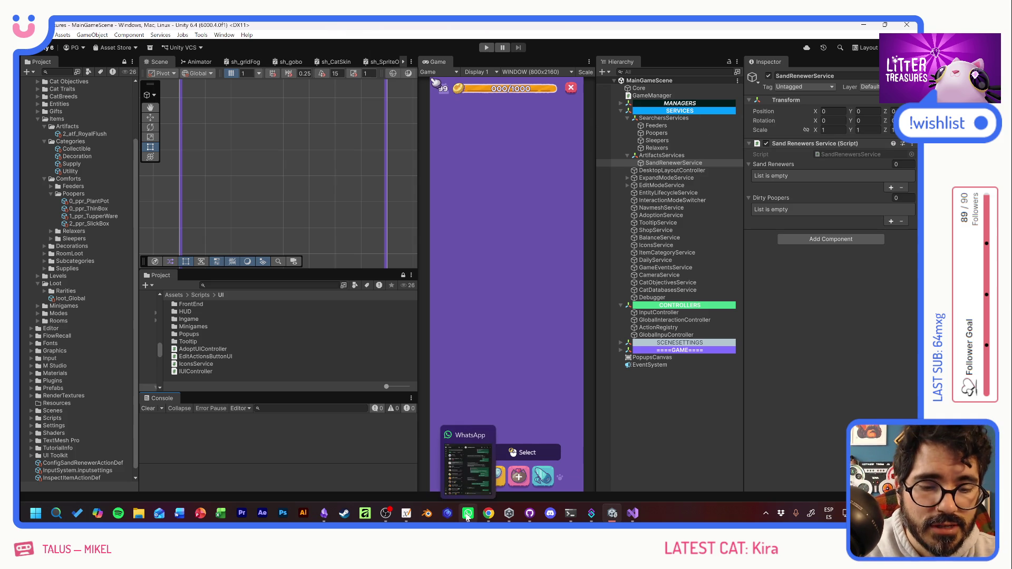
pyautogui.click(529, 514)
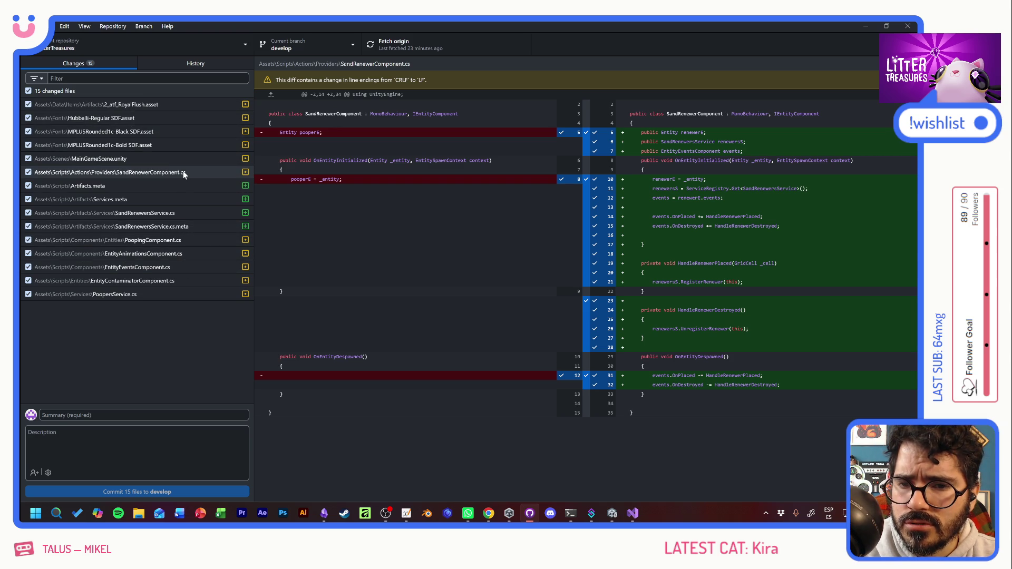
# Step: Commit the 15 files to develop with summary 'SandRenewer Service + events y binds'
pyautogui.click(158, 415)
pyautogui.write('Sand')
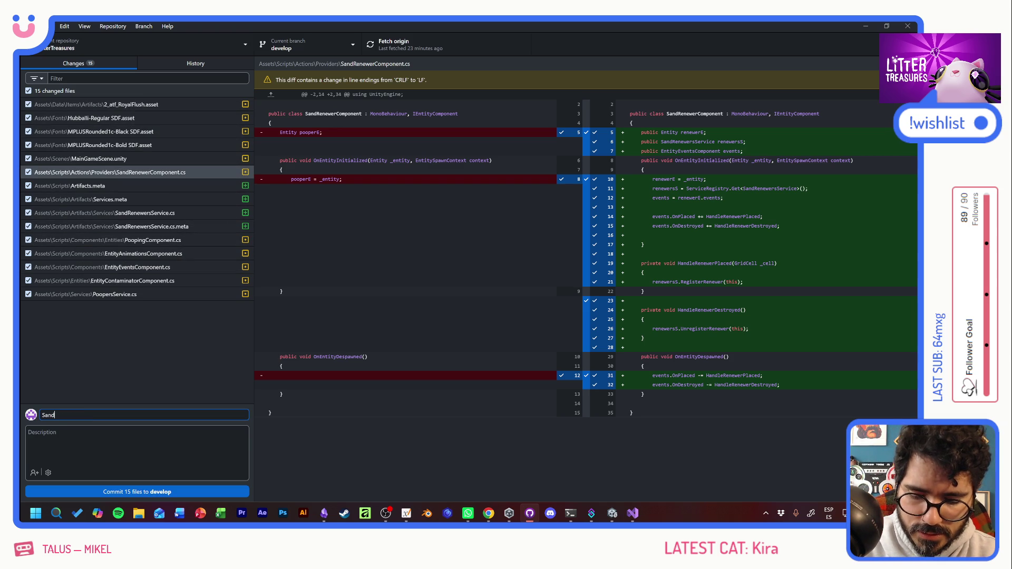
pyautogui.write('Renewer Service +')
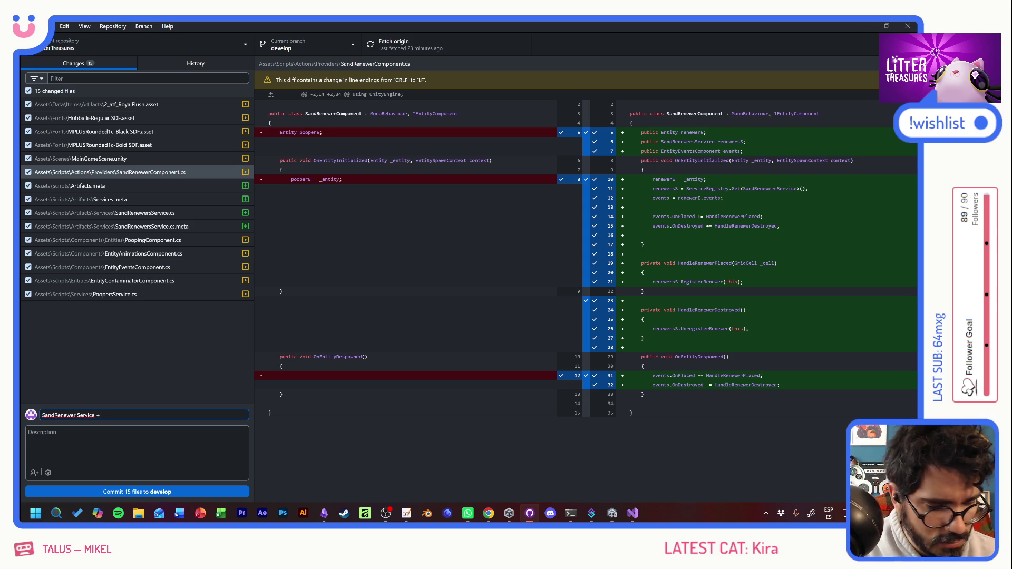
pyautogui.write('events y binds')
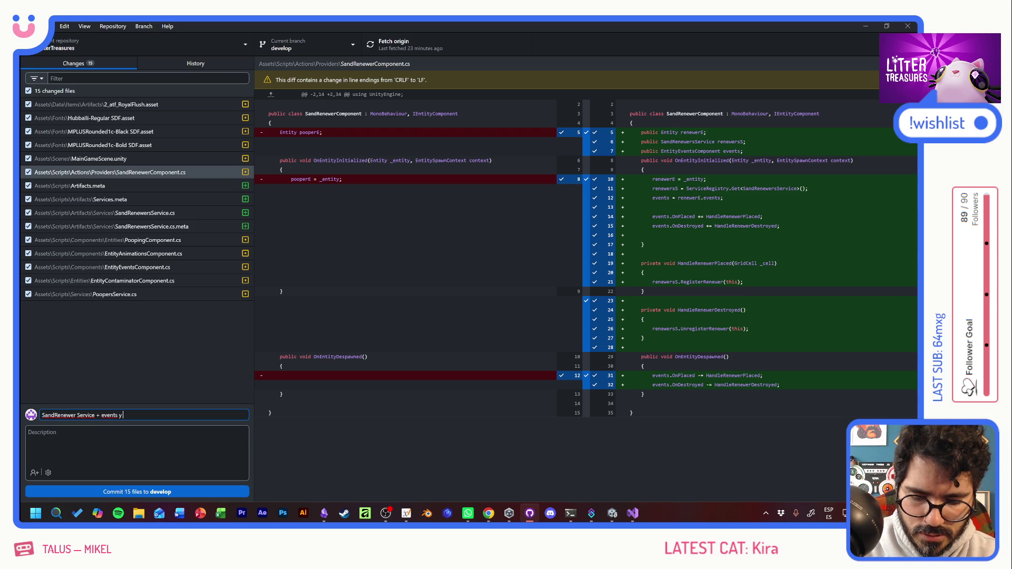
pyautogui.click(149, 492)
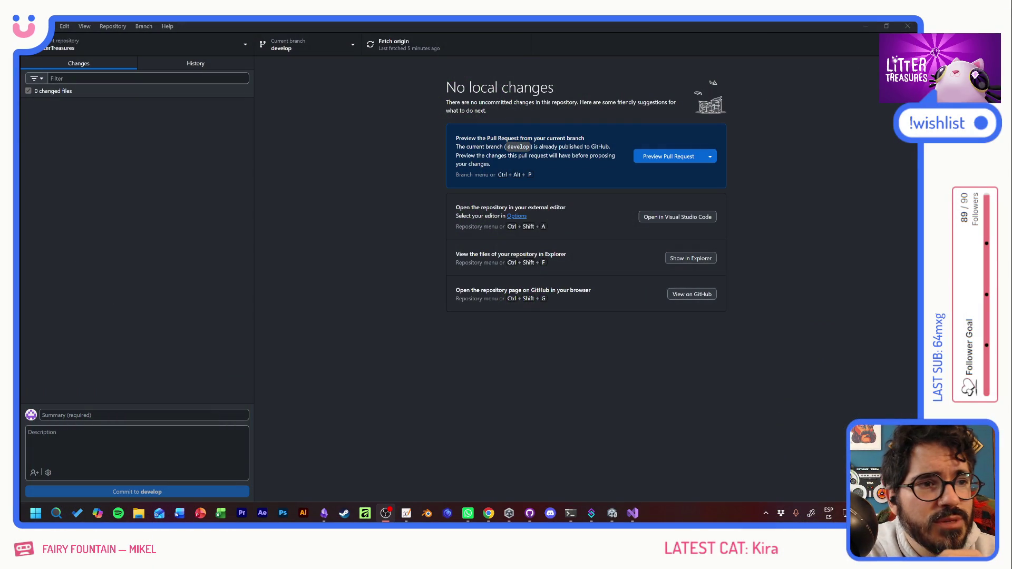
# Step: Close GitHub Desktop now that develop has no local changes, returning to Unity
pyautogui.click(899, 27)
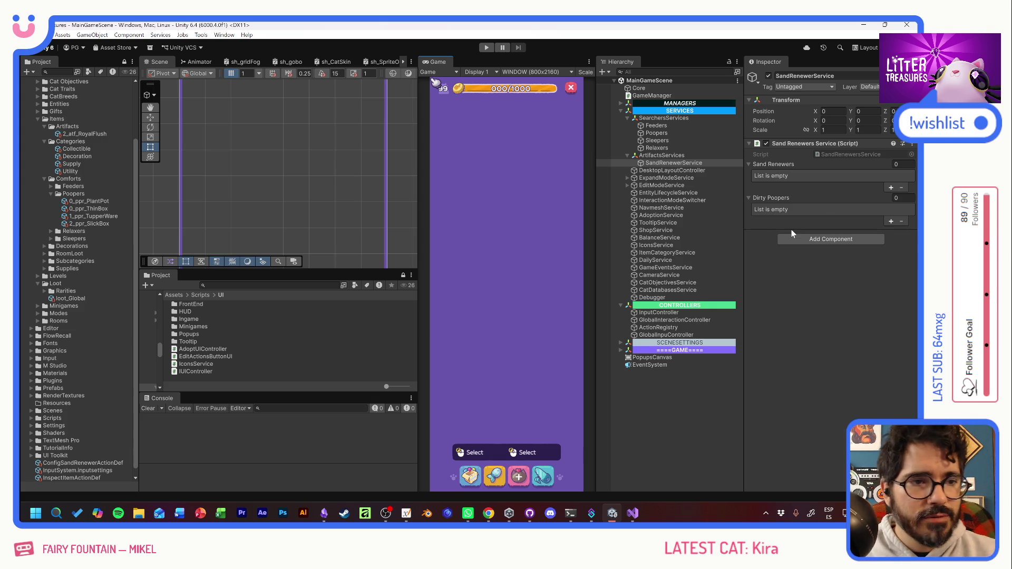
# Step: Open the Royal Flush atfSandRenewerPF prefab and its SandRenewerComponent script in Visual Studio
pyautogui.click(263, 285)
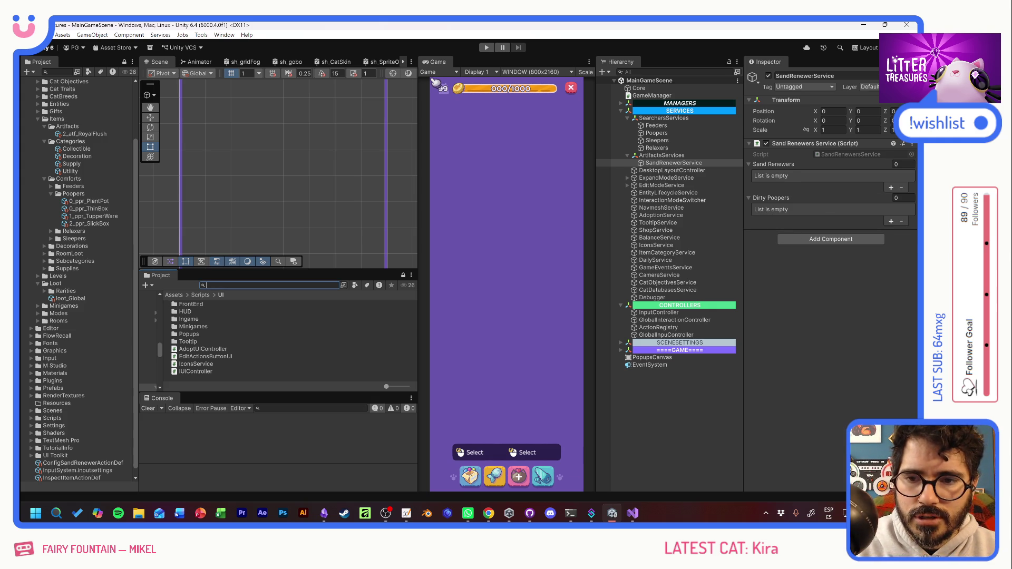
pyautogui.click(87, 134)
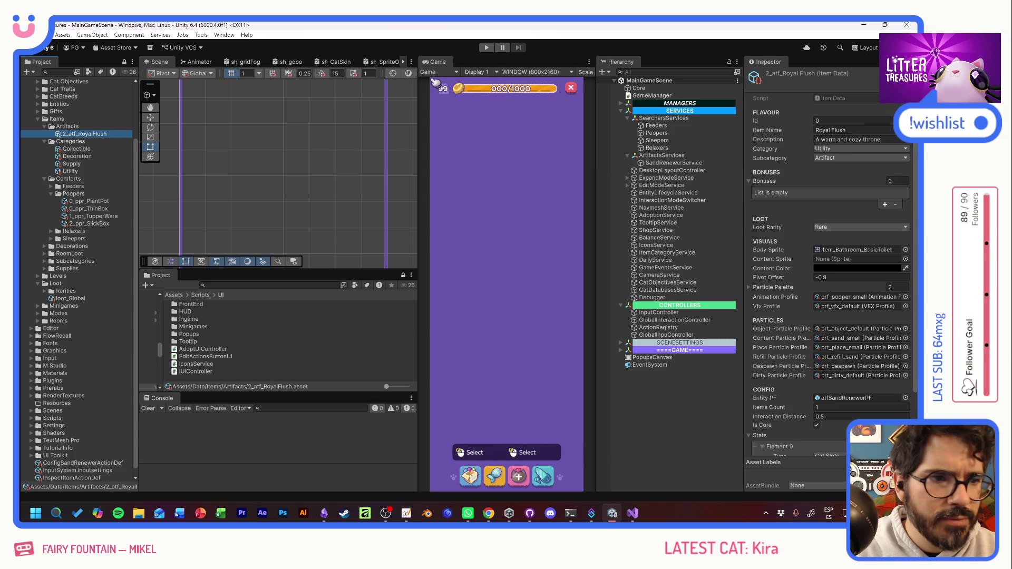
pyautogui.doubleClick(850, 398)
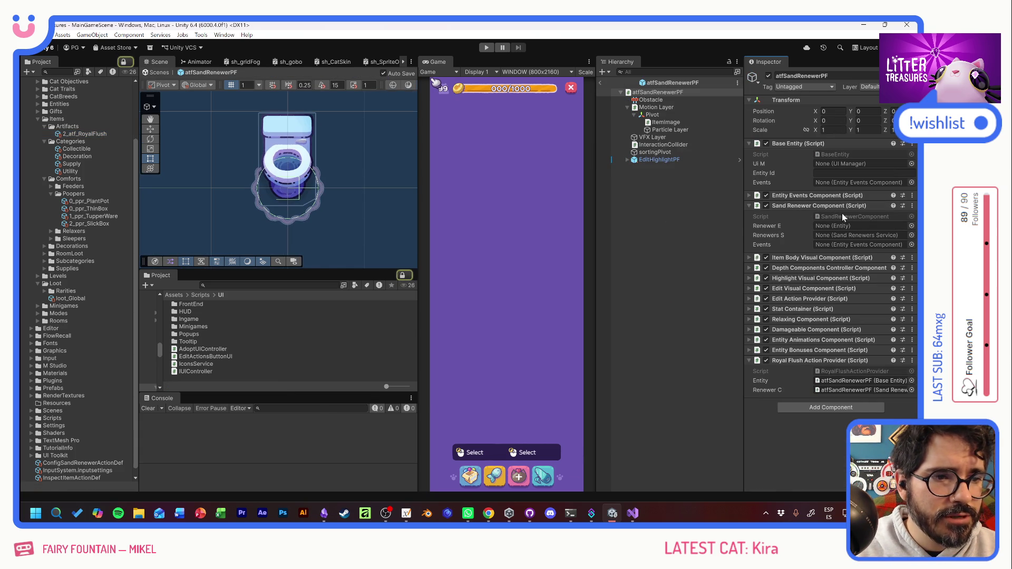
pyautogui.doubleClick(842, 213)
pyautogui.click(345, 161)
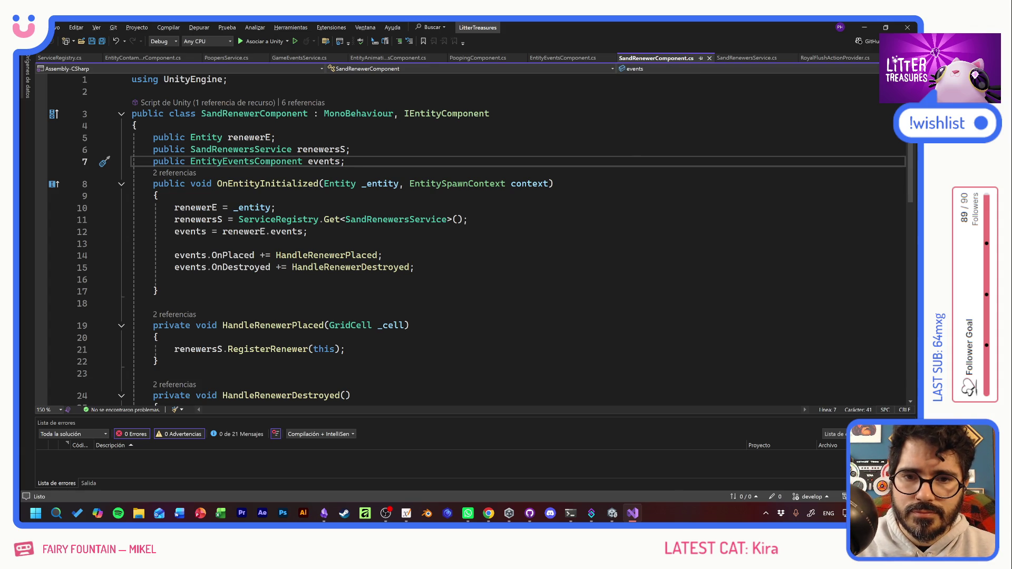
# Step: Add `[SerializeField] ItemData targetPooper;` below the events field and let Unity reload scripts
pyautogui.press('Return')
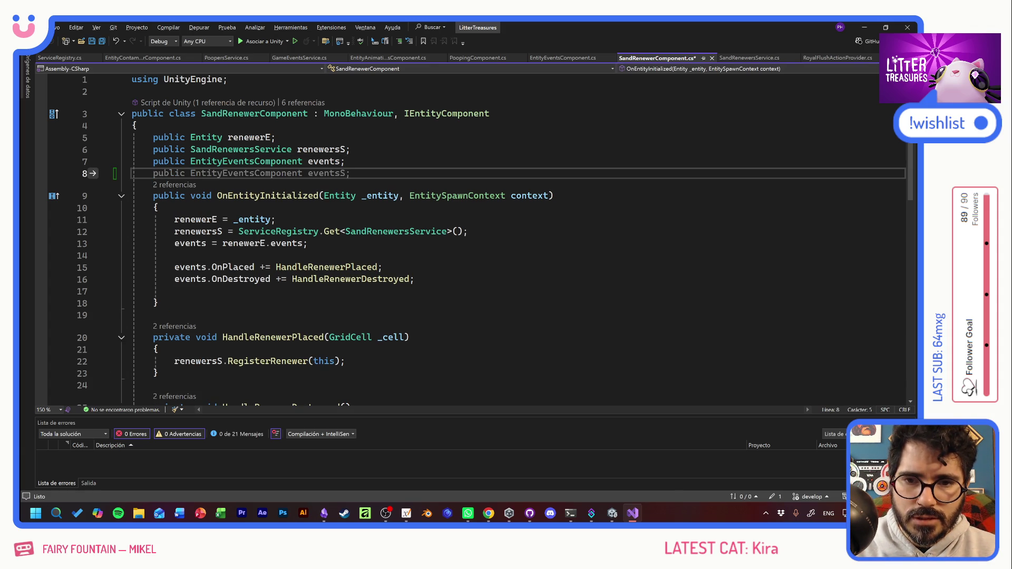
pyautogui.write('[Ser')
pyautogui.press('Tab')
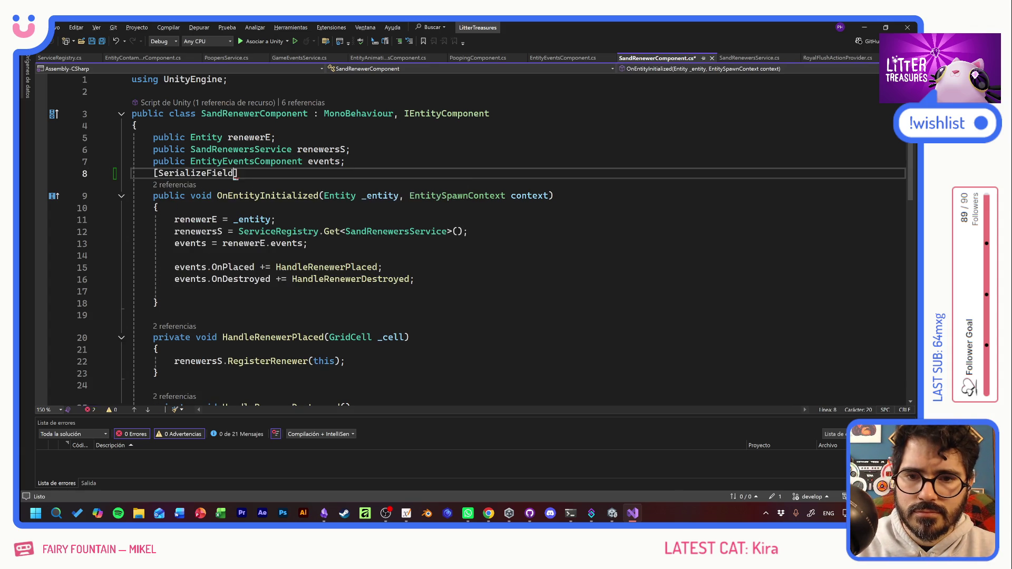
pyautogui.write(' ItemData targetPo')
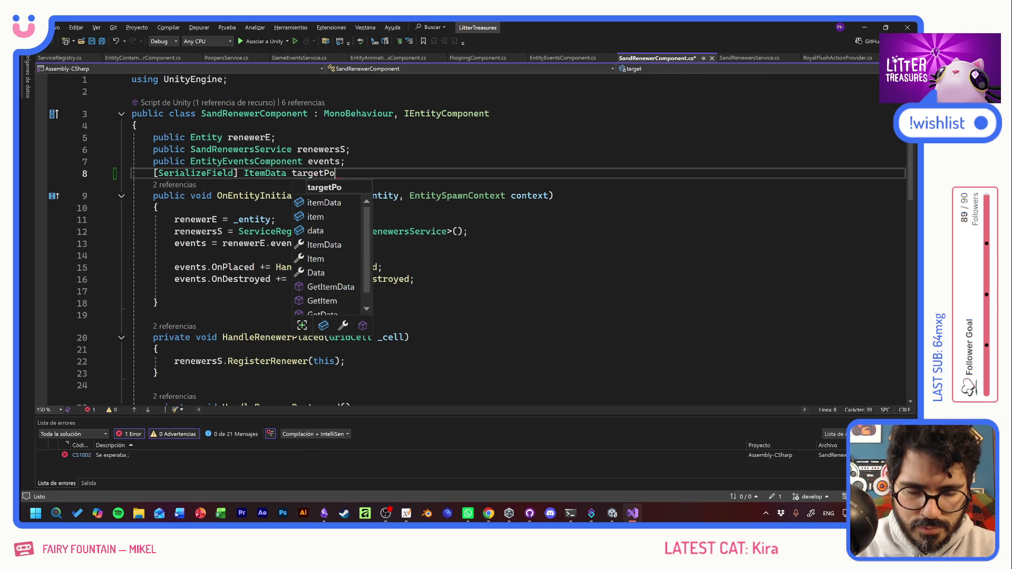
pyautogui.write('oper;')
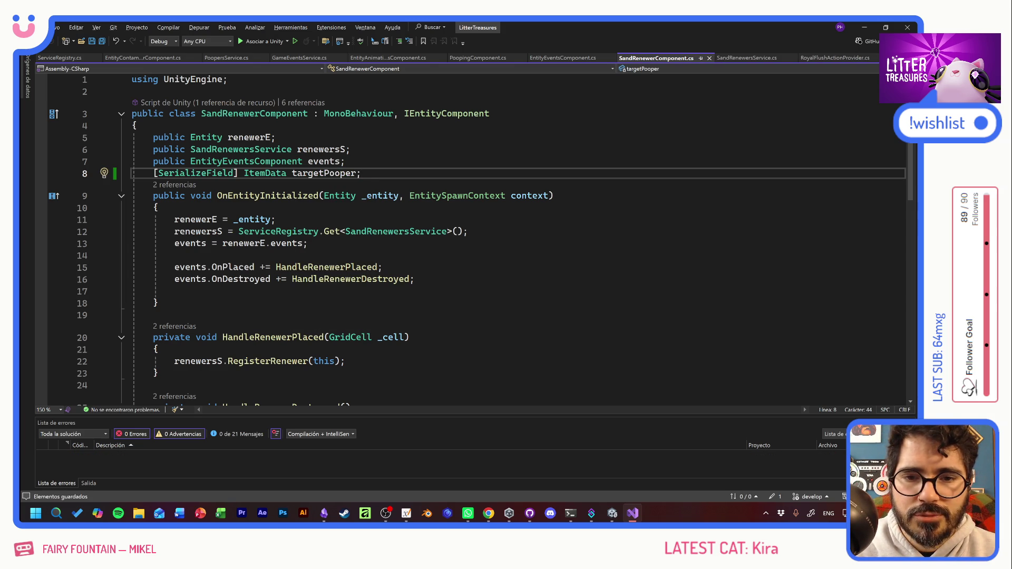
pyautogui.hotkey('alt', 'Tab')
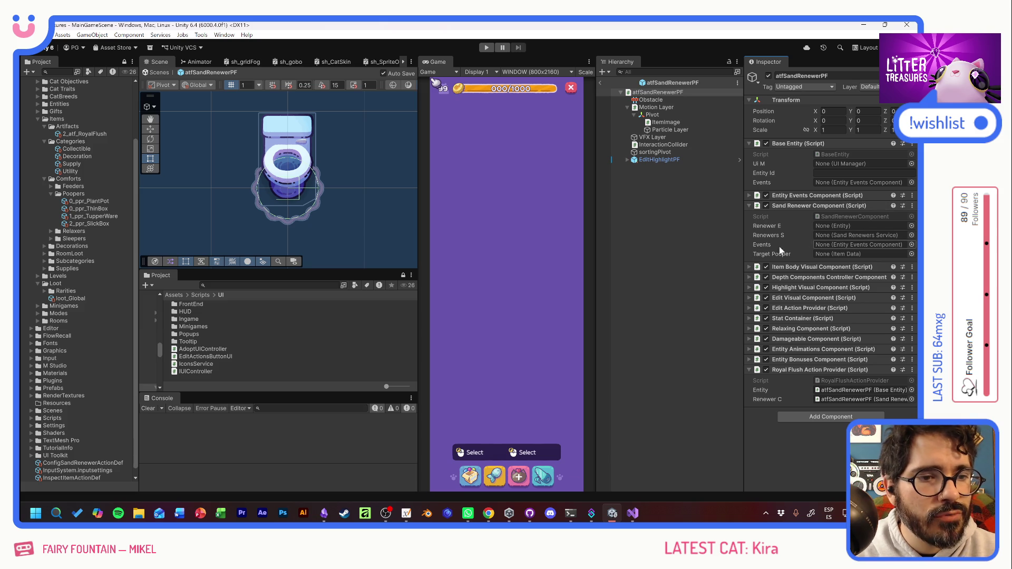
# Step: Assign the 0_ppr_PlantPot item data to atfSandRenewerPF's Target Pooper field
pyautogui.click(908, 255)
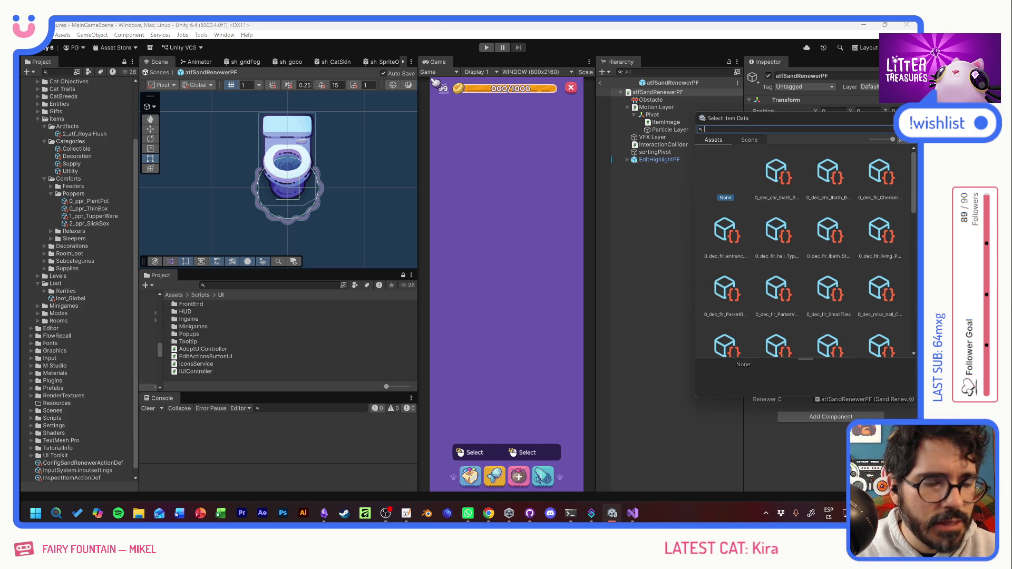
pyautogui.write('pot')
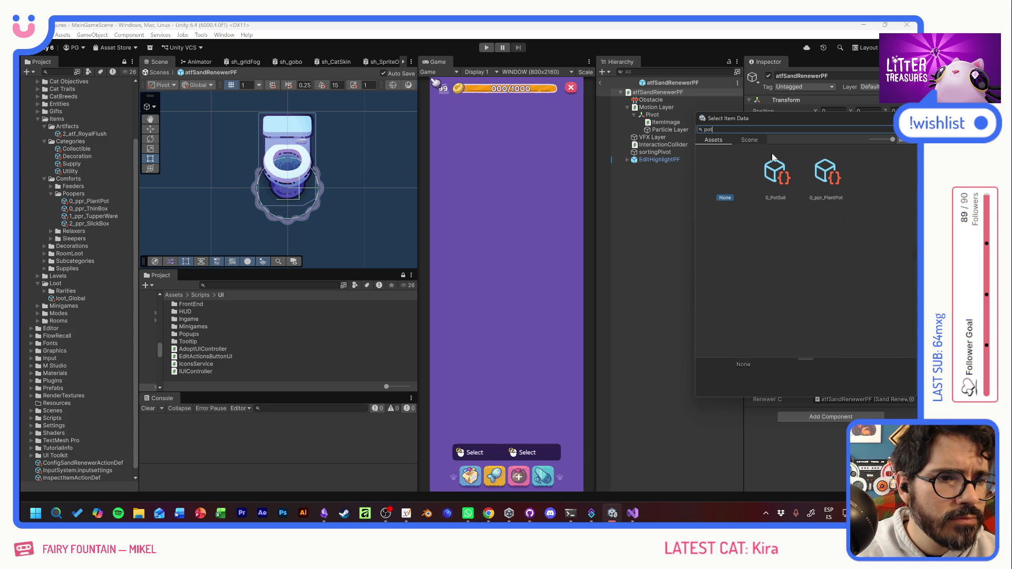
pyautogui.doubleClick(821, 173)
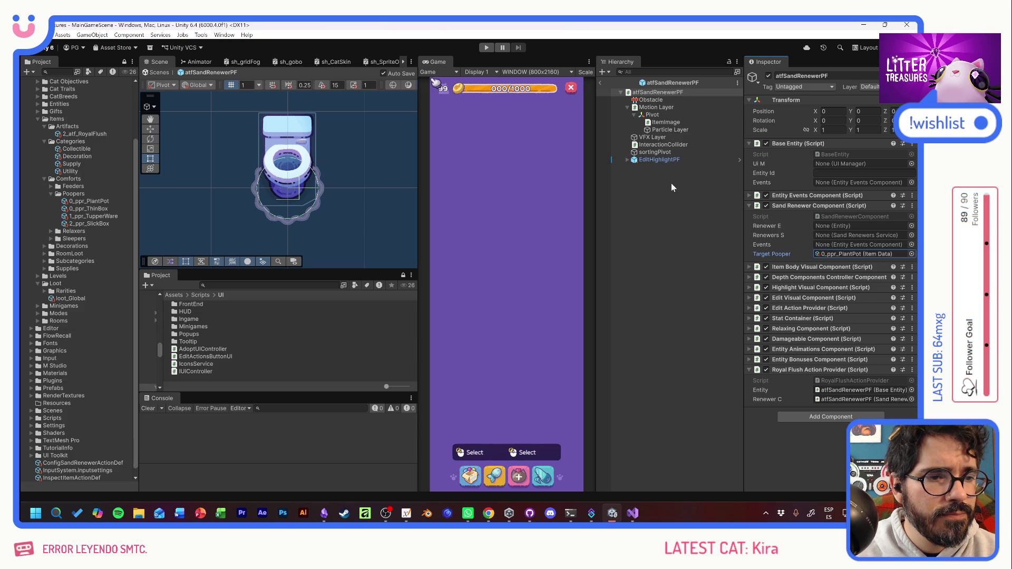
pyautogui.hotkey('alt', 'Tab')
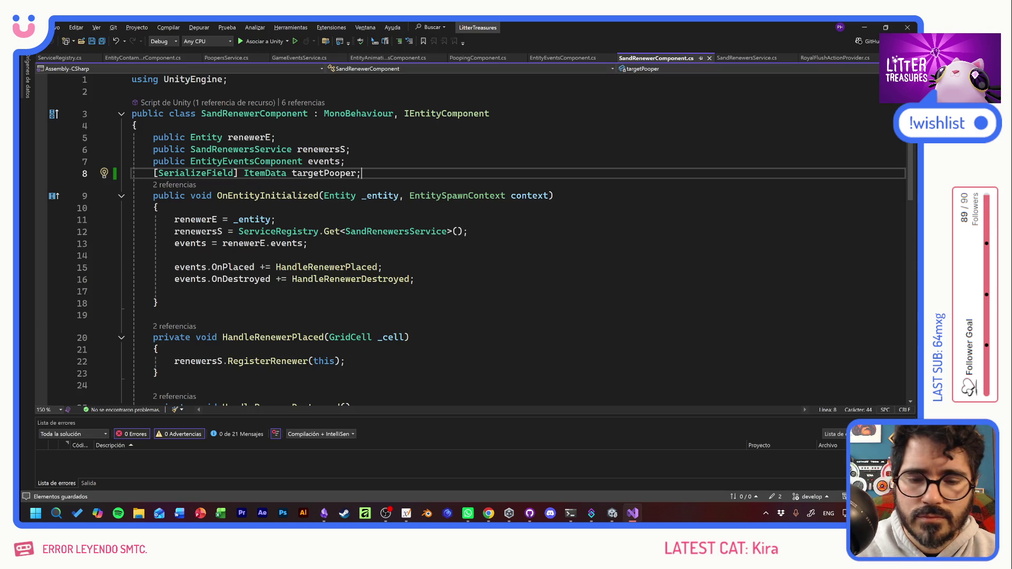
# Step: Add a public modifier before the ItemData field on line 8, then undo it
pyautogui.click(382, 267)
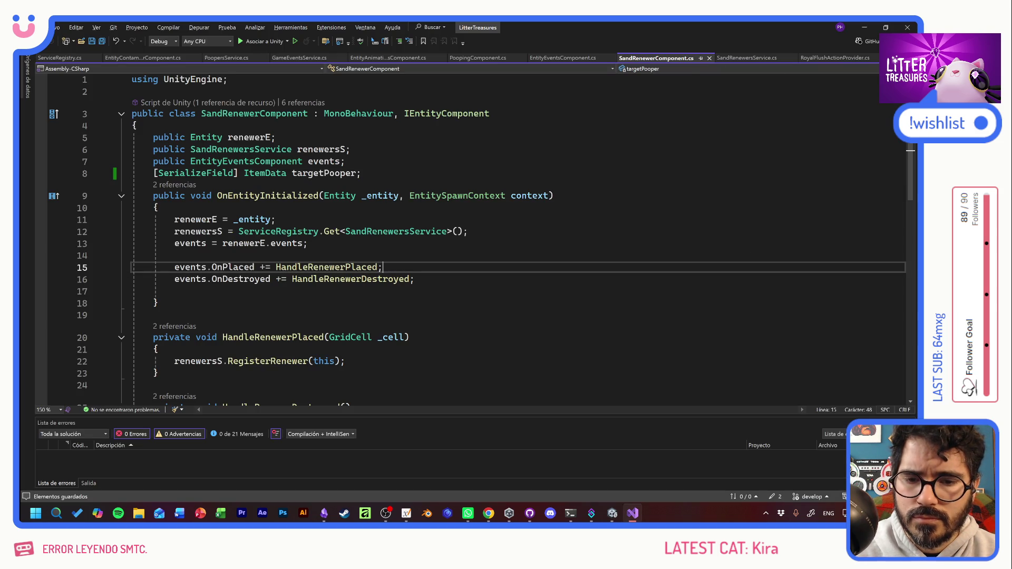
pyautogui.scroll(-3, 474, 237)
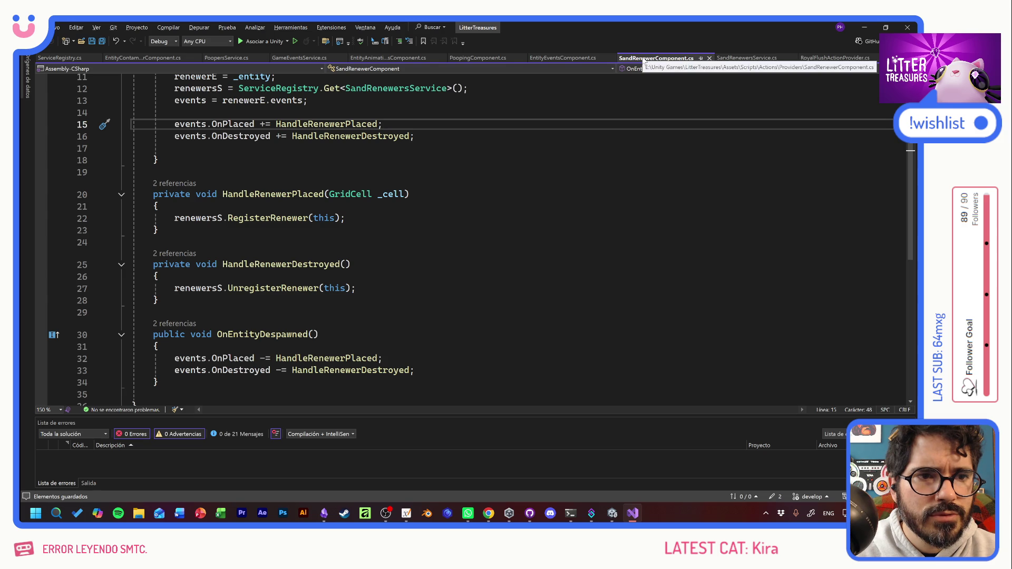
pyautogui.scroll(3, 475, 238)
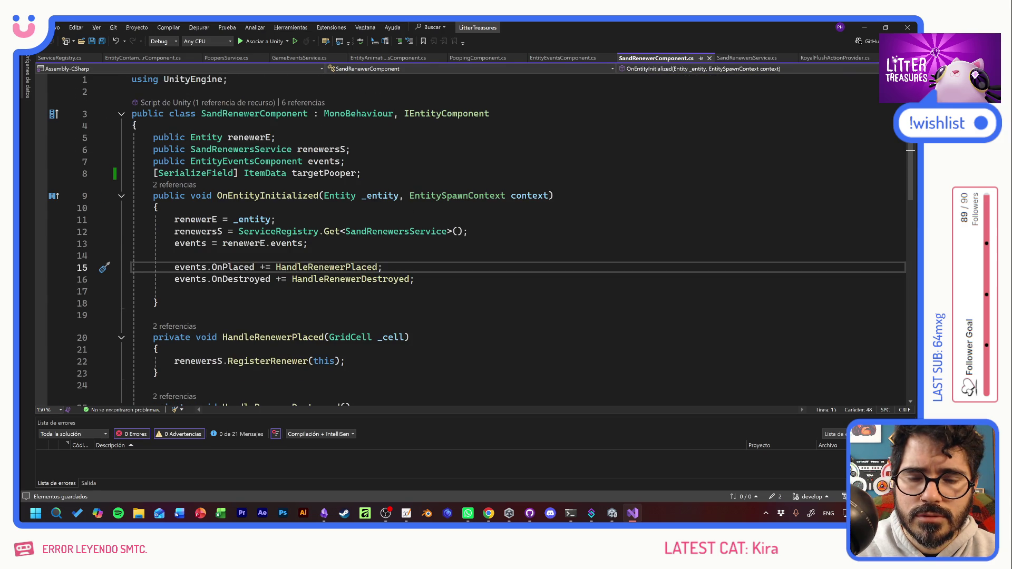
pyautogui.click(244, 173)
pyautogui.write('public')
pyautogui.hotkey('ctrl', 'z')
pyautogui.press('Down')
pyautogui.press('Up')
# Step: Add a 'public ItemData GetTargetPooper' method signature on a new line below OnEntityInitialized
pyautogui.click(155, 314)
pyautogui.press('Return')
pyautogui.press('Up')
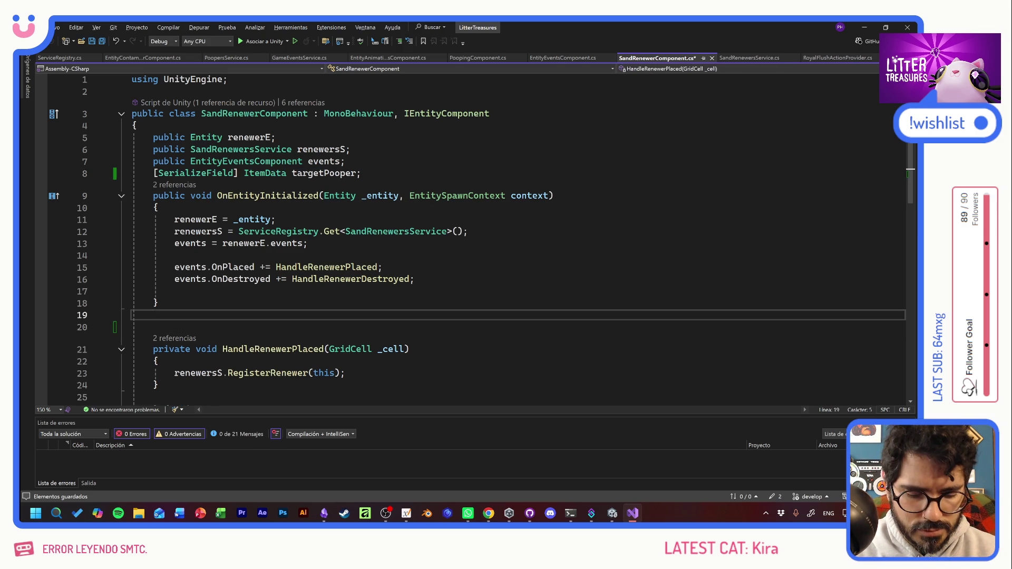
pyautogui.press('Return')
pyautogui.write('public void')
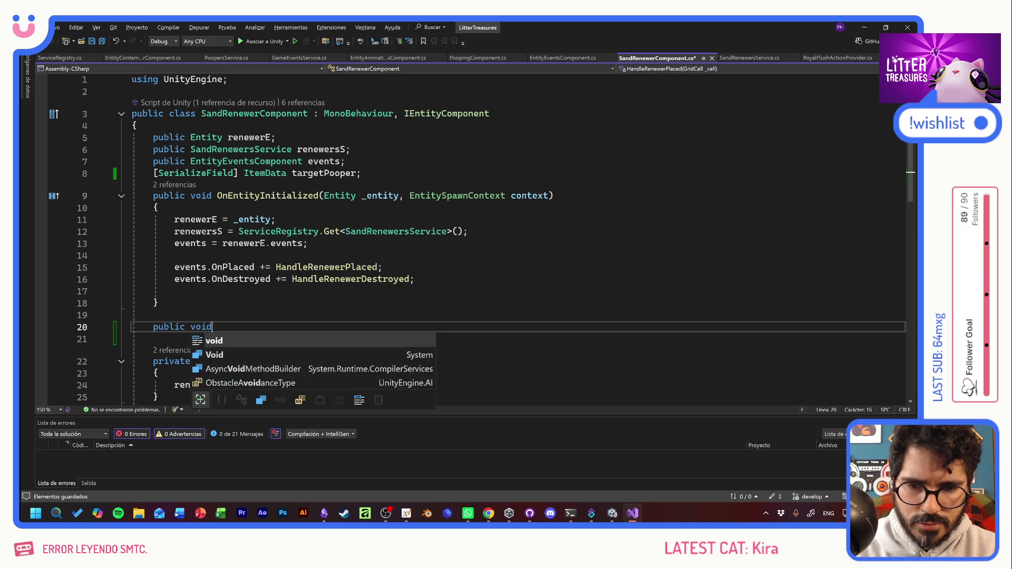
pyautogui.write(' GetTargetPooper')
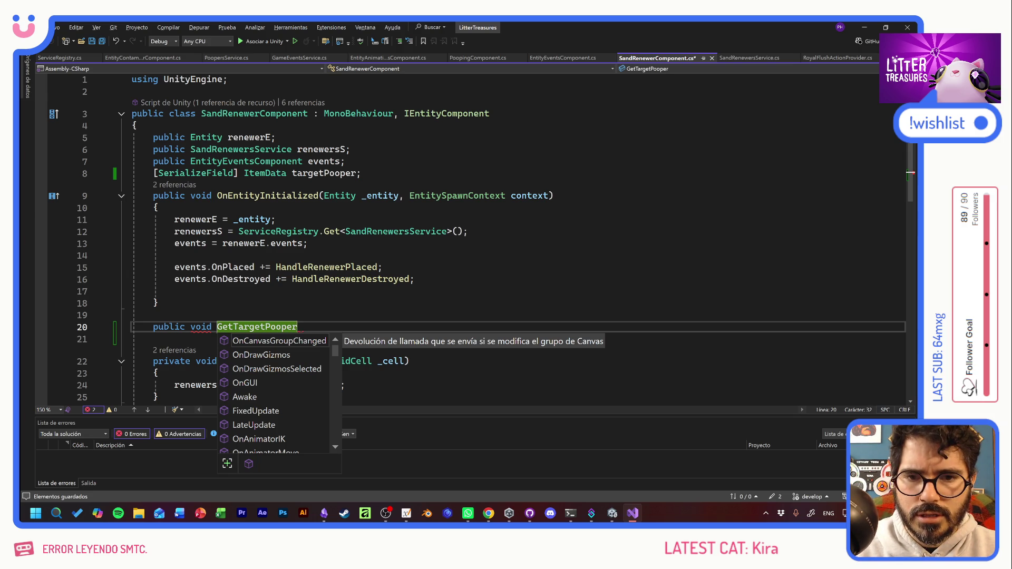
pyautogui.press('Escape')
pyautogui.doubleClick(272, 173)
pyautogui.hotkey('ctrl', 'c')
pyautogui.doubleClick(201, 327)
pyautogui.hotkey('ctrl', 'v')
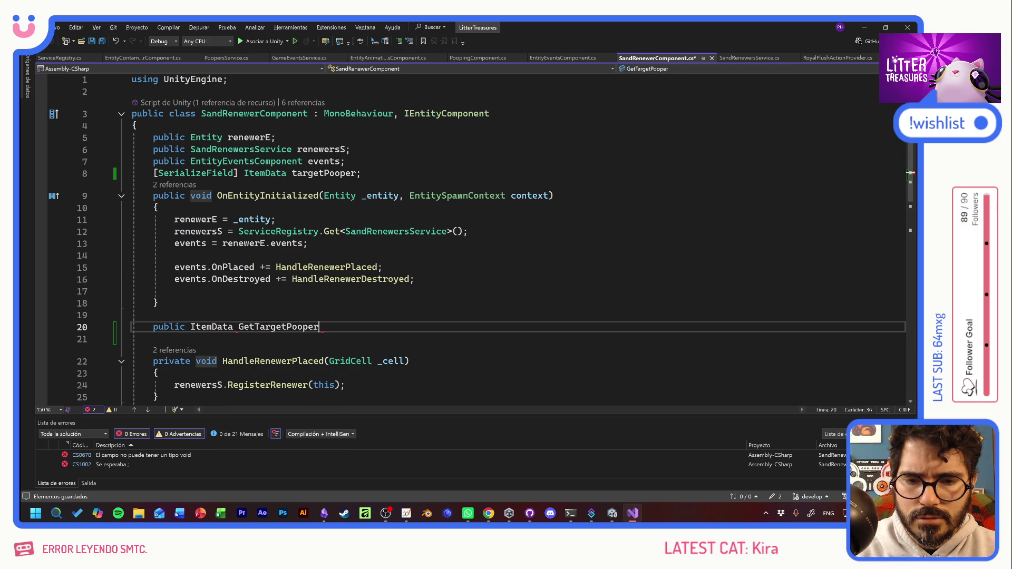
# Step: Give GetTargetPooper a body returning targetPooper, save, and switch to SandRenewersService.cs
pyautogui.write('()')
pyautogui.press('Return')
pyautogui.write('{')
pyautogui.press('Return')
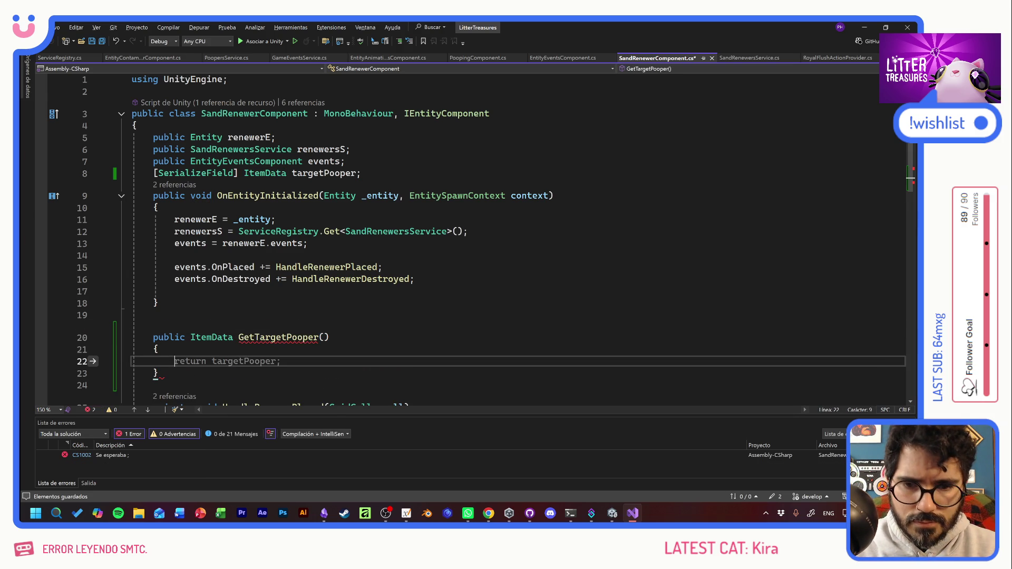
pyautogui.press('Tab')
pyautogui.click(329, 338)
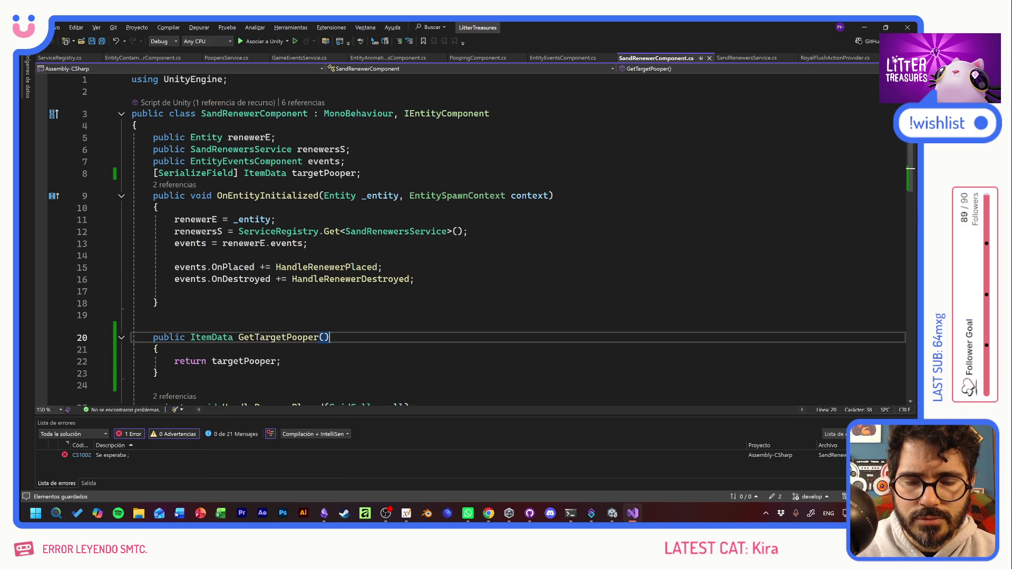
pyautogui.hotkey('ctrl', 's')
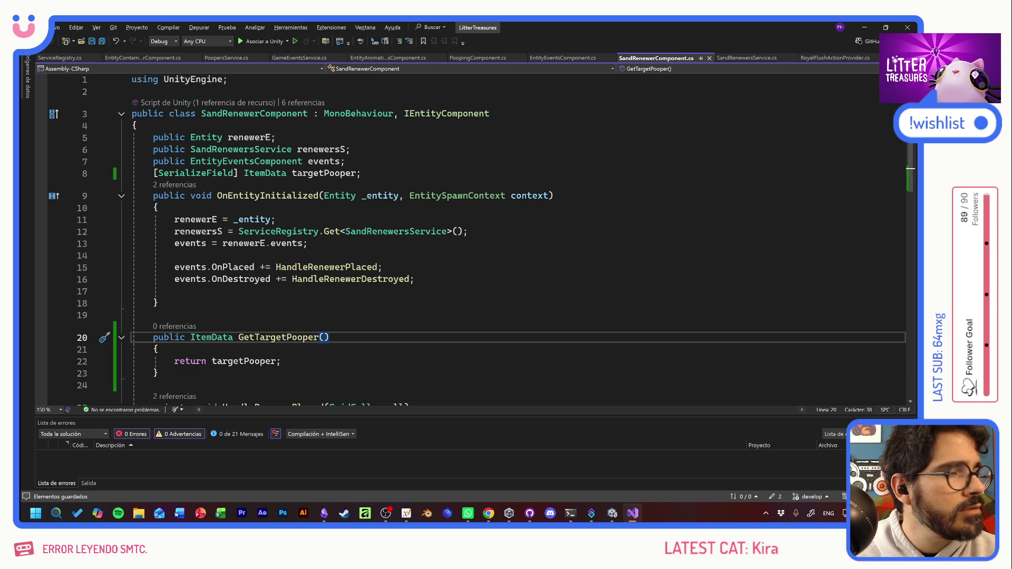
pyautogui.click(748, 59)
pyautogui.click(417, 228)
# Step: Type CheckDirtyPooperData() on a new line after dirtyPoopers.Add(_pooper) in AddDirtyPooper
pyautogui.moveTo(344, 181); pyautogui.dragTo(154, 299)
pyautogui.click(399, 251)
pyautogui.press('Down')
pyautogui.press('Down')
pyautogui.press('Return')
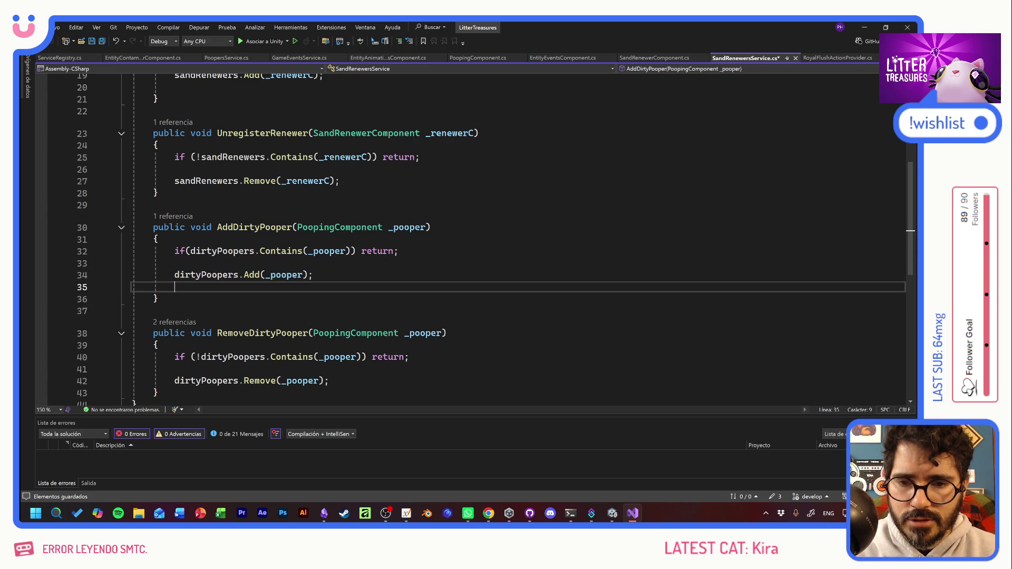
pyautogui.write('Check')
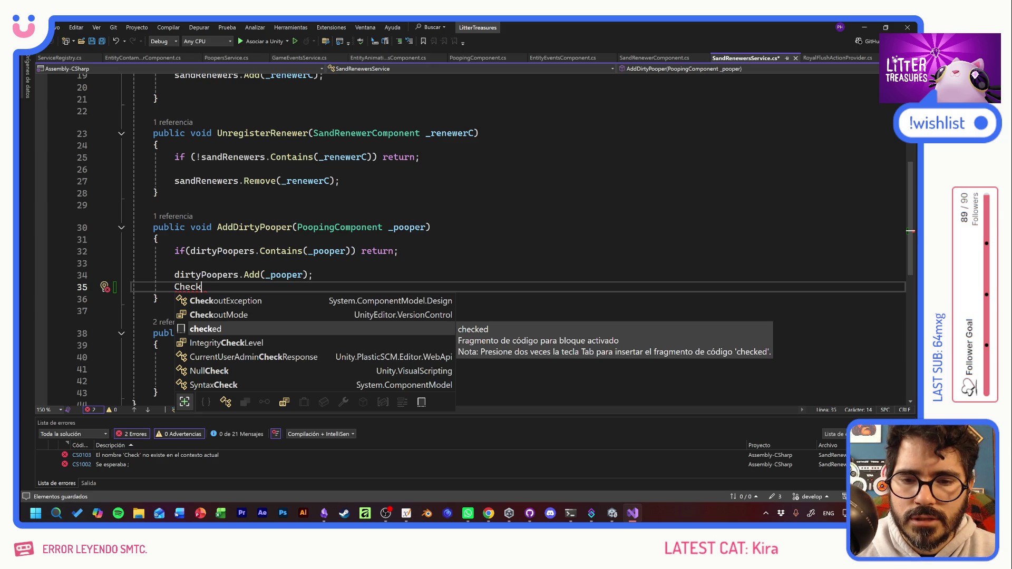
pyautogui.write('ed')
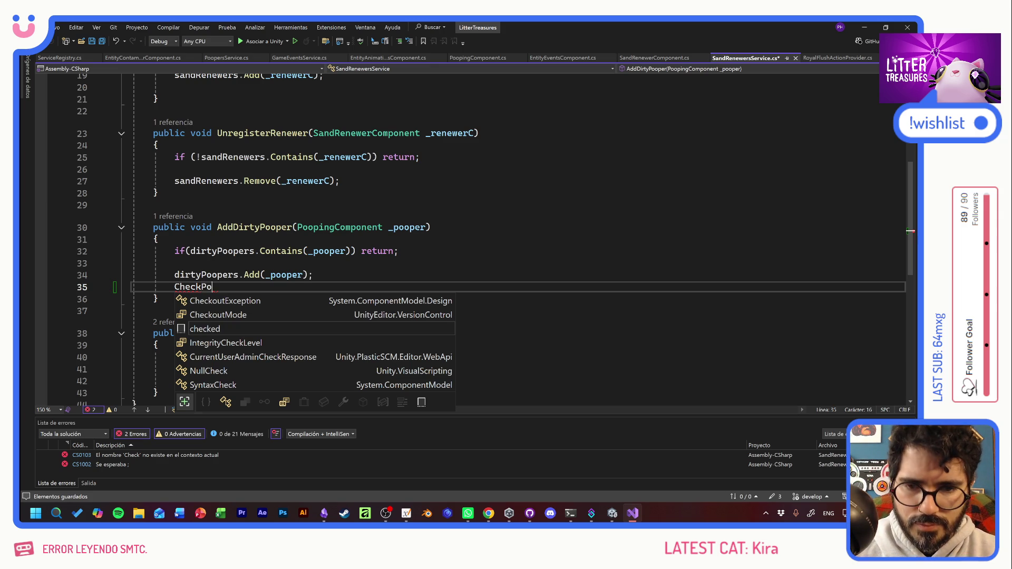
pyautogui.press('BackSpace')
pyautogui.press('BackSpace')
pyautogui.write('Dir')
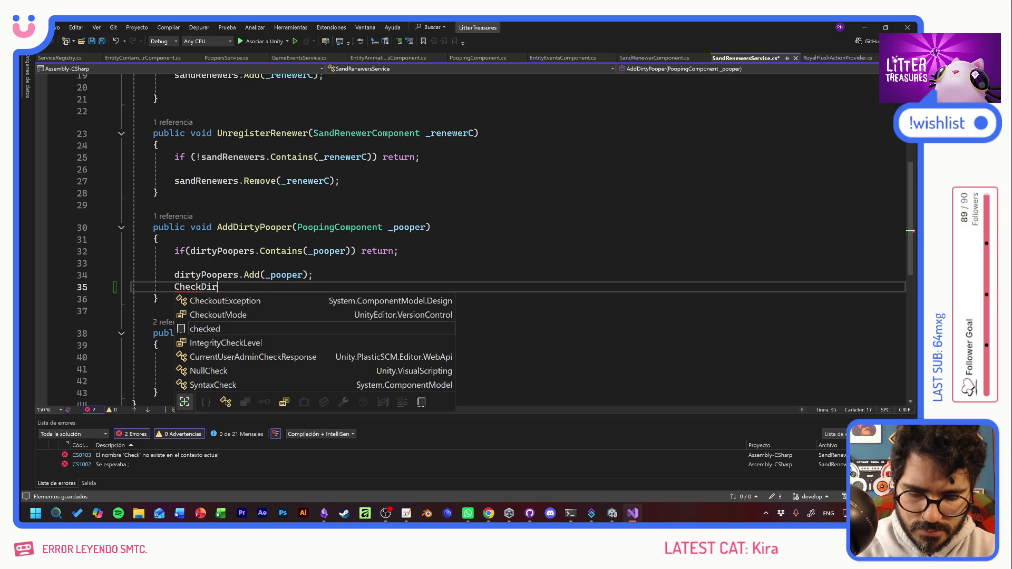
pyautogui.write('tyPooperData()')
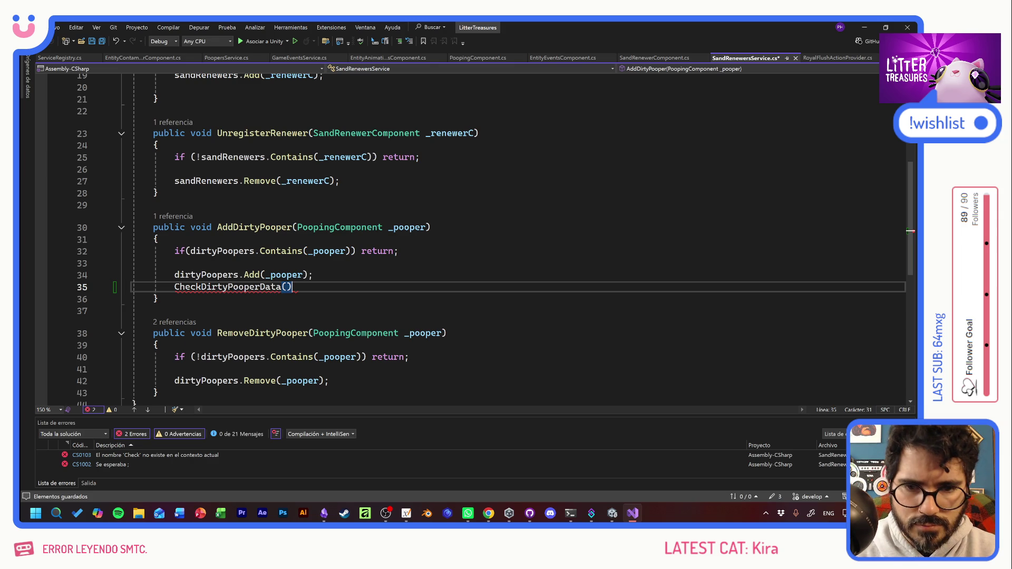
# Step: Pass _pooper into the call, end it with a semicolon, save, and add space below the method
pyautogui.press('Up')
pyautogui.press('Down')
pyautogui.press('Left')
pyautogui.write('_pooper')
pyautogui.press('End')
pyautogui.write(';')
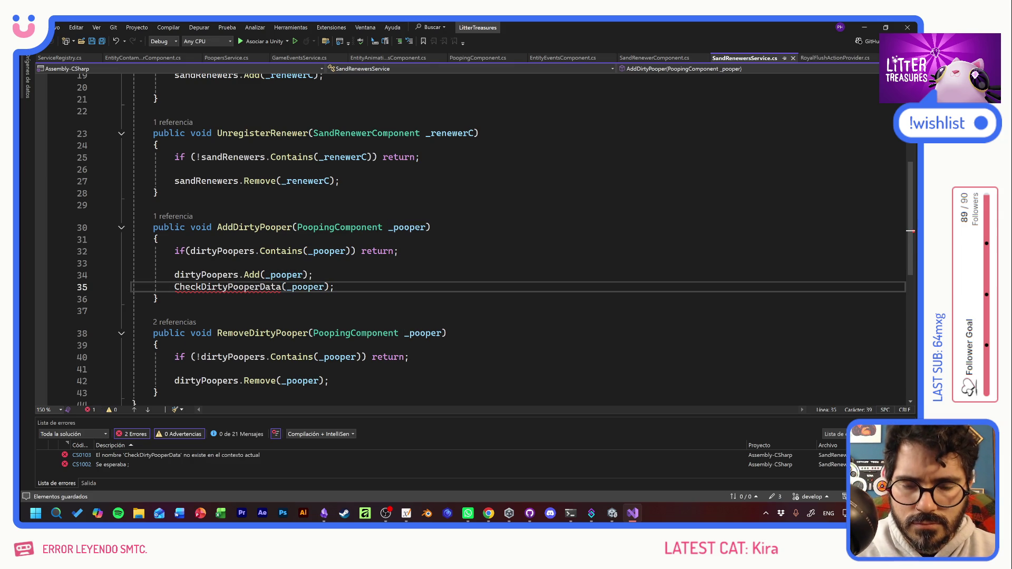
pyautogui.hotkey('ctrl', 's')
pyautogui.press('Down')
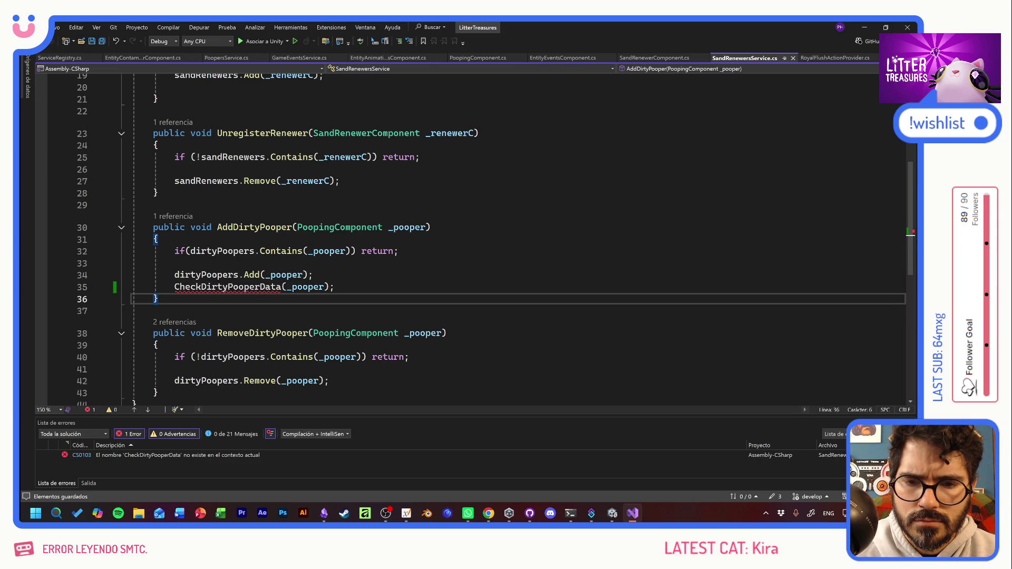
pyautogui.press('Return')
pyautogui.press('Return')
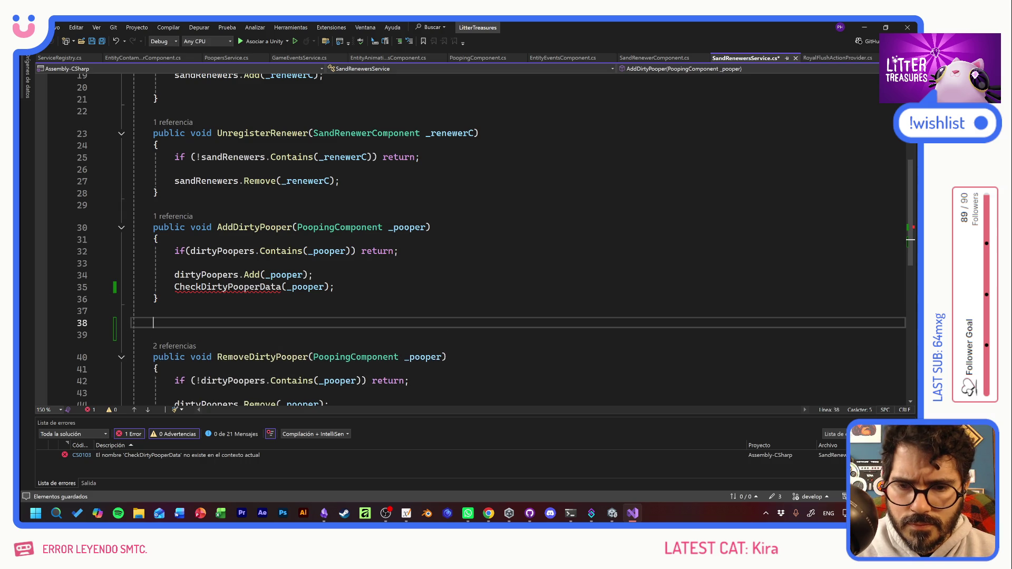
# Step: Write 'private void CheckDirtyPooperData(PoopingComponent _dirtyPooper) {' with an empty body and save
pyautogui.write('private ')
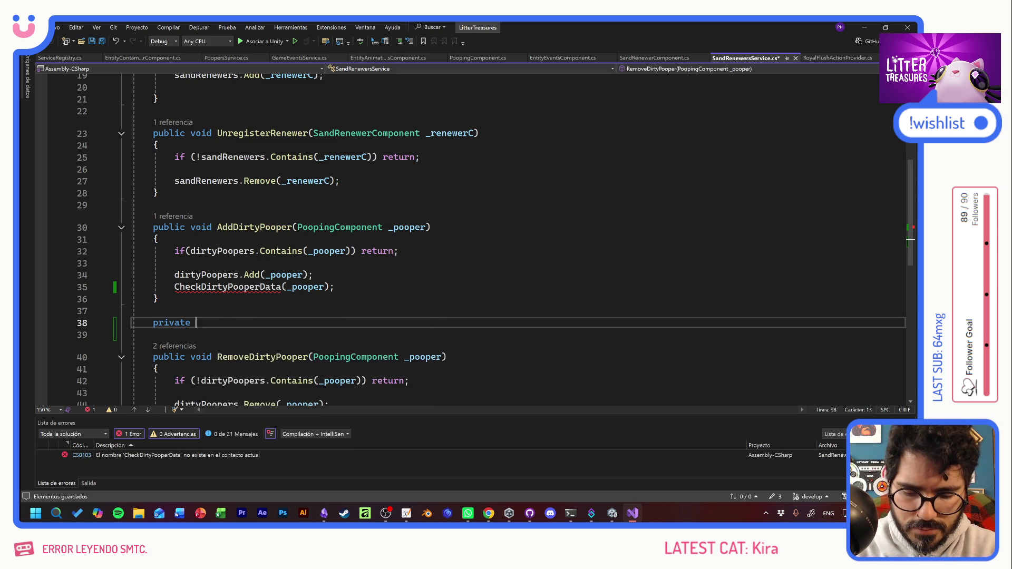
pyautogui.write('void Checl')
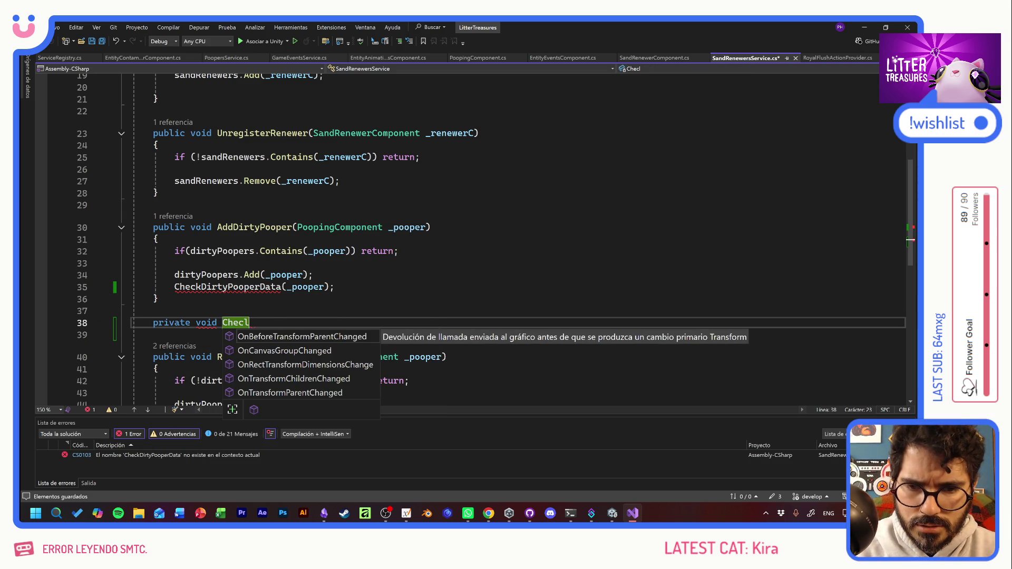
pyautogui.press('BackSpace')
pyautogui.write('kDirtyP')
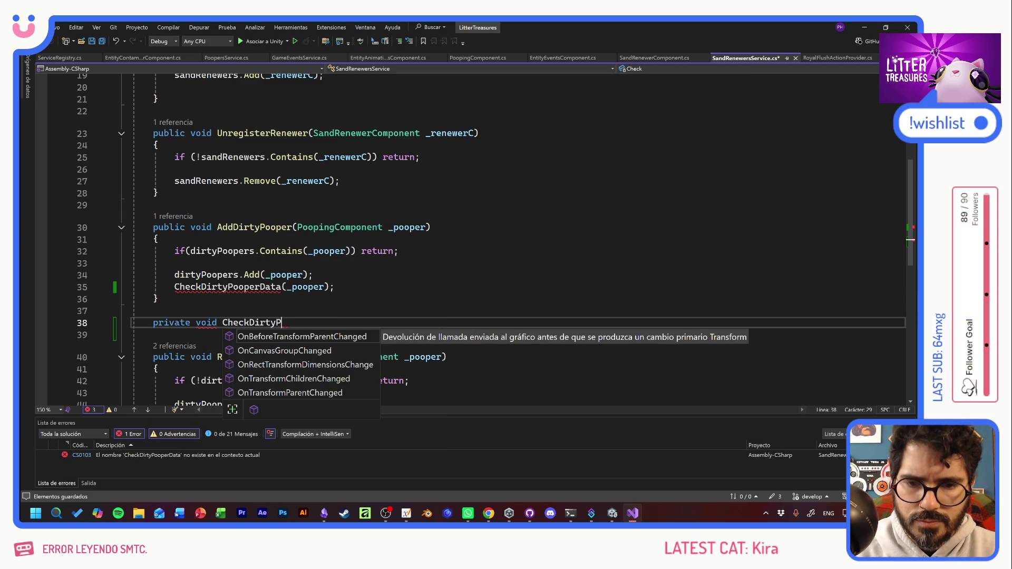
pyautogui.write('ooperData(')
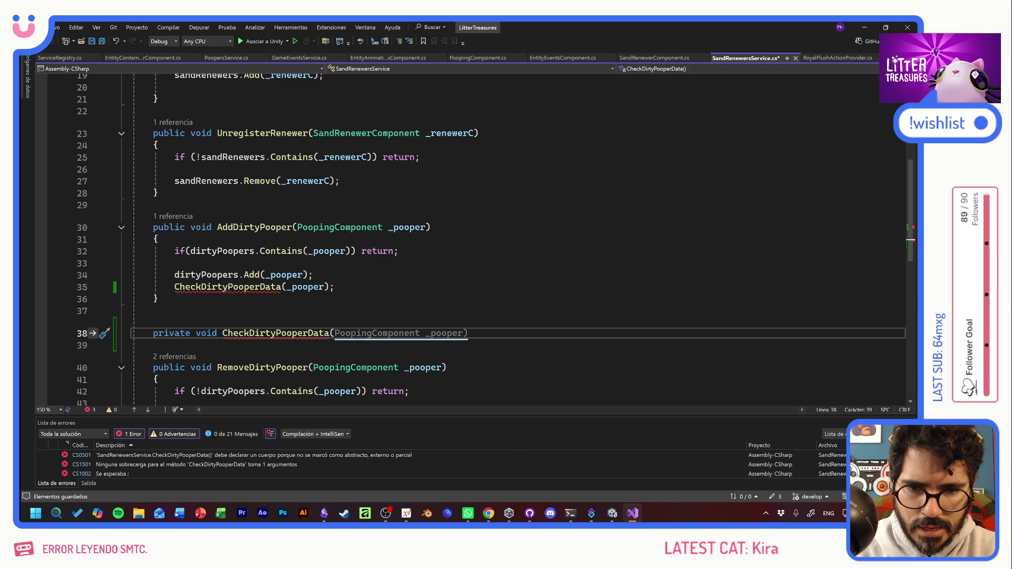
pyautogui.write('Ite')
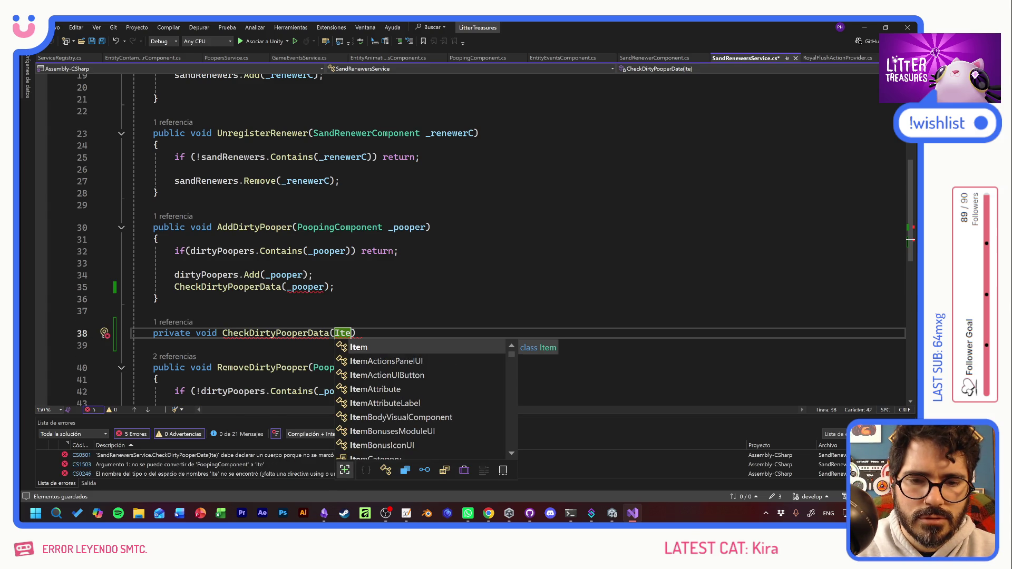
pyautogui.press('BackSpace')
pyautogui.press('BackSpace')
pyautogui.press('BackSpace')
pyautogui.write('_poo')
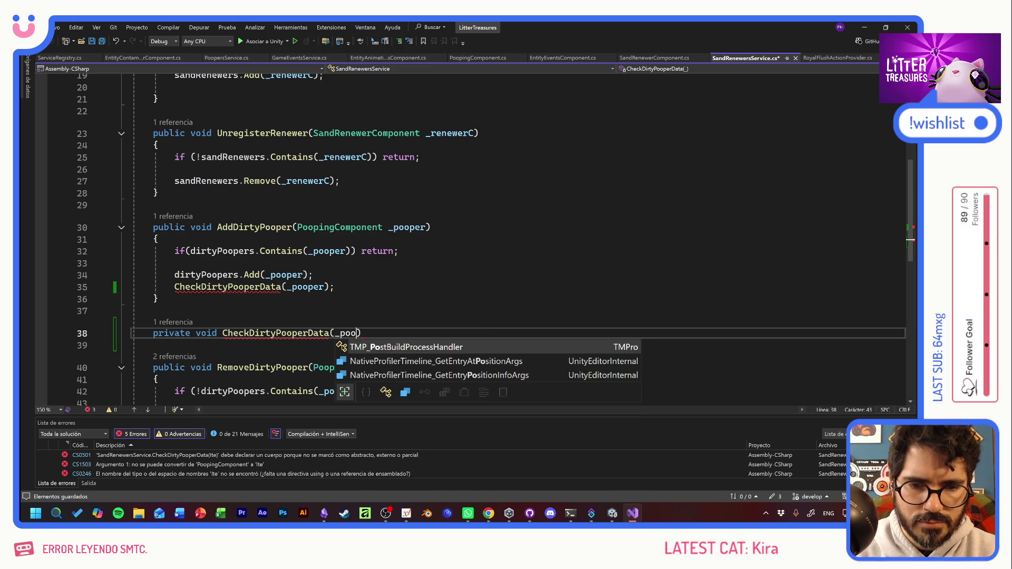
pyautogui.press('BackSpace')
pyautogui.press('BackSpace')
pyautogui.press('BackSpace')
pyautogui.write('PoopingComponent _dirtyPooper) {')
pyautogui.press('Return')
pyautogui.hotkey('ctrl', 's')
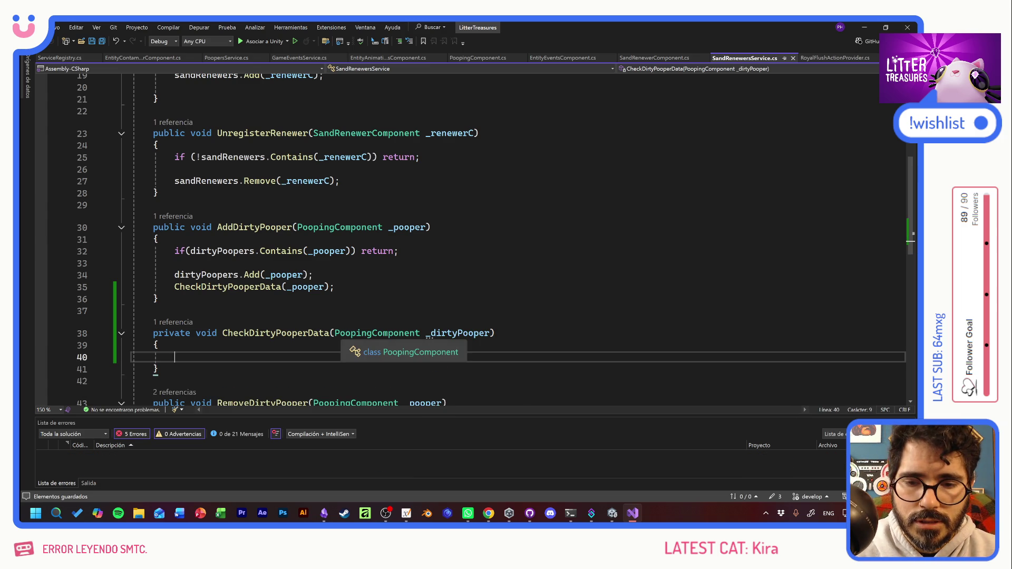
# Step: Write 'ItemData _dirtyData = _dirtyPooper.entity.spawnContext.item.data;' and save the file
pyautogui.write('ItemData')
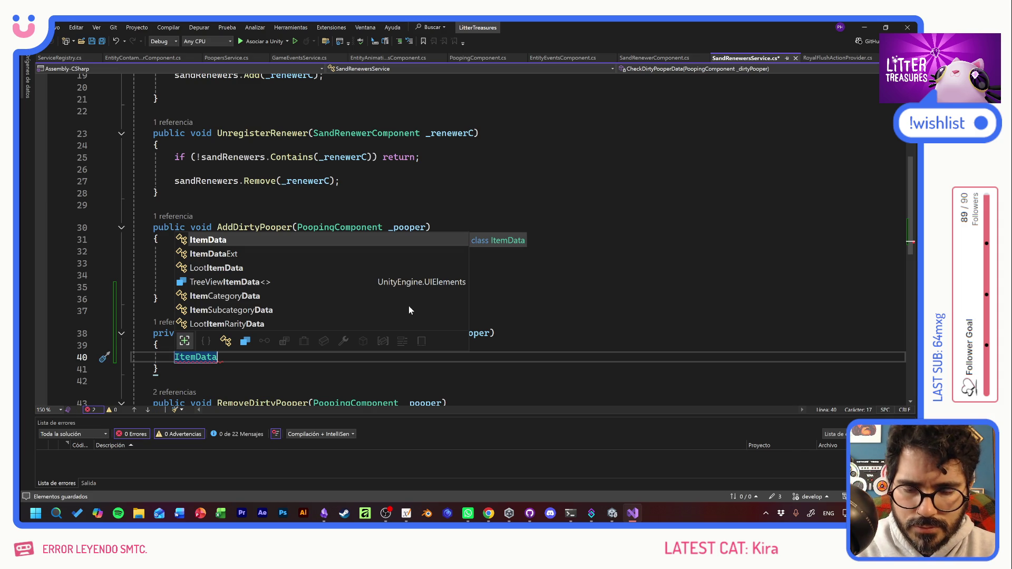
pyautogui.write(' _dirtyData = ')
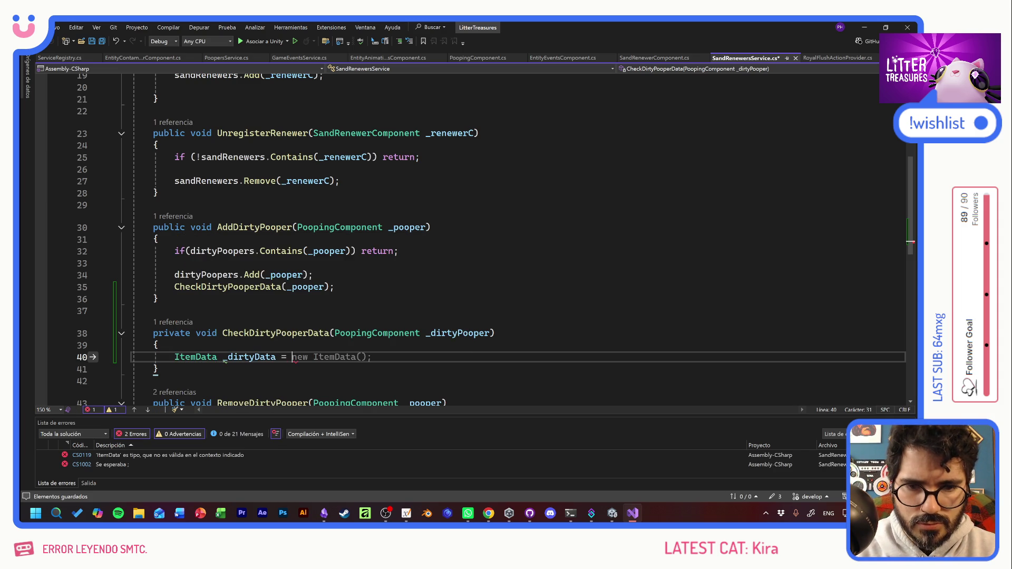
pyautogui.write('_disrty')
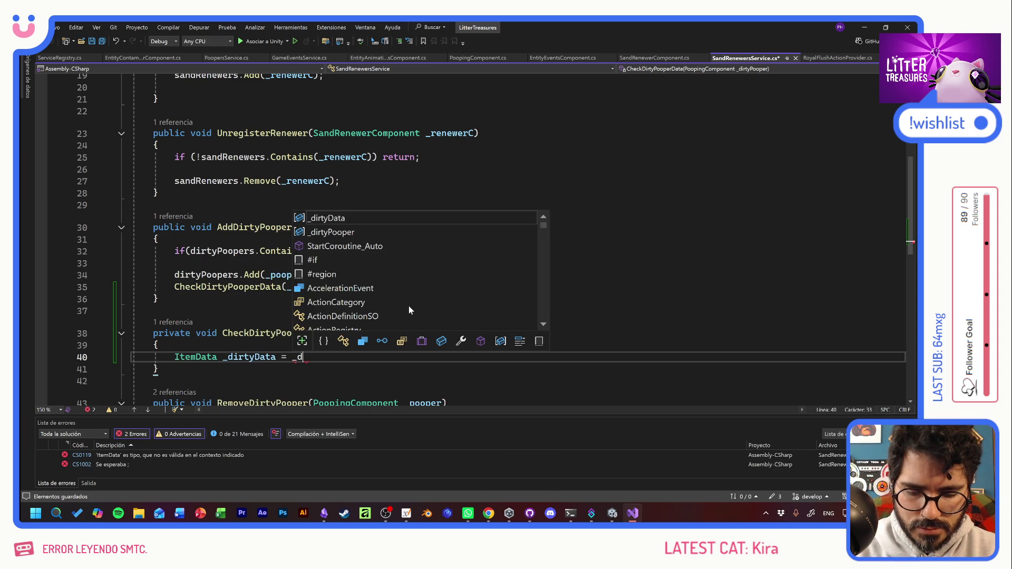
pyautogui.press('BackSpace')
pyautogui.press('BackSpace')
pyautogui.press('BackSpace')
pyautogui.write('rty')
pyautogui.write('Pooper.e')
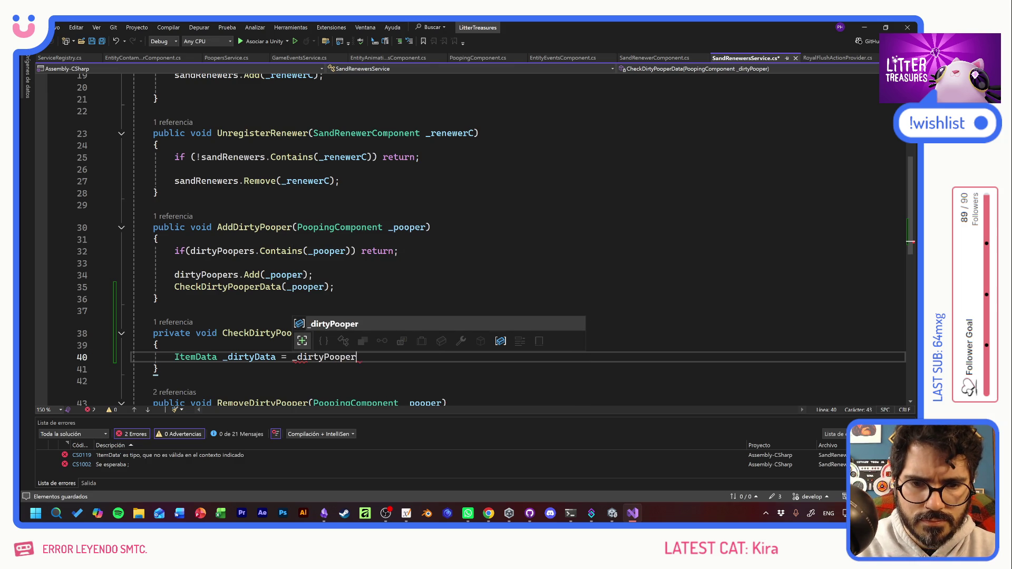
pyautogui.press('Tab')
pyautogui.press('BackSpace')
pyautogui.press('BackSpace')
pyautogui.press('BackSpace')
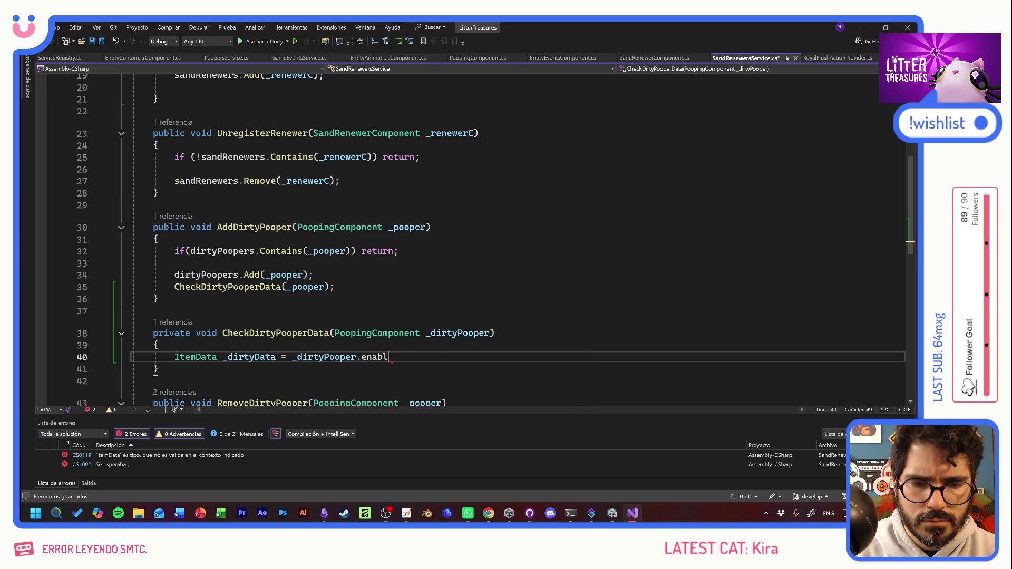
pyautogui.write('ntity.s')
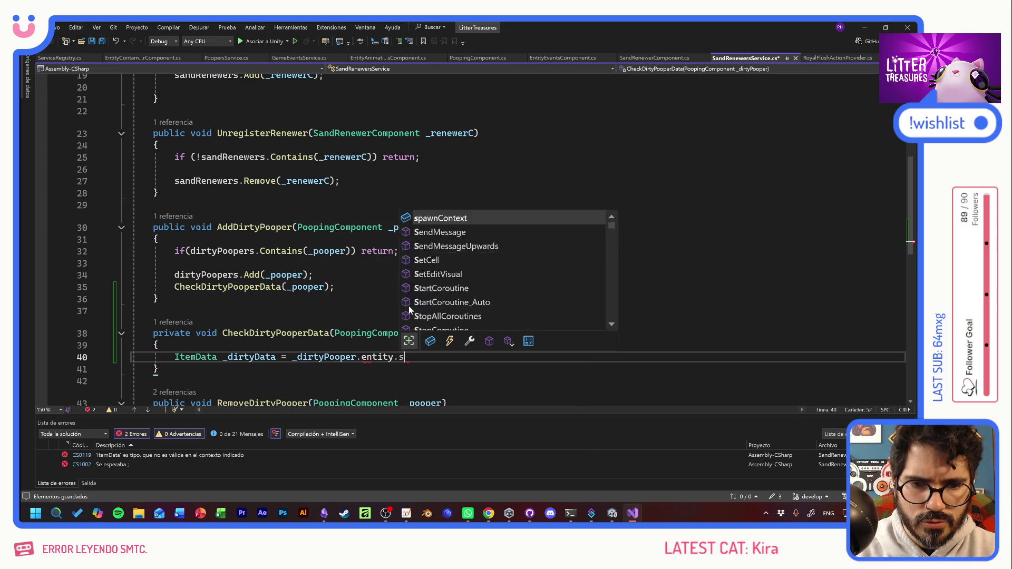
pyautogui.write('pawnContext.ite')
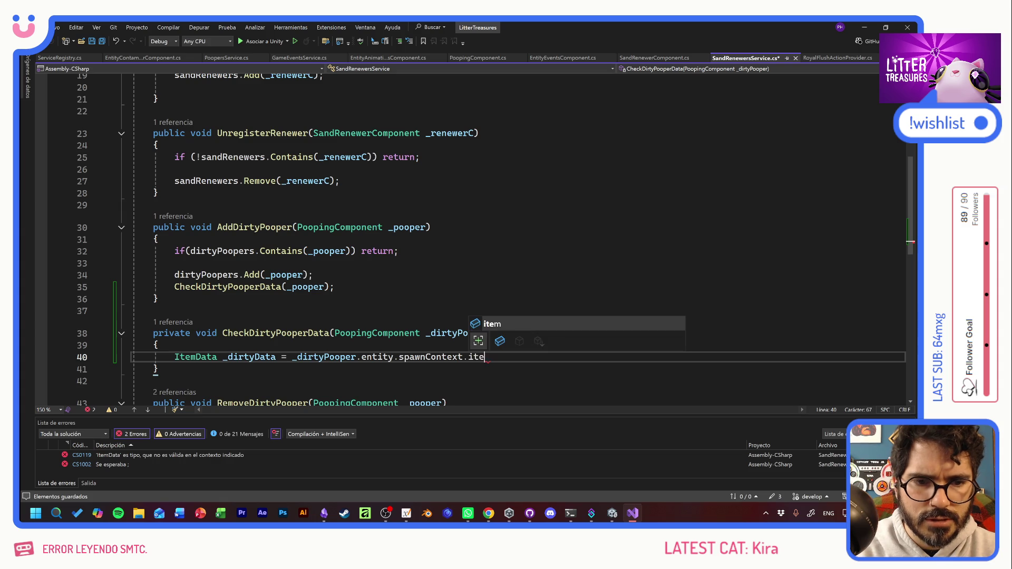
pyautogui.write('m.data;')
pyautogui.hotkey('ctrl', 's')
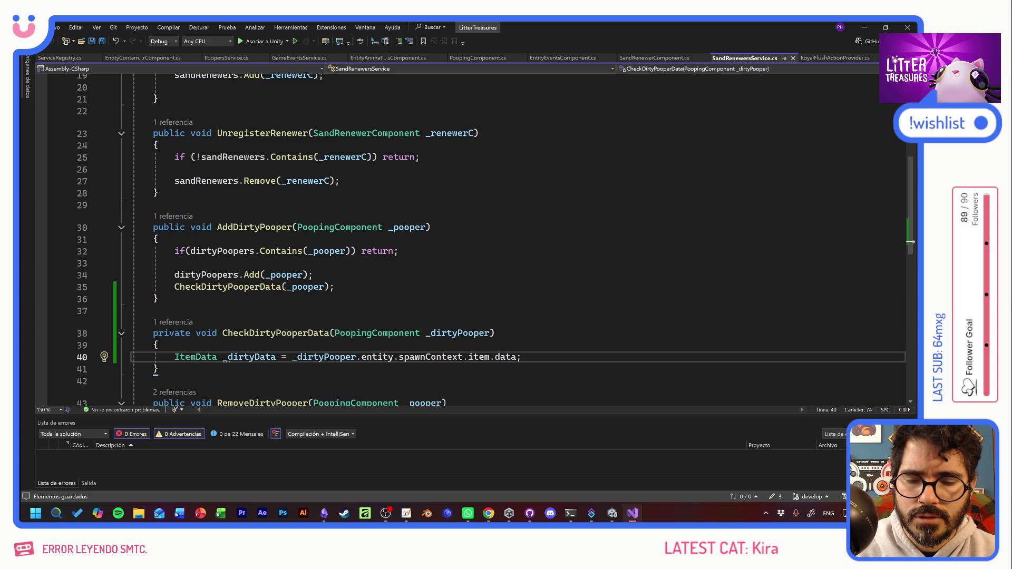
# Step: Check the CheckDirtyPooperData call on line 35, then add blank lines below the _dirtyData assignment
pyautogui.click(313, 274)
pyautogui.click(335, 287)
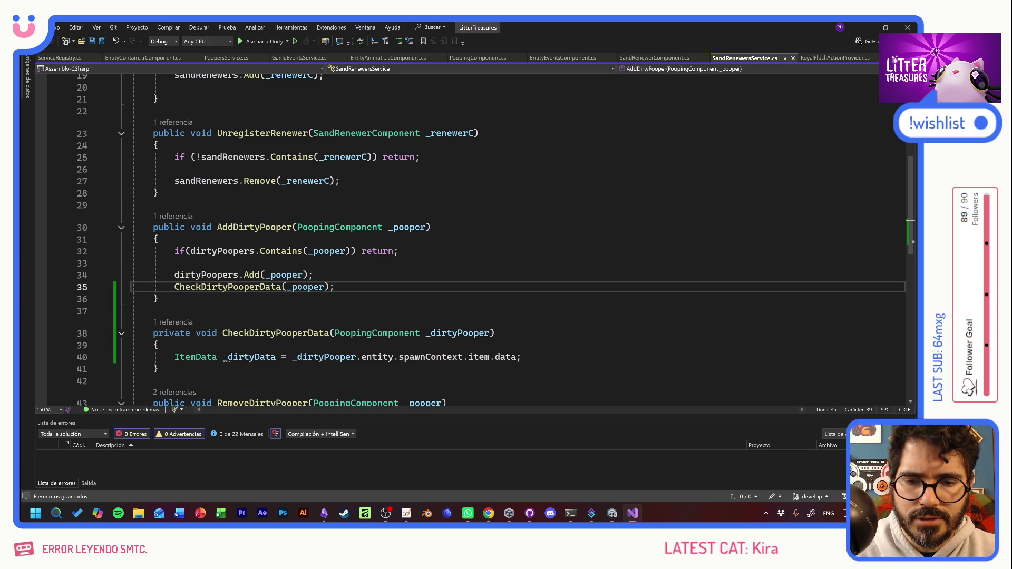
pyautogui.click(522, 356)
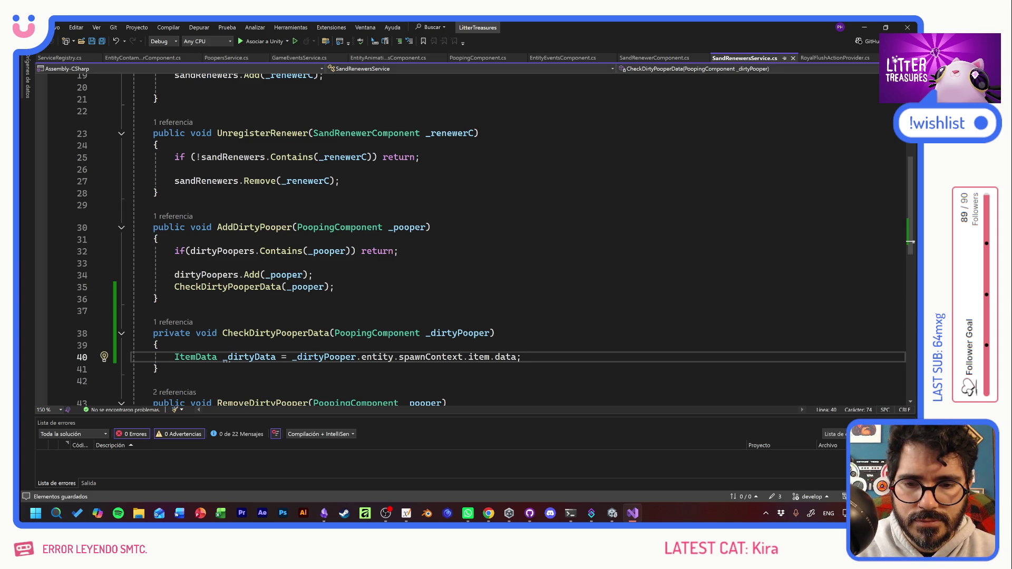
pyautogui.press('Return')
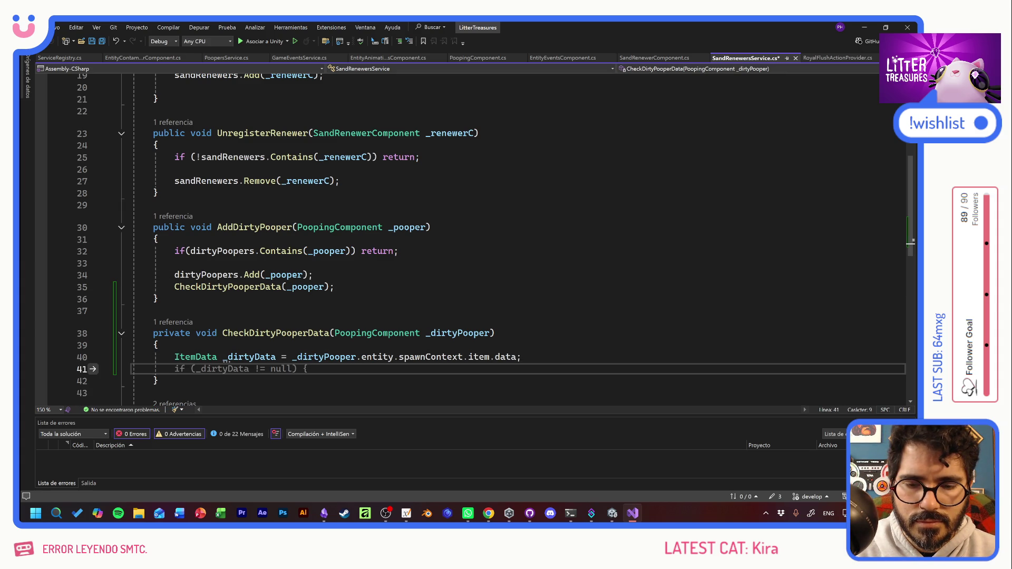
pyautogui.scroll(7, 475, 237)
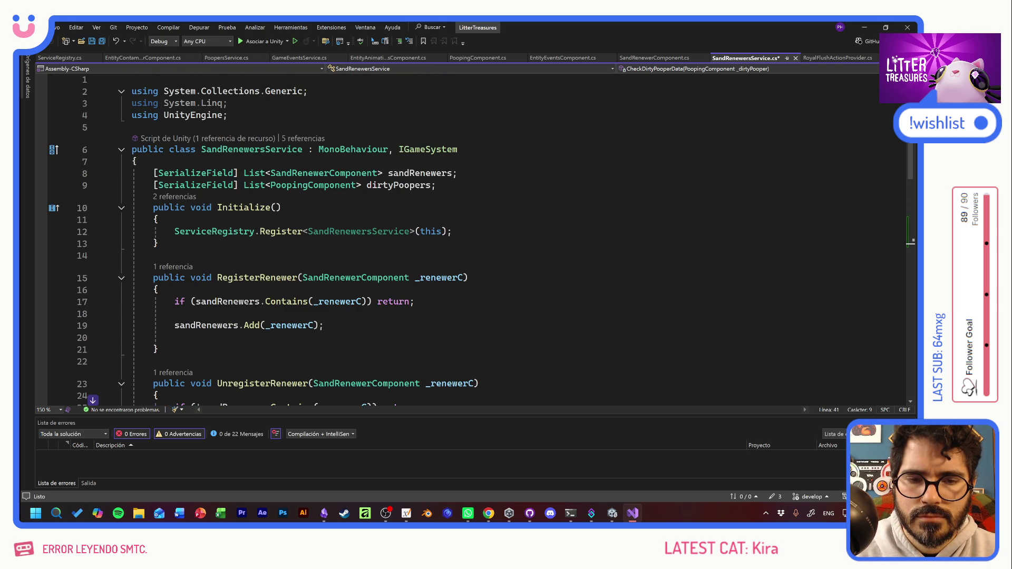
pyautogui.scroll(-7, 475, 237)
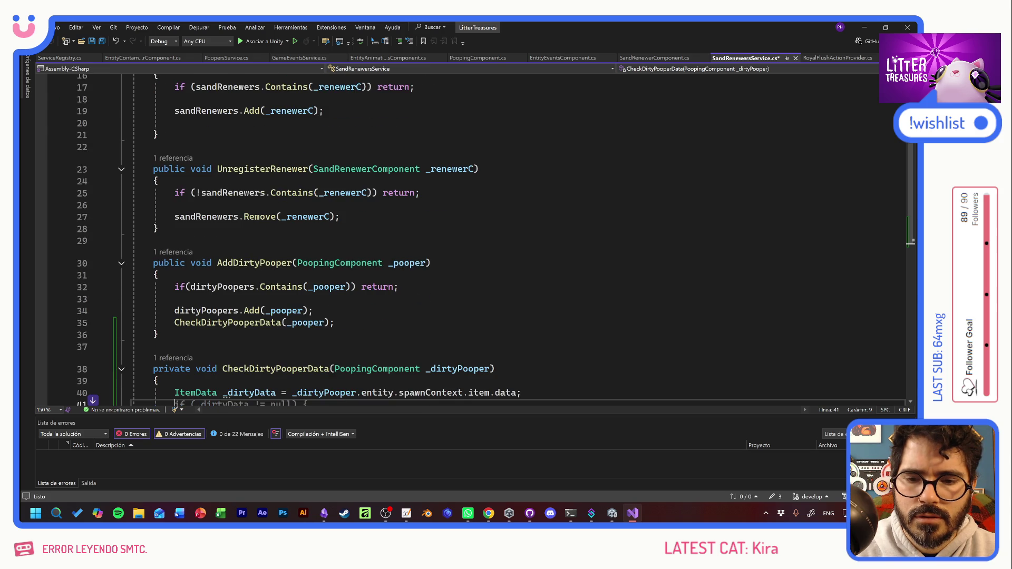
pyautogui.press('Return')
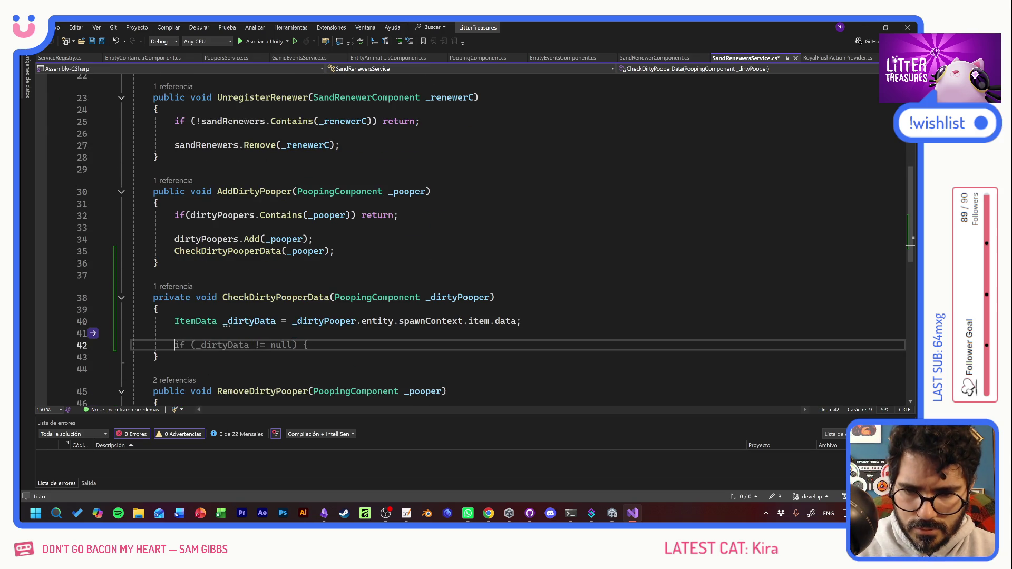
# Step: Start a 'foreach (SandRenewerComponent _renewer in sandRenewers)' loop with an opening brace
pyautogui.write('foreach')
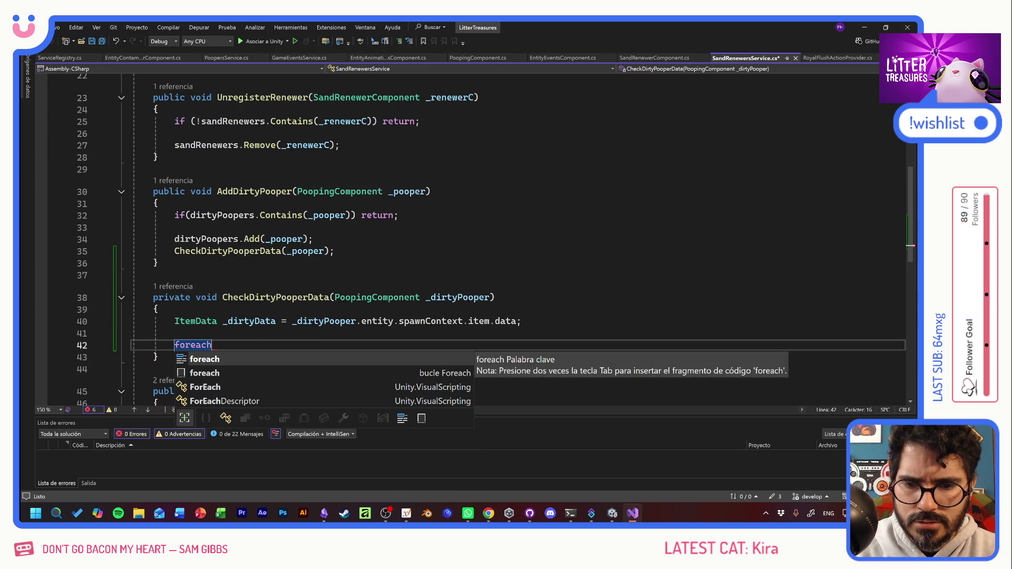
pyautogui.write('(Sand')
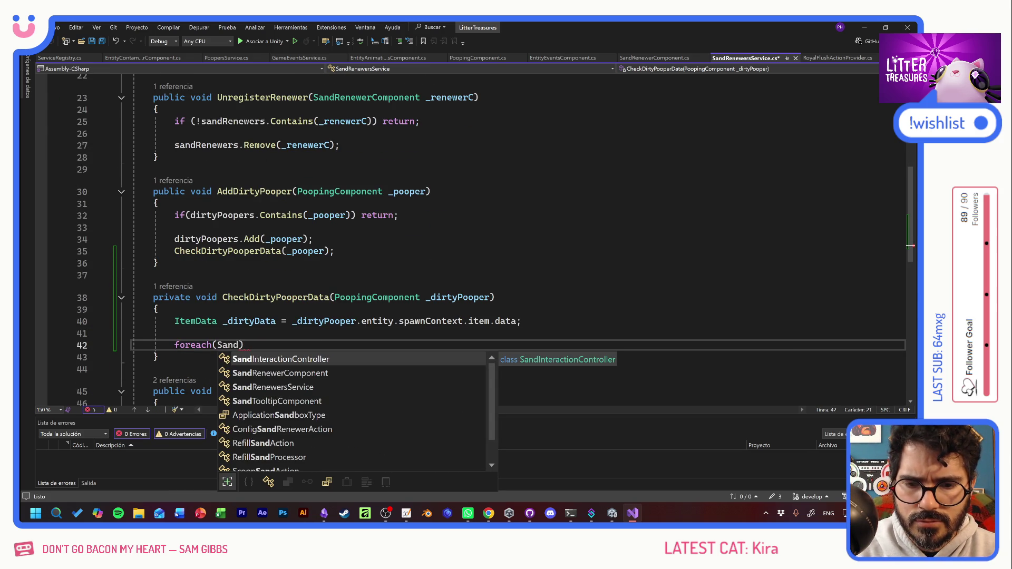
pyautogui.press('Down')
pyautogui.press('Tab')
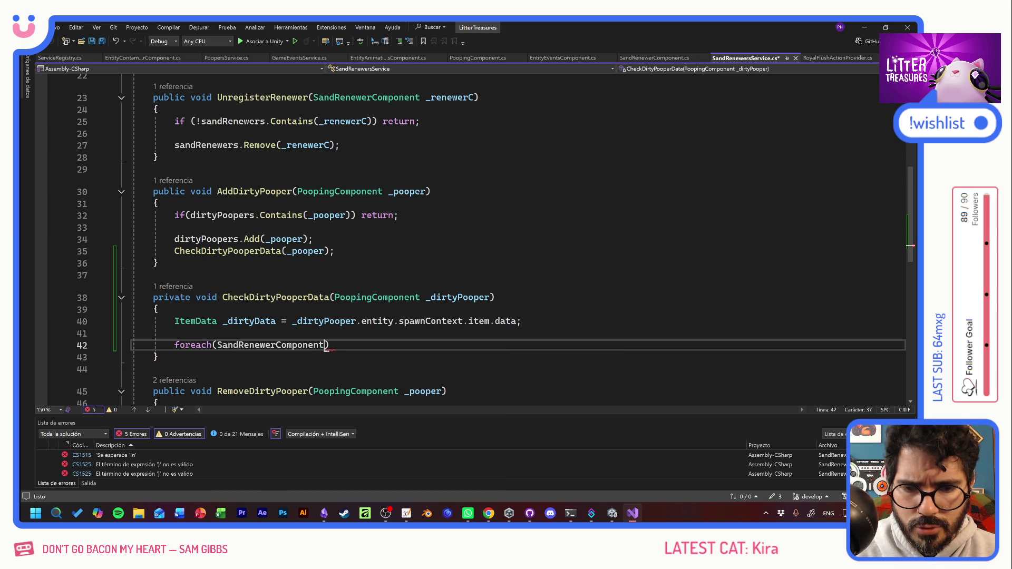
pyautogui.write('_renewer i')
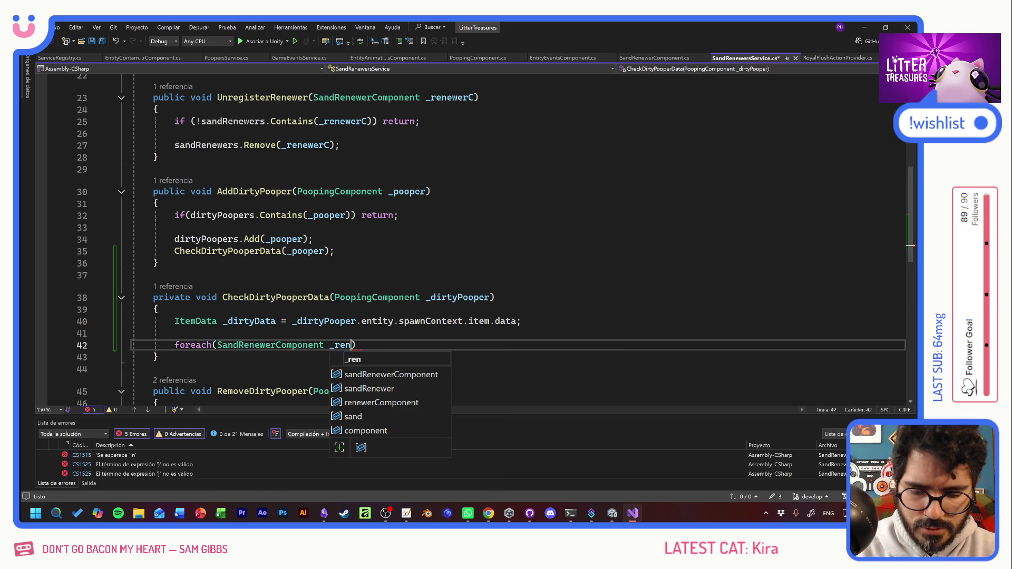
pyautogui.write('n sand')
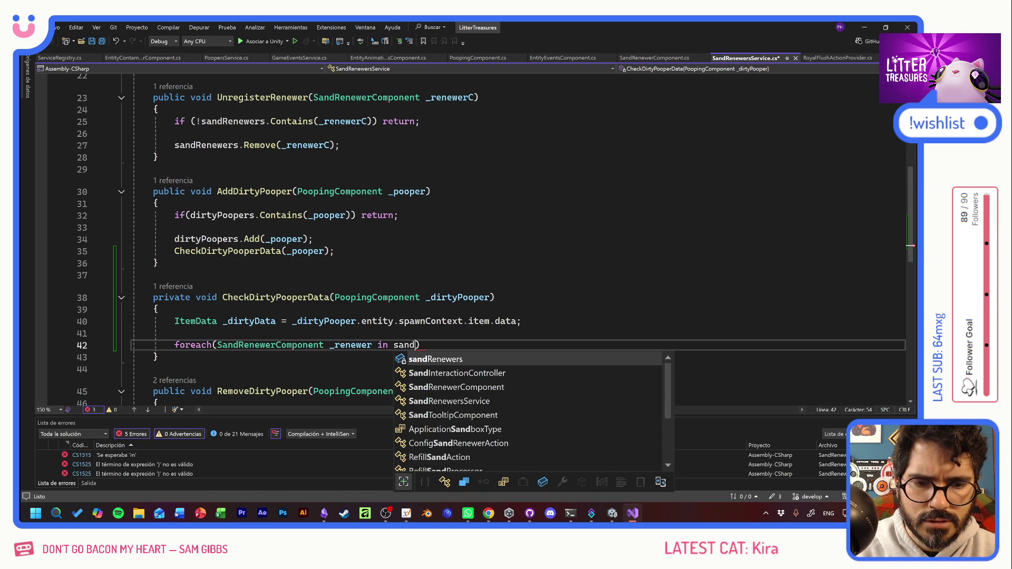
pyautogui.press('Tab')
pyautogui.press('Right')
pyautogui.write('{')
pyautogui.press('Return')
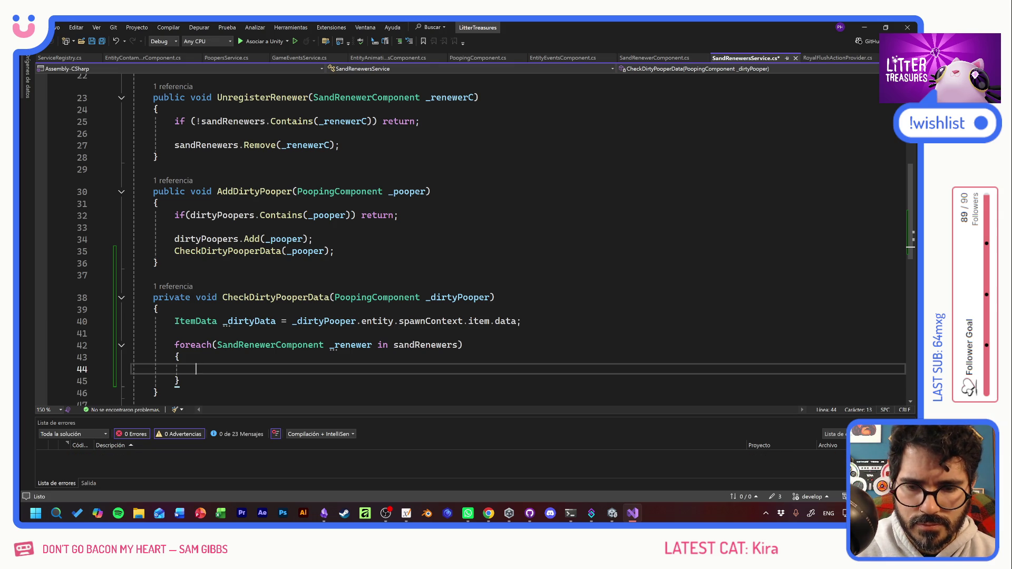
# Step: Inside the loop, set 'ItemData _targetPooperData = _renewer.GetTargetPooper();' and save
pyautogui.write('Item')
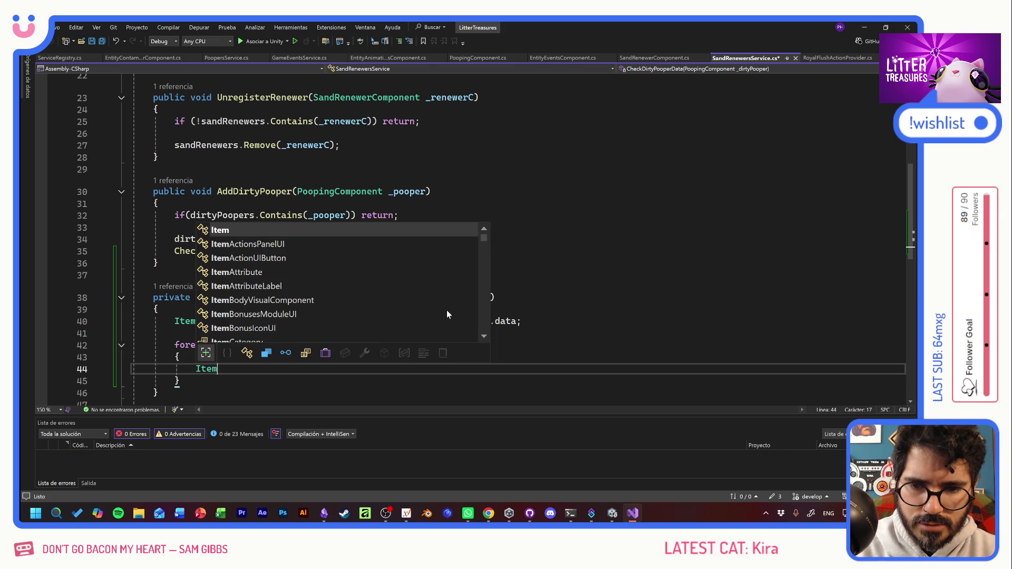
pyautogui.write('Data _target')
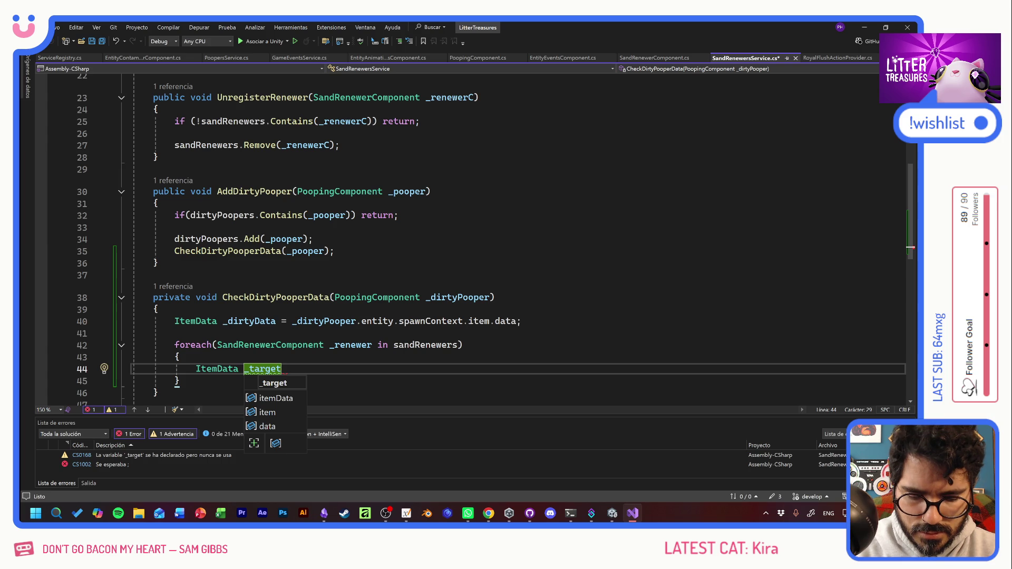
pyautogui.write('Poope')
pyautogui.write('rData = ')
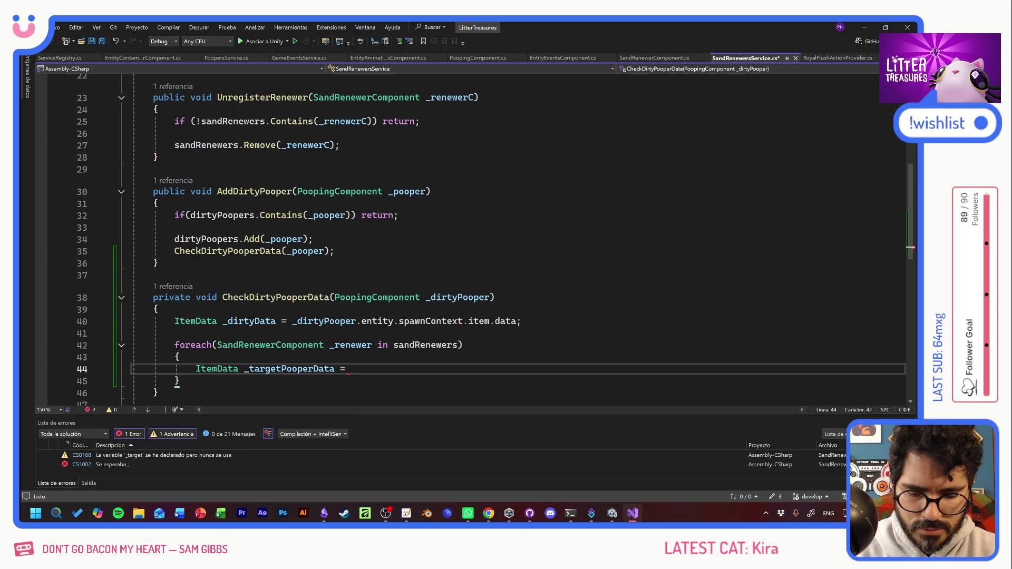
pyautogui.write('_ren')
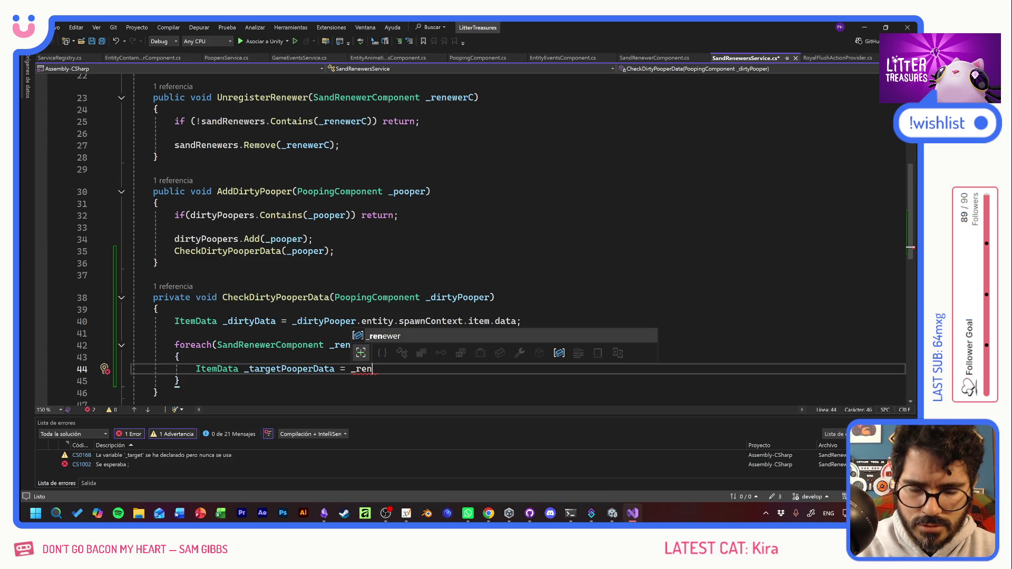
pyautogui.write('ewer.GetTarg')
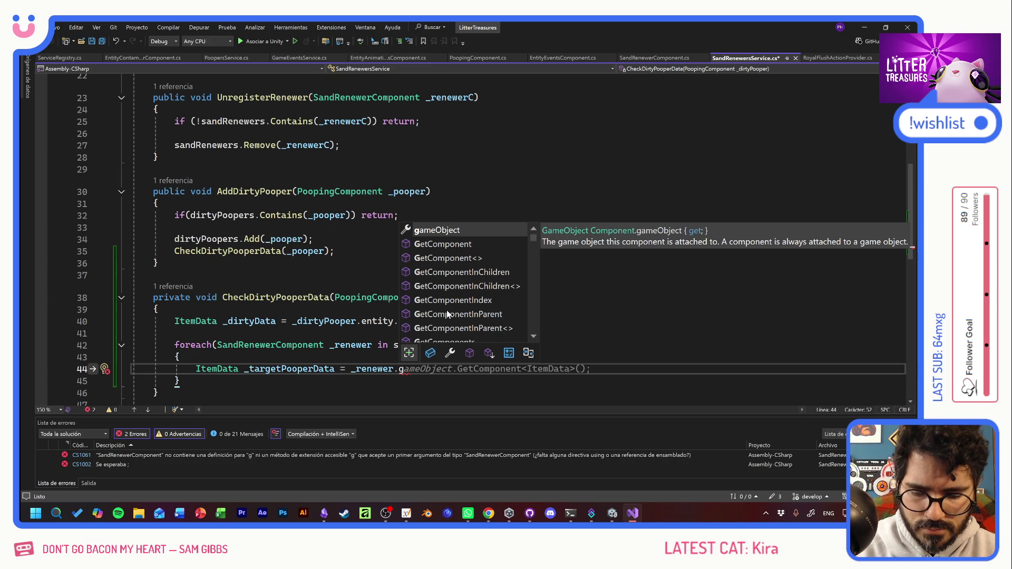
pyautogui.write('et')
pyautogui.press('Tab')
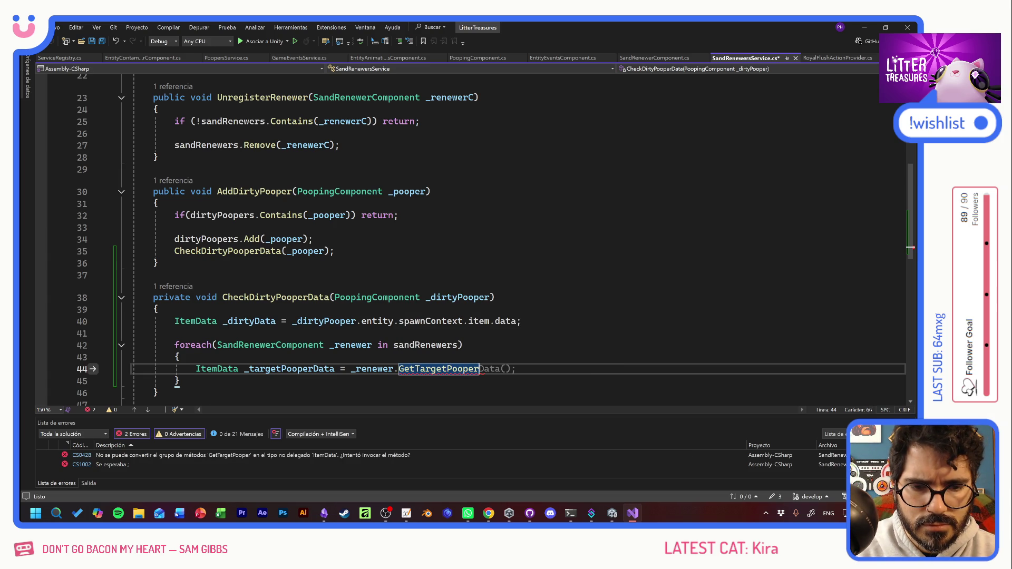
pyautogui.write('();')
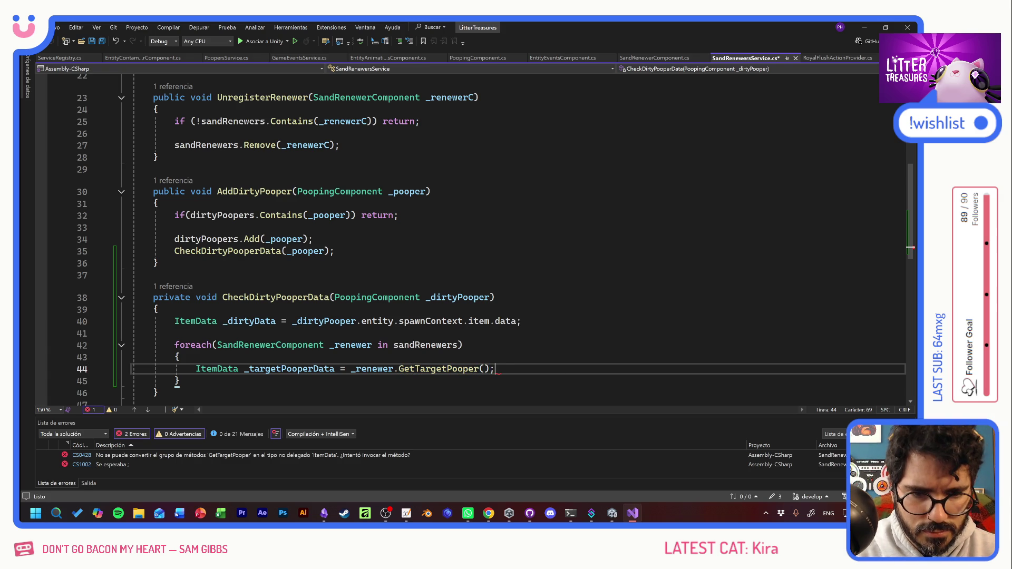
pyautogui.hotkey('ctrl', 's')
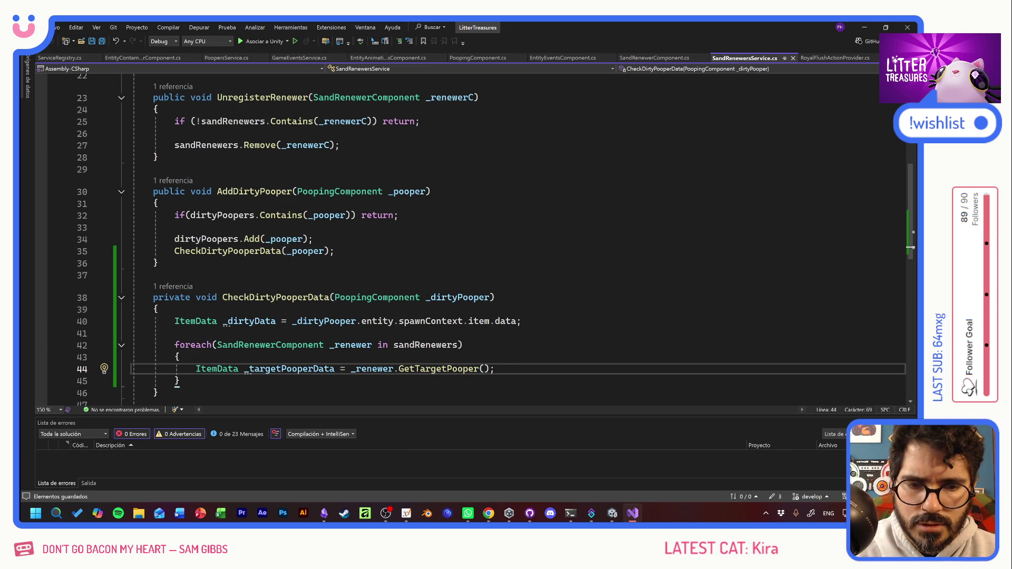
pyautogui.press('Return')
# Step: Add an if statement comparing _dirtyData with _targetPooperData
pyautogui.write('if')
pyautogui.press('Tab')
pyautogui.press('Tab')
pyautogui.write('(')
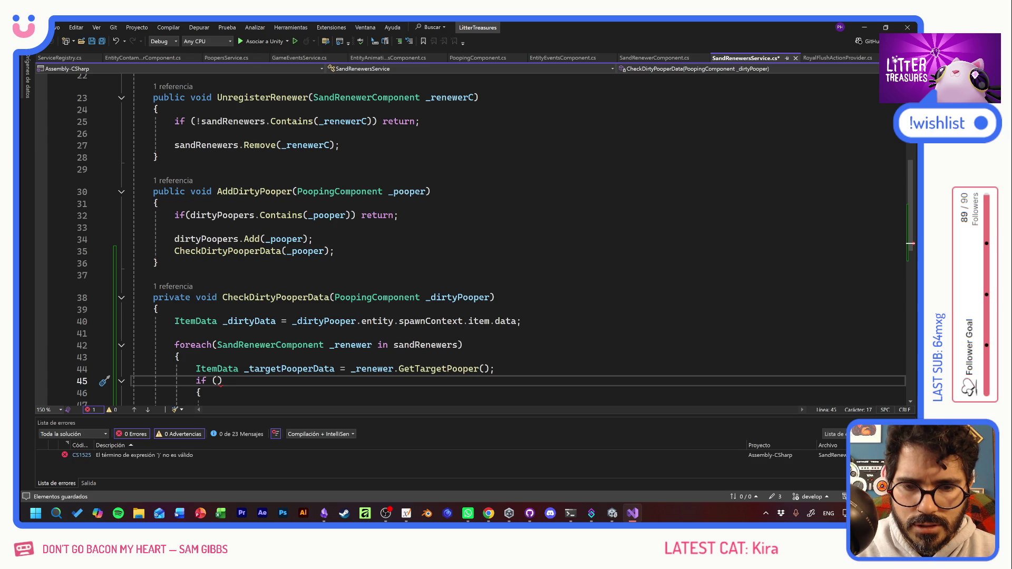
pyautogui.write('_di')
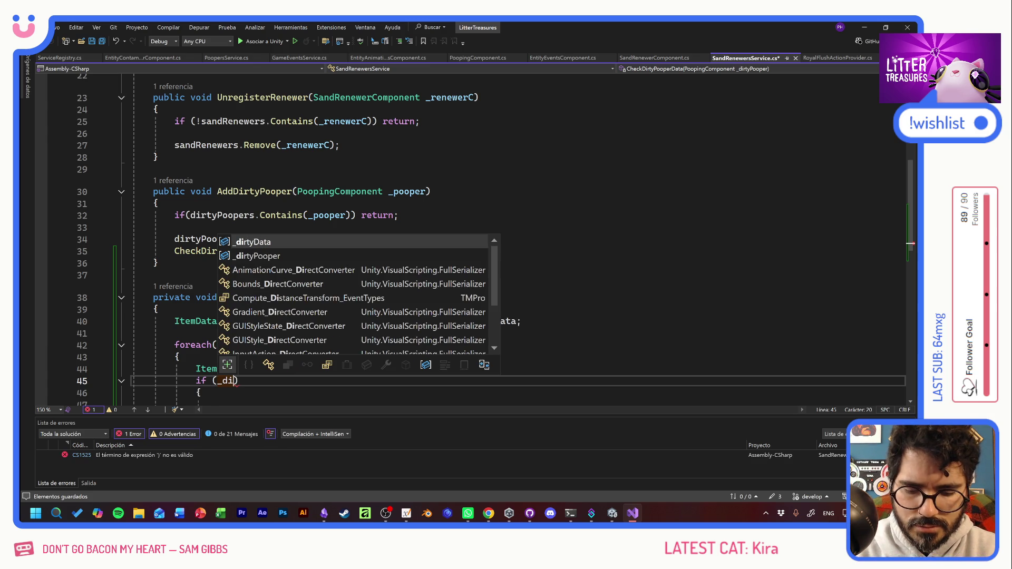
pyautogui.write('rty')
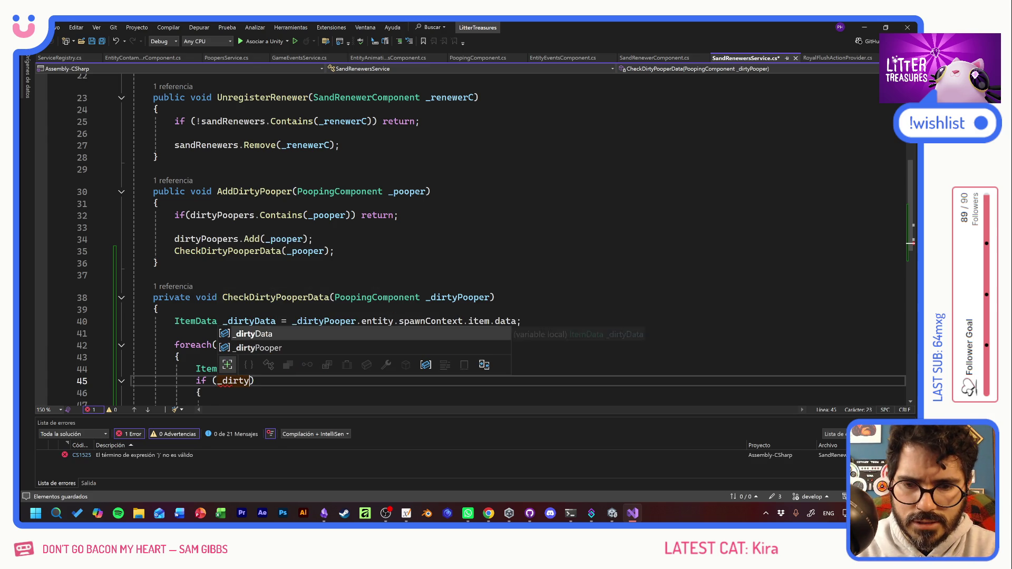
pyautogui.press('Tab')
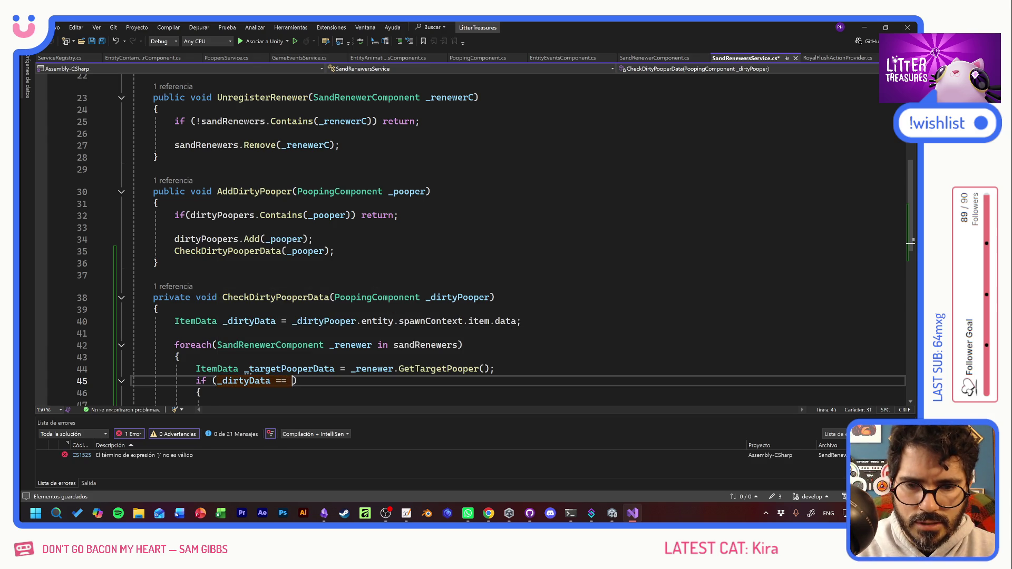
pyautogui.write('targetPoop')
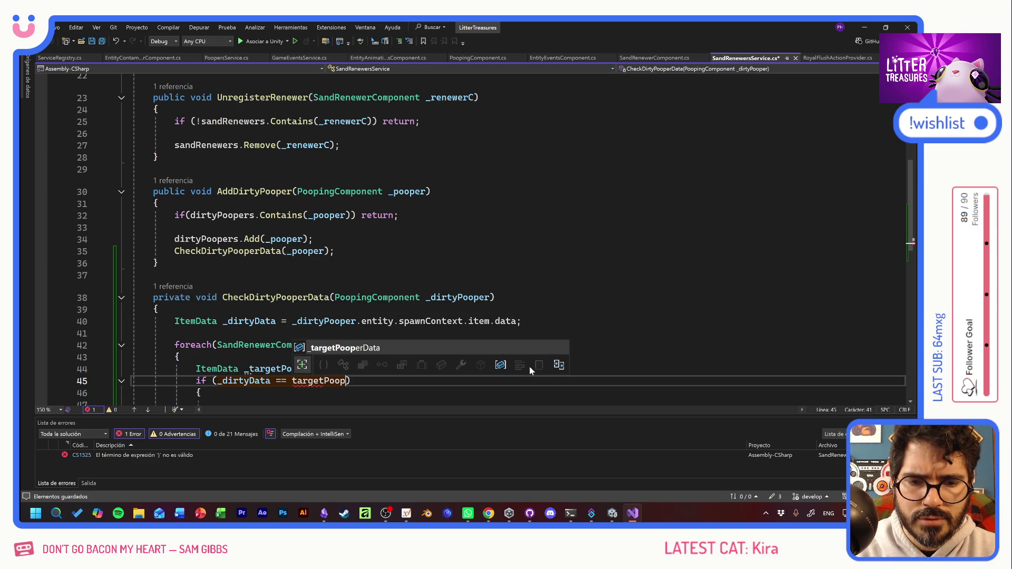
pyautogui.press('Tab')
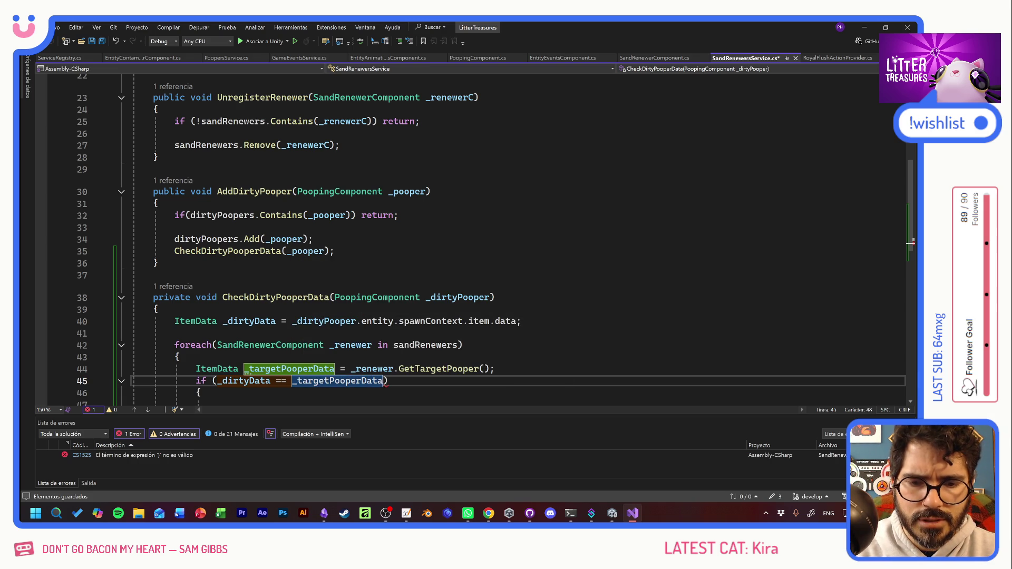
pyautogui.write(')')
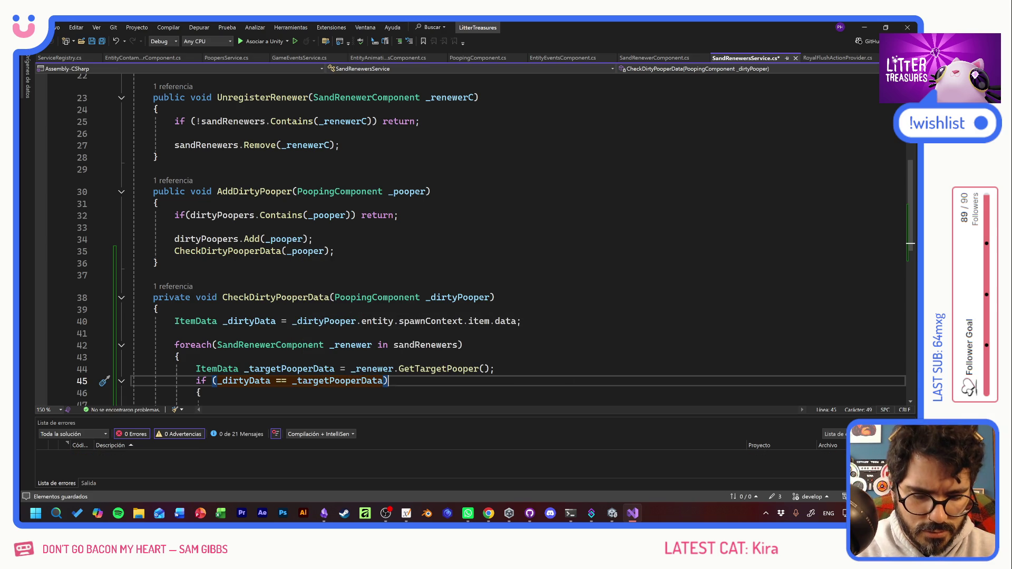
pyautogui.press('Down')
pyautogui.press('Down')
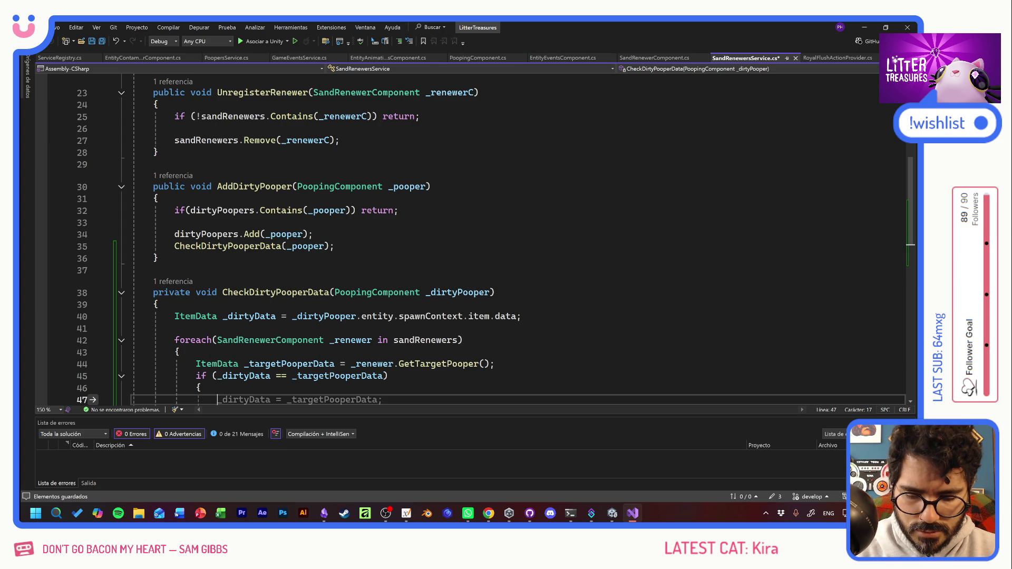
# Step: Call TryAutoRefillSand(_dirtyPooper) inside the if, delete the leftover empty block, and add space after the method
pyautogui.write('Try')
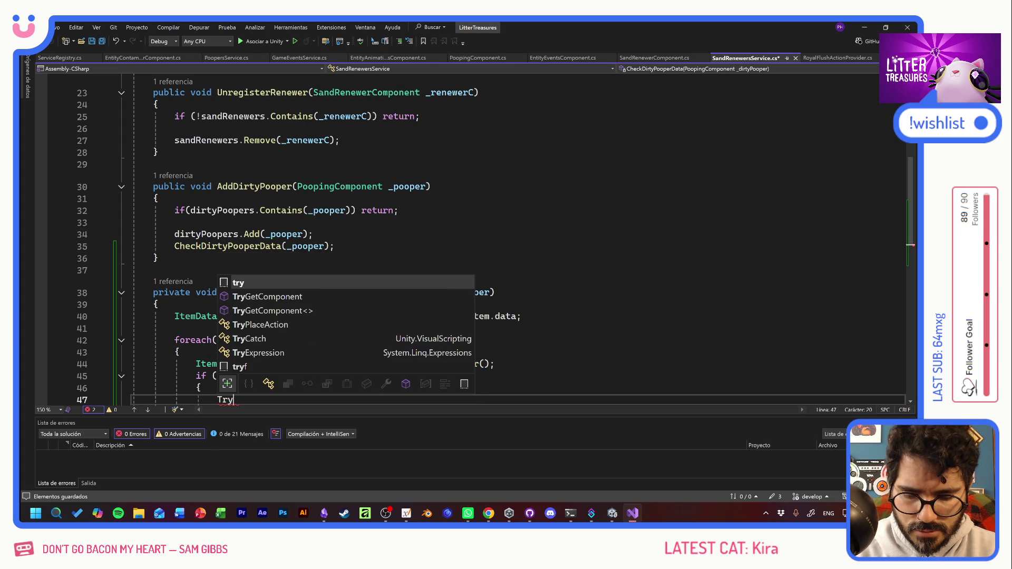
pyautogui.write('AutoRefillSand')
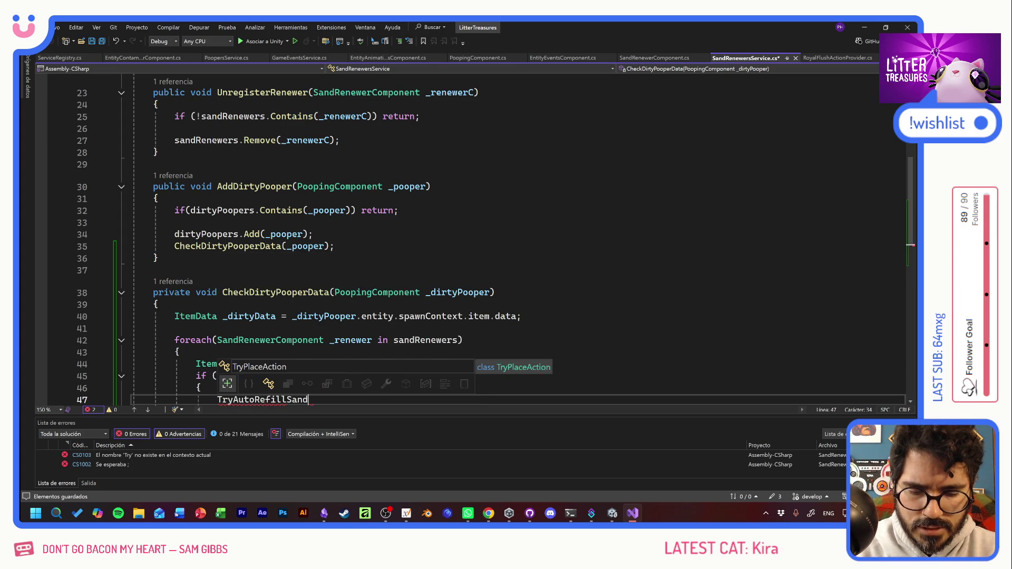
pyautogui.write('(')
pyautogui.scroll(-2, 474, 237)
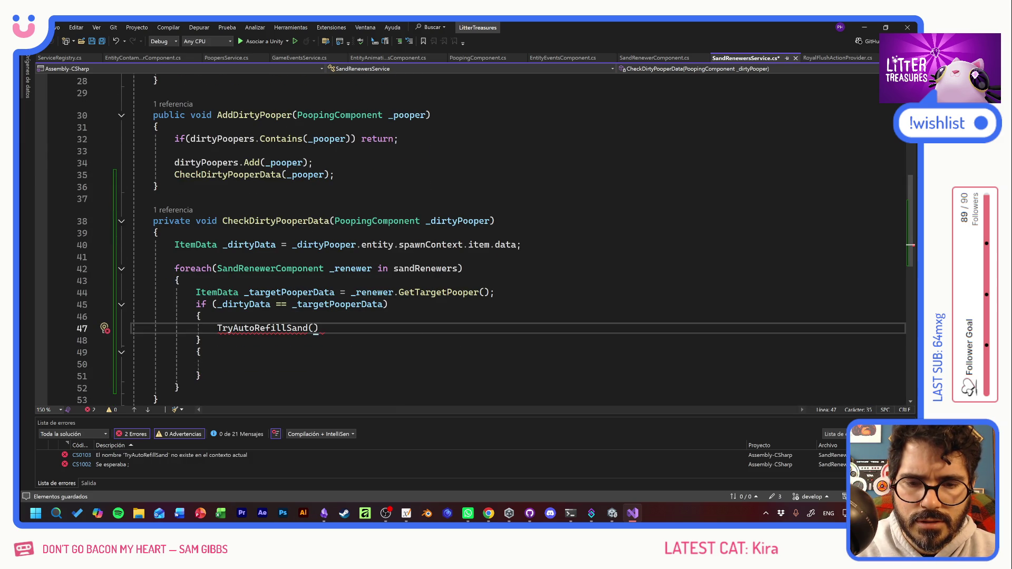
pyautogui.click(489, 221)
pyautogui.click(313, 328)
pyautogui.write('_dirtyPooper')
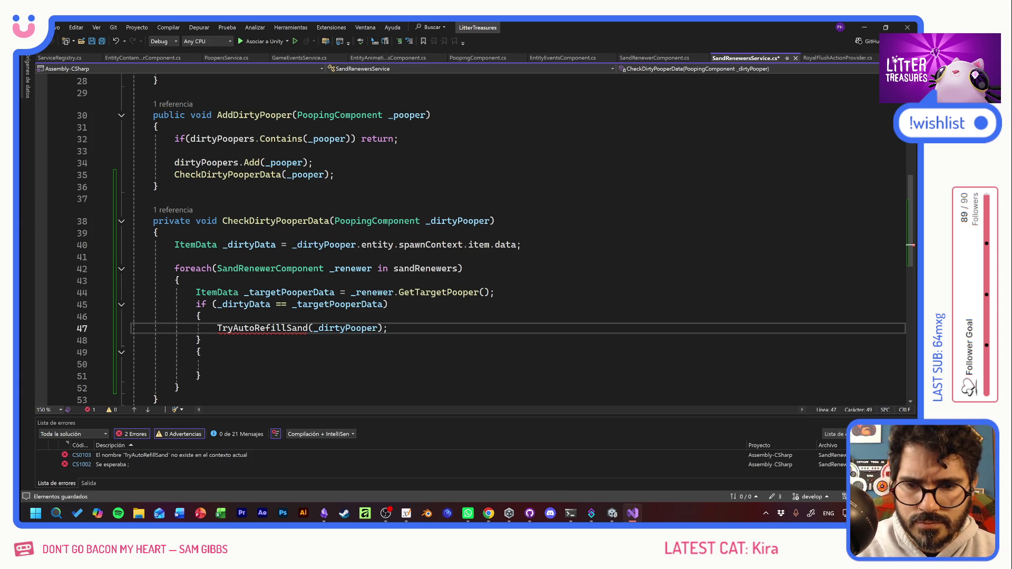
pyautogui.press('Down')
pyautogui.hotkey('shift', 'Down')
pyautogui.hotkey('shift', 'Down')
pyautogui.hotkey('shift', 'Down')
pyautogui.press('Delete')
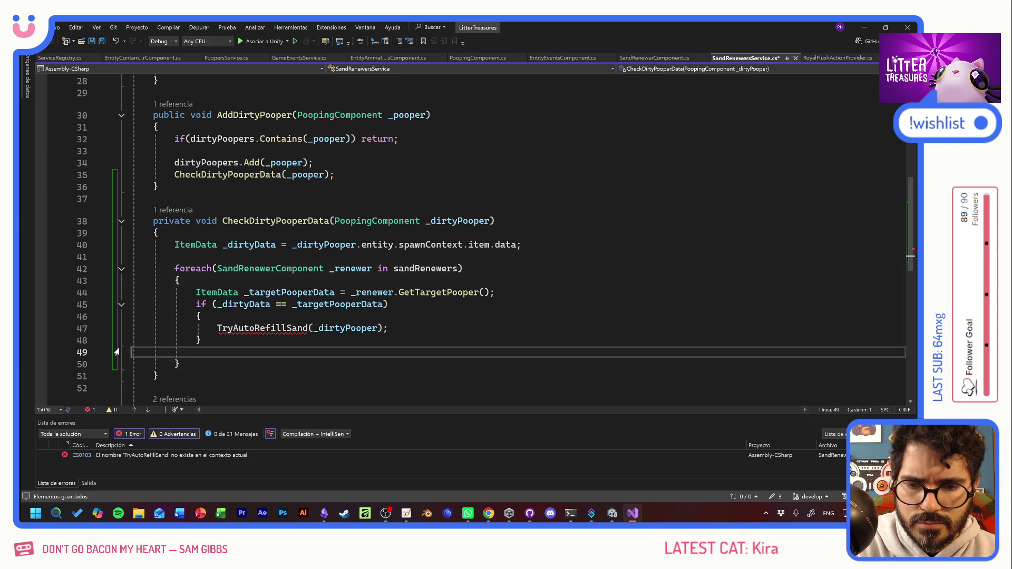
pyautogui.press('Down')
pyautogui.press('Down')
pyautogui.press('Return')
pyautogui.press('Return')
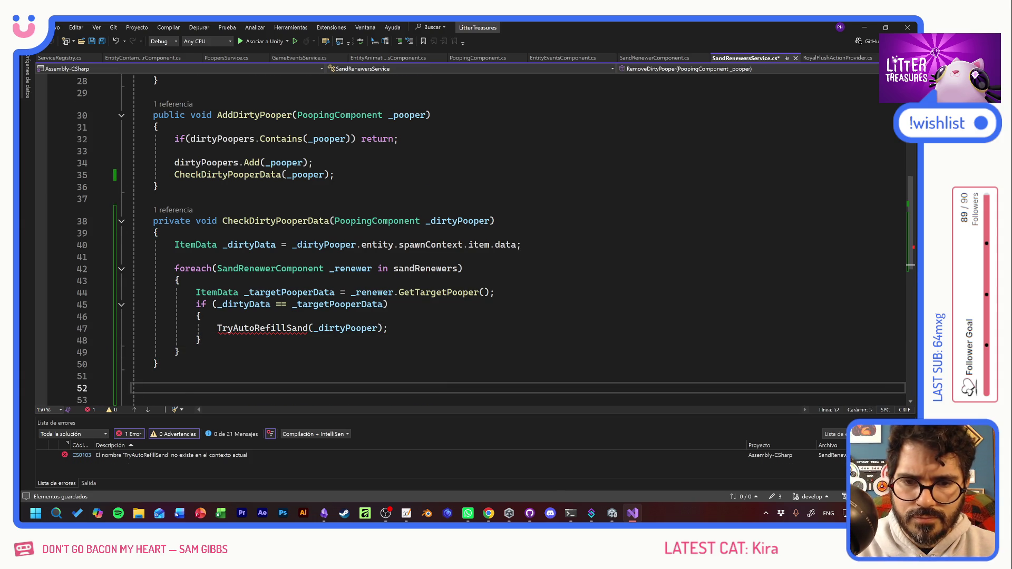
# Step: Declare 'private void TryAutoRefillSand(PoopingComponent _dirtyPooper)' with an opening brace for its body
pyautogui.scroll(-1, 516, 237)
pyautogui.write('privat')
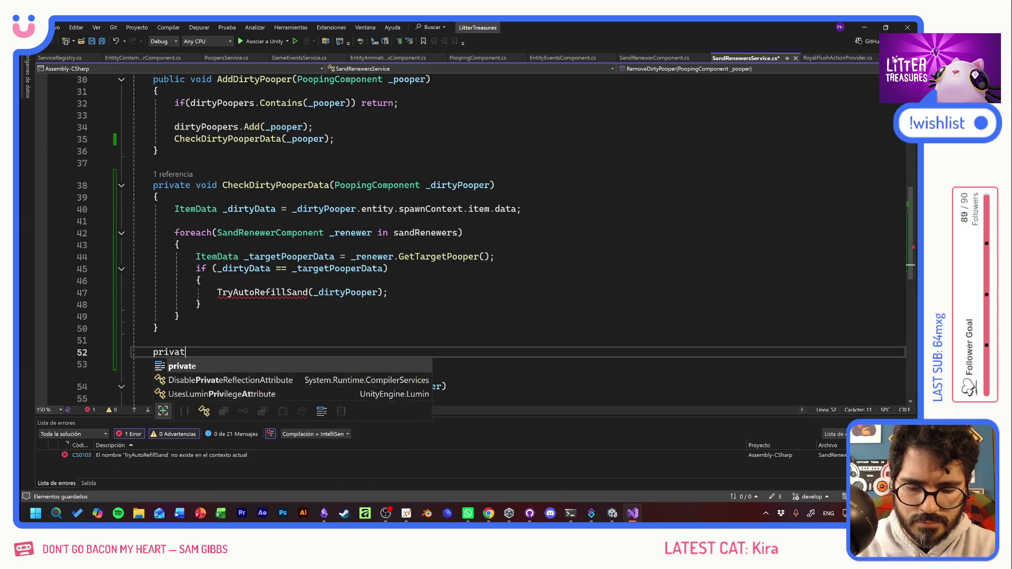
pyautogui.write('e void TryAutoRefillS')
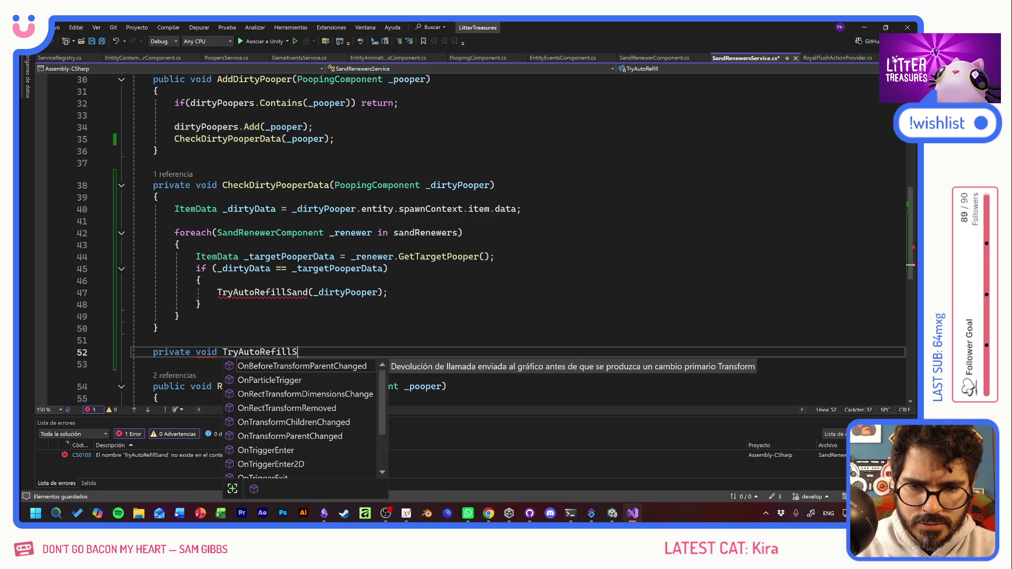
pyautogui.write('and(')
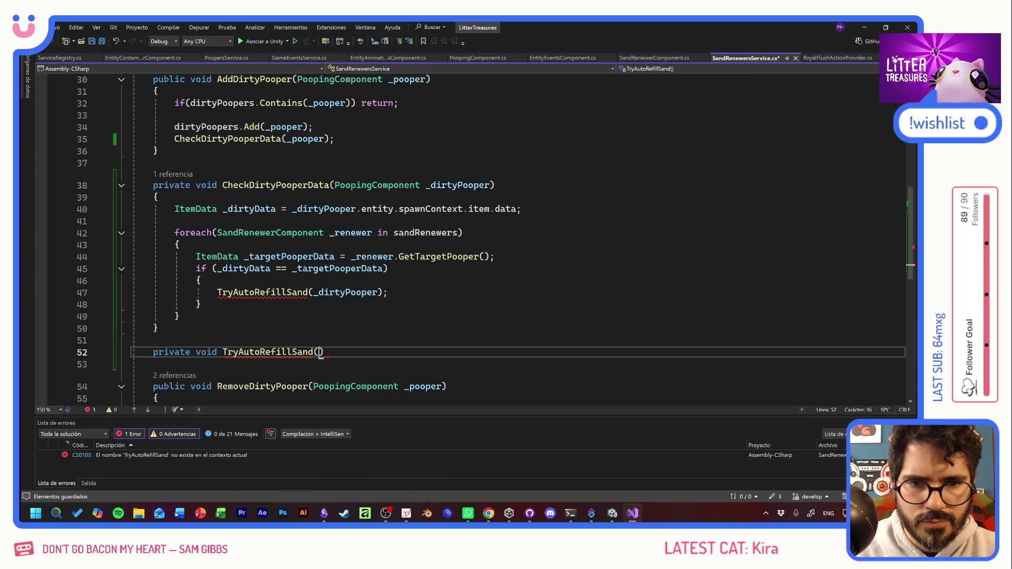
pyautogui.moveTo(490, 185); pyautogui.dragTo(335, 185)
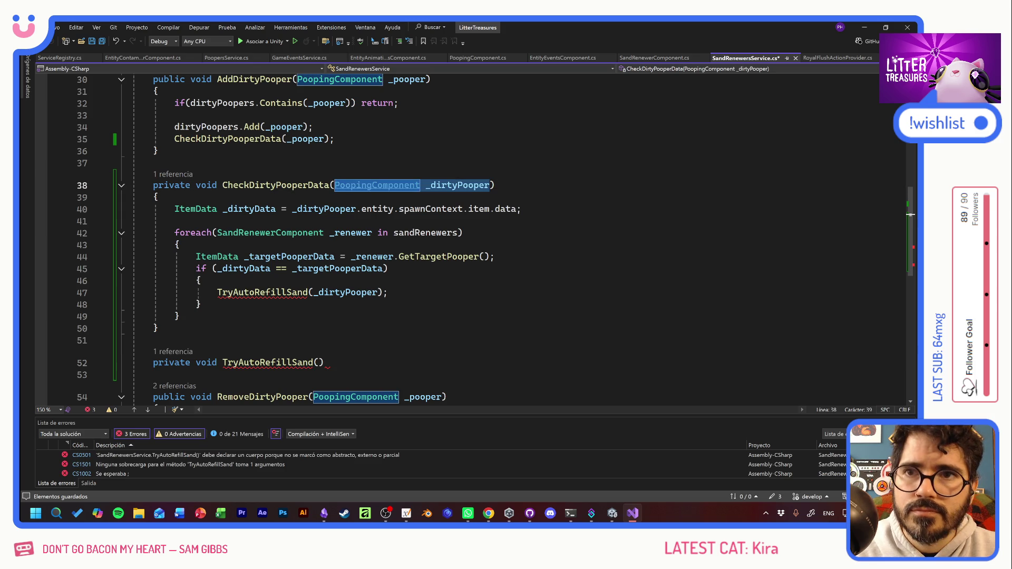
pyautogui.hotkey('ctrl', 'c')
pyautogui.click(318, 363)
pyautogui.hotkey('ctrl', 'v')
pyautogui.press('End')
pyautogui.press('Return')
pyautogui.write('{')
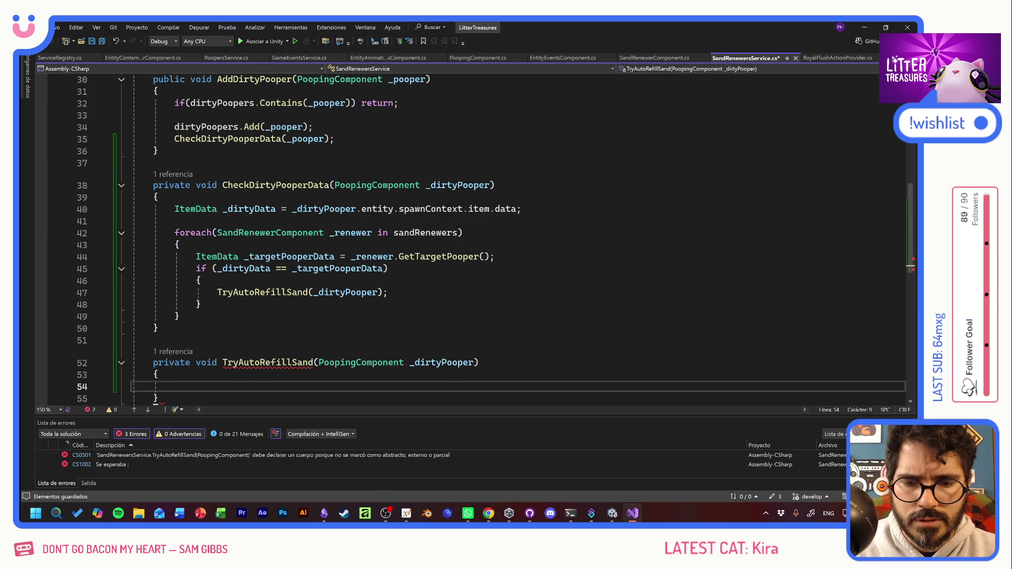
pyautogui.press('Return')
# Step: Fill the method with 'Debug.Log(_dirtyPooper + "TRY REFILL");' and save with 0 errors
pyautogui.write('_dirtyPooper')
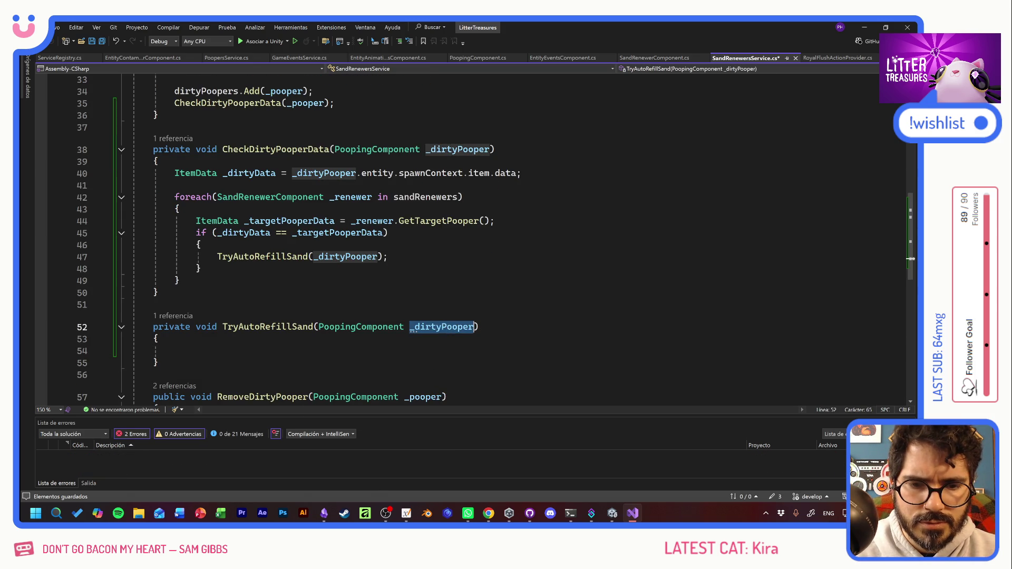
pyautogui.press('BackSpace')
pyautogui.press('BackSpace')
pyautogui.press('BackSpace')
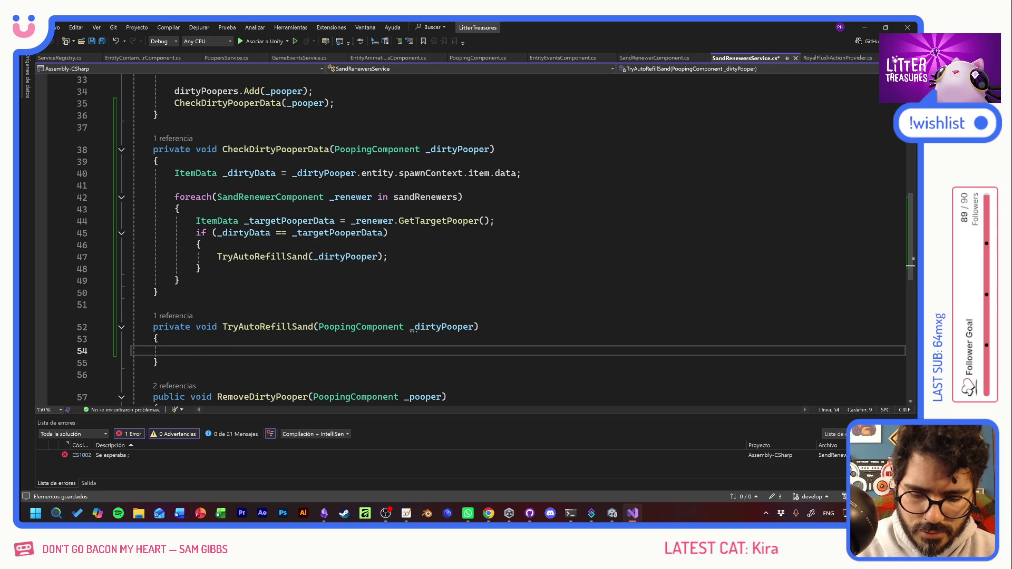
pyautogui.write('Debug.Log(')
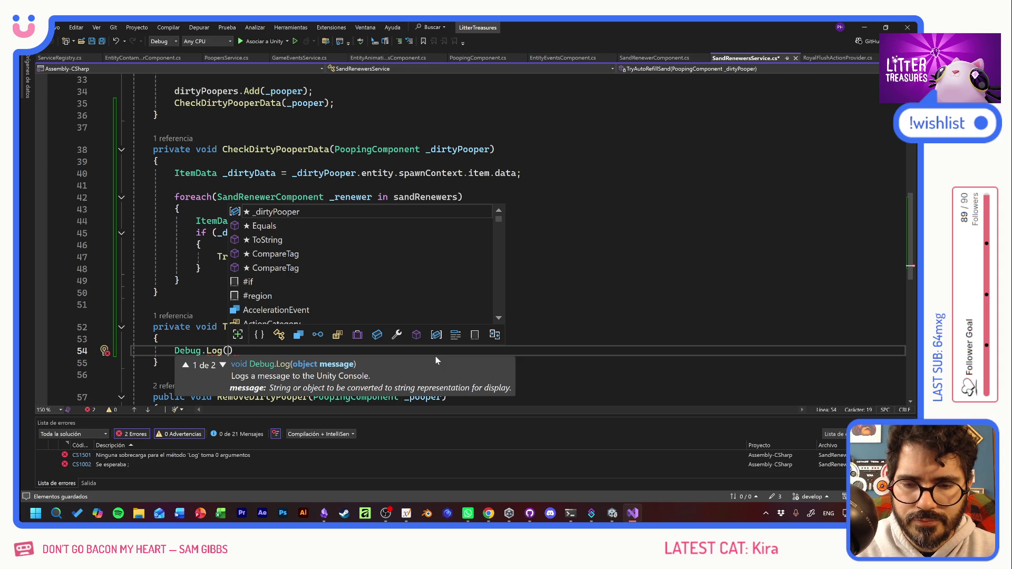
pyautogui.press('Escape')
pyautogui.press('Escape')
pyautogui.press('Up')
pyautogui.press('Up')
pyautogui.press('Up')
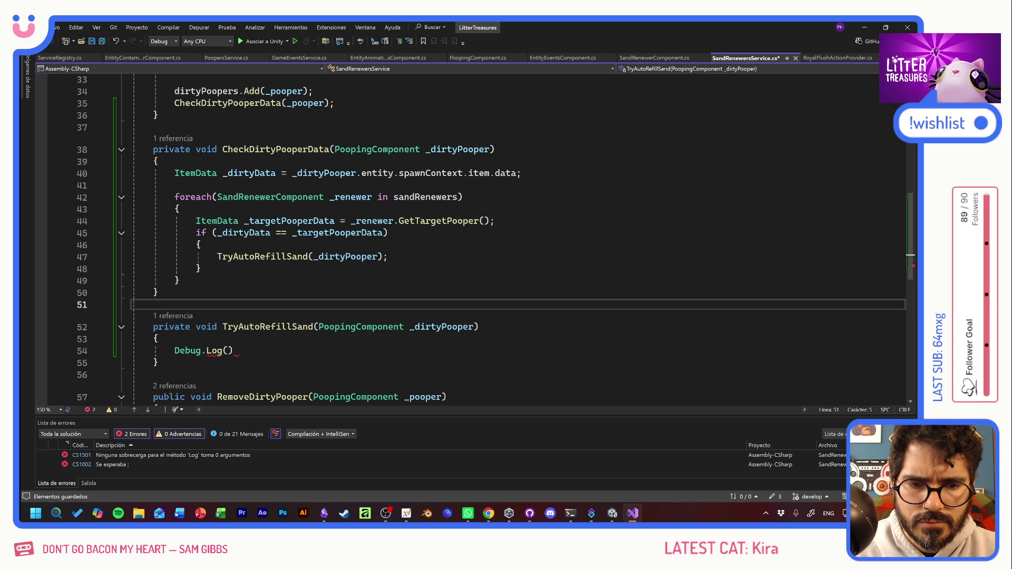
pyautogui.doubleClick(446, 328)
pyautogui.hotkey('ctrl', 'c')
pyautogui.click(229, 351)
pyautogui.hotkey('ctrl', 'v')
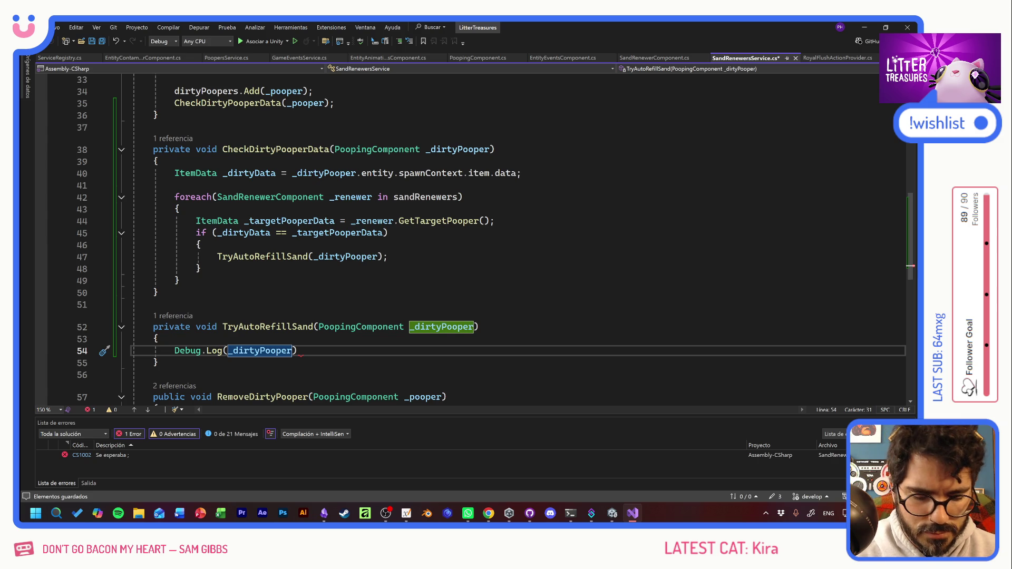
pyautogui.write('+ "TRY REFILL')
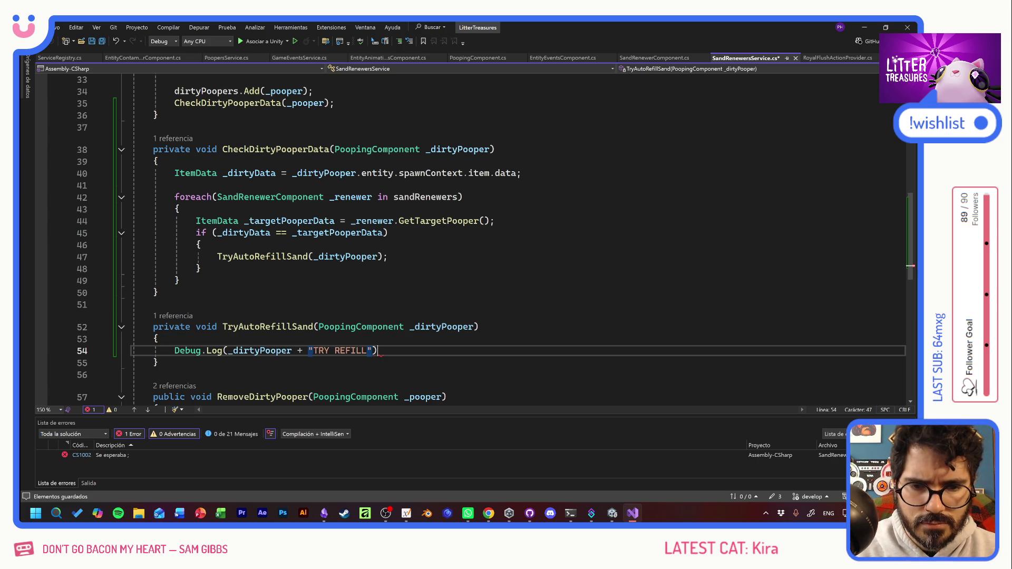
pyautogui.write(';')
pyautogui.hotkey('ctrl', 's')
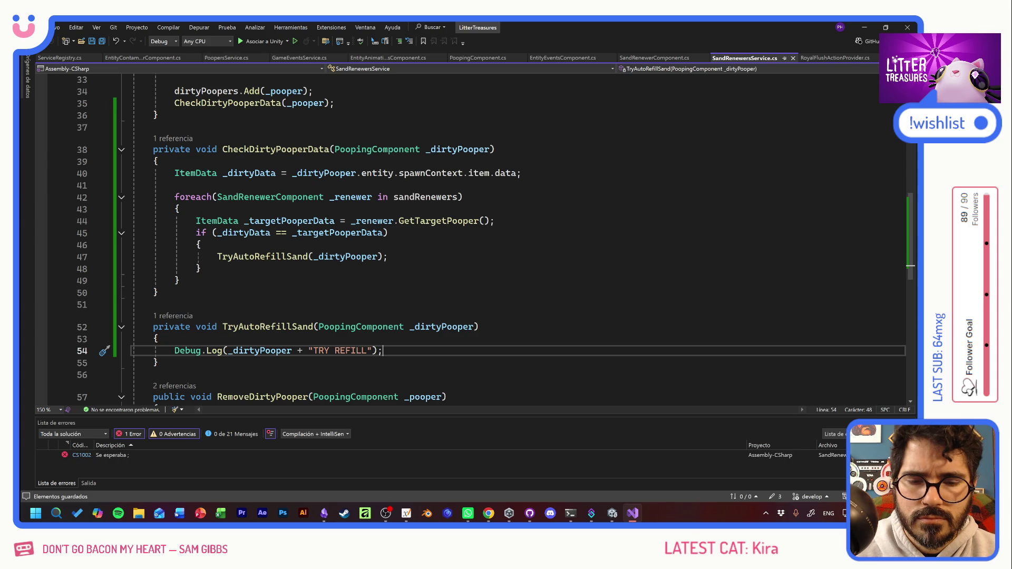
pyautogui.click(179, 281)
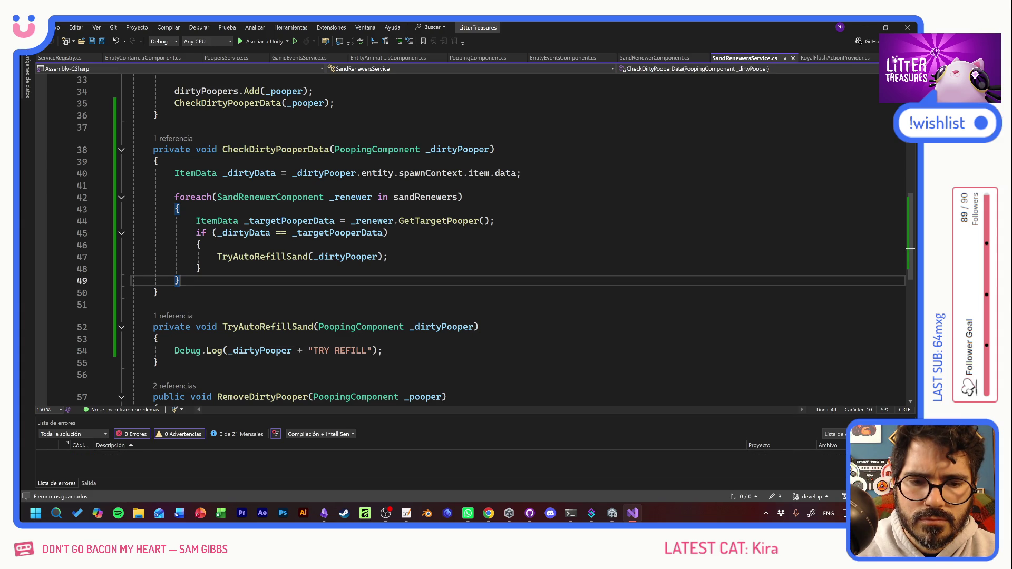
pyautogui.hotkey('alt', 'Tab')
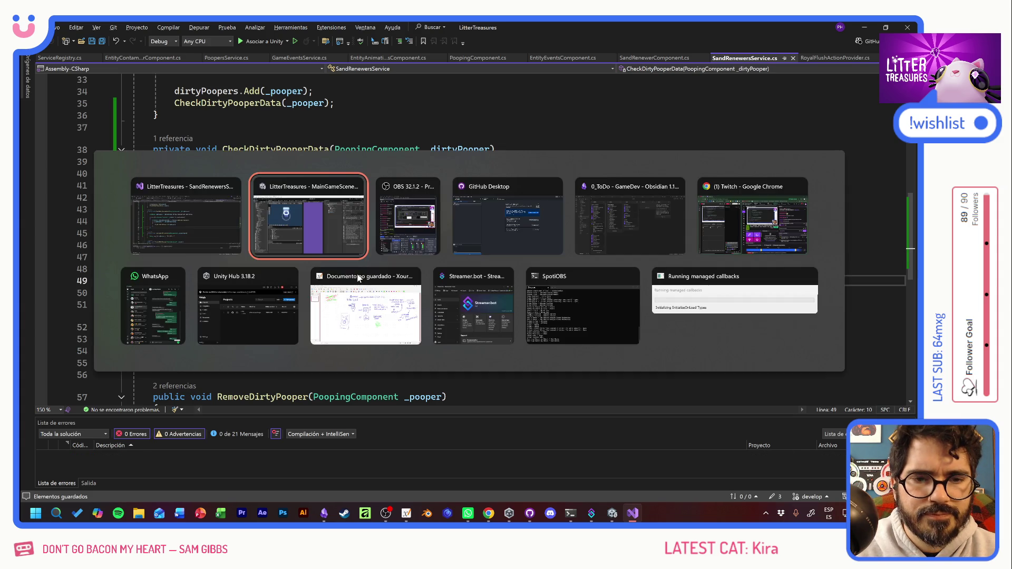
# Step: Switch back to Unity, enter play mode and place the Royal Flush toilet in the room
pyautogui.hotkey('alt', 'Tab')
pyautogui.hotkey('alt', 'shift', 'Tab')
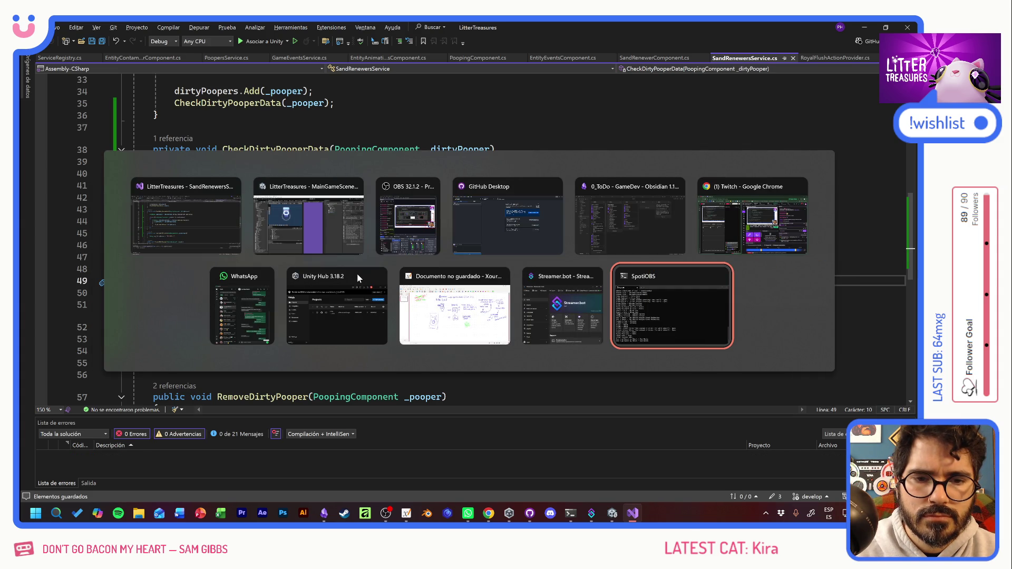
pyautogui.click(326, 233)
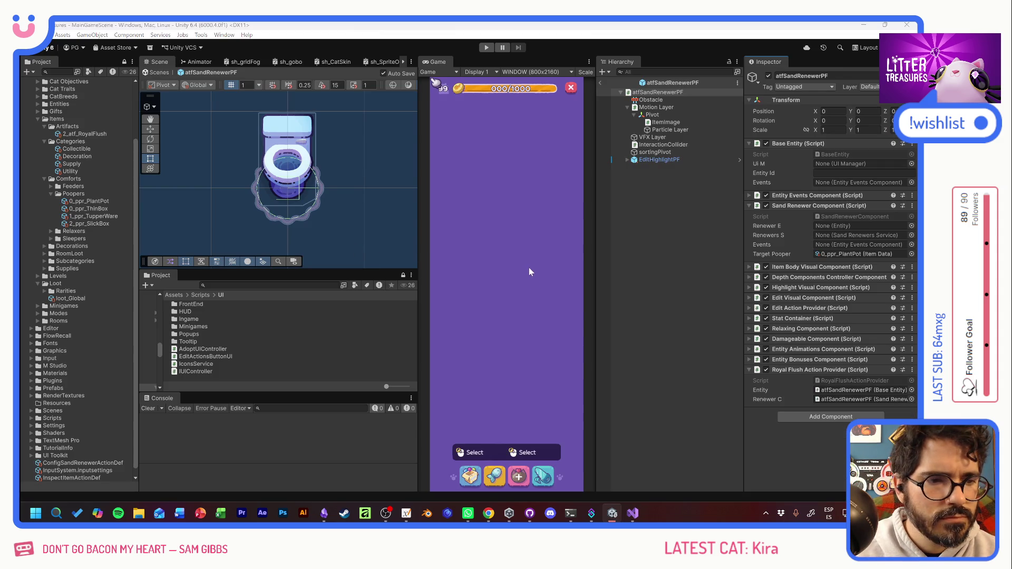
pyautogui.hotkey('alt', 'Tab')
pyautogui.hotkey('alt', 'Tab')
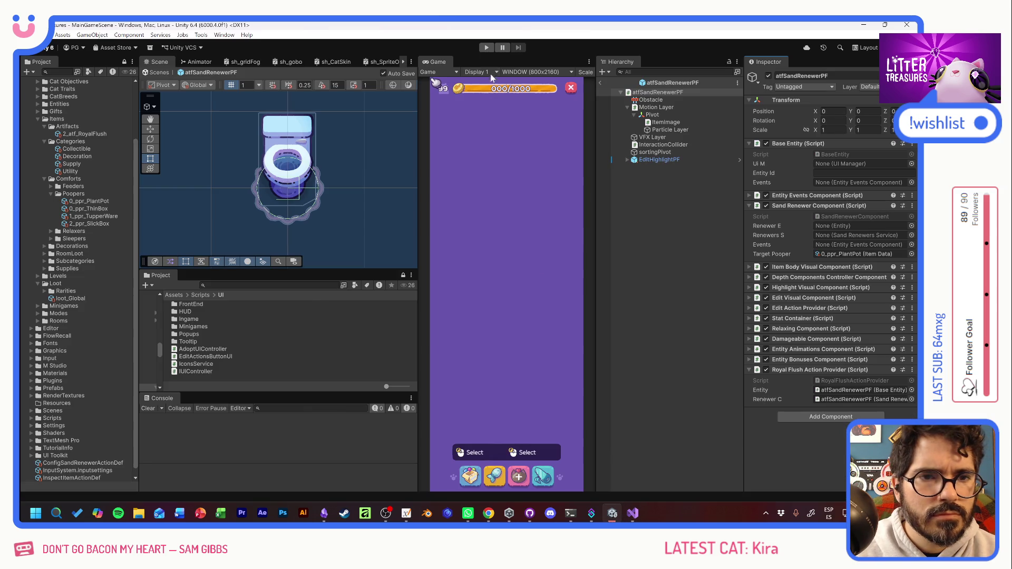
pyautogui.click(491, 48)
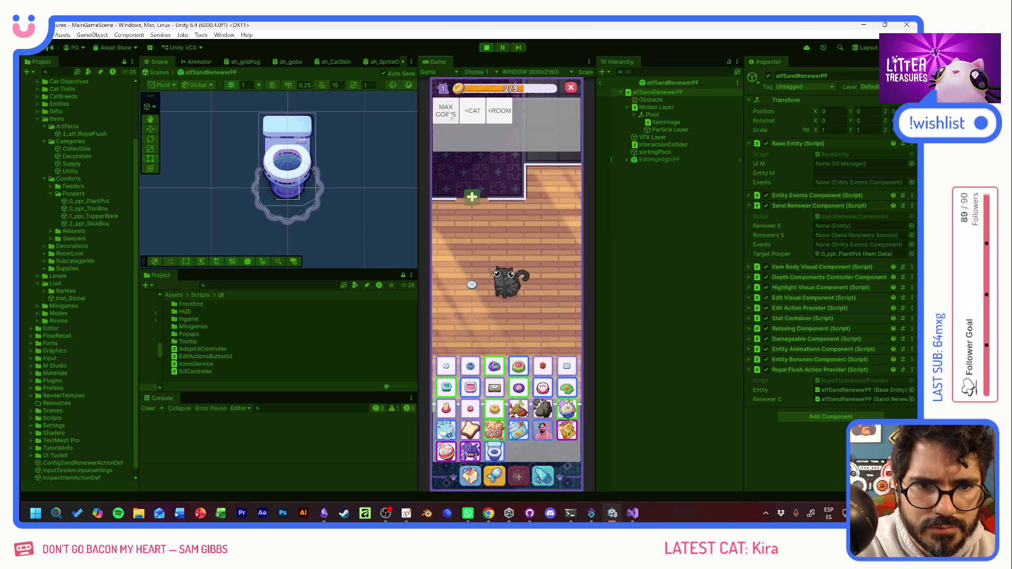
pyautogui.click(449, 115)
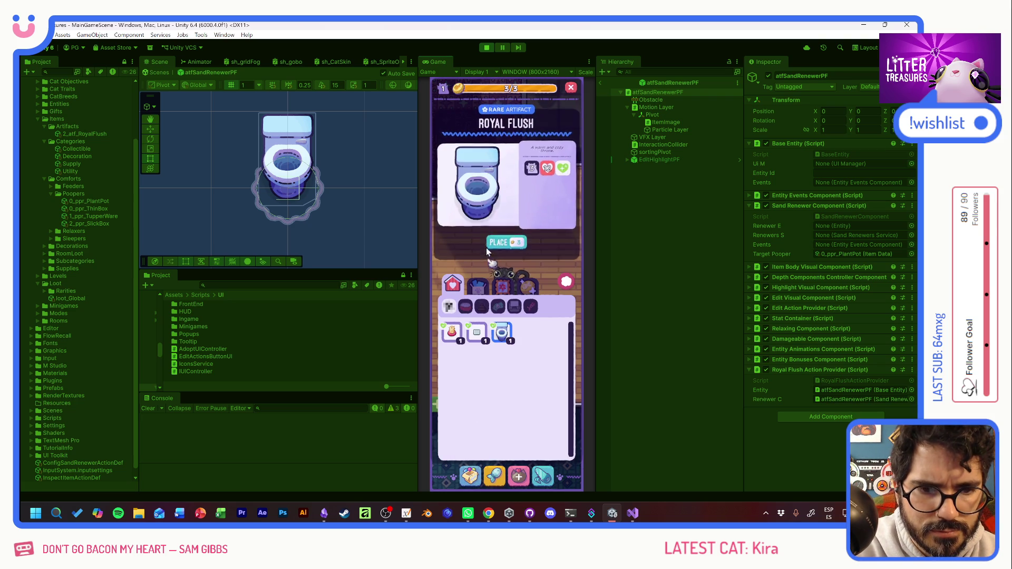
pyautogui.click(493, 244)
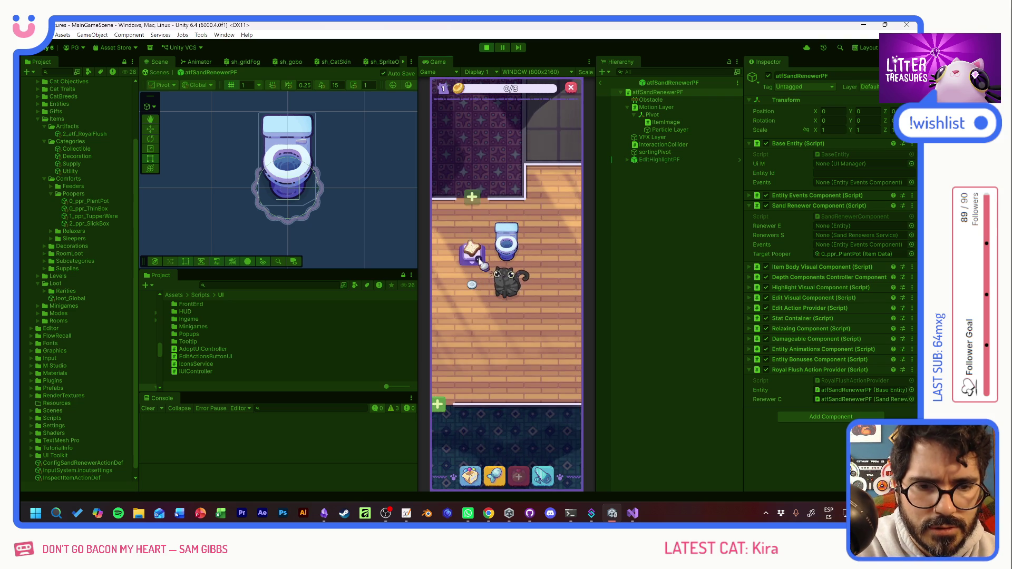
# Step: Top up coins with the debug cheat and place the Thin Sand Box
pyautogui.press('`')
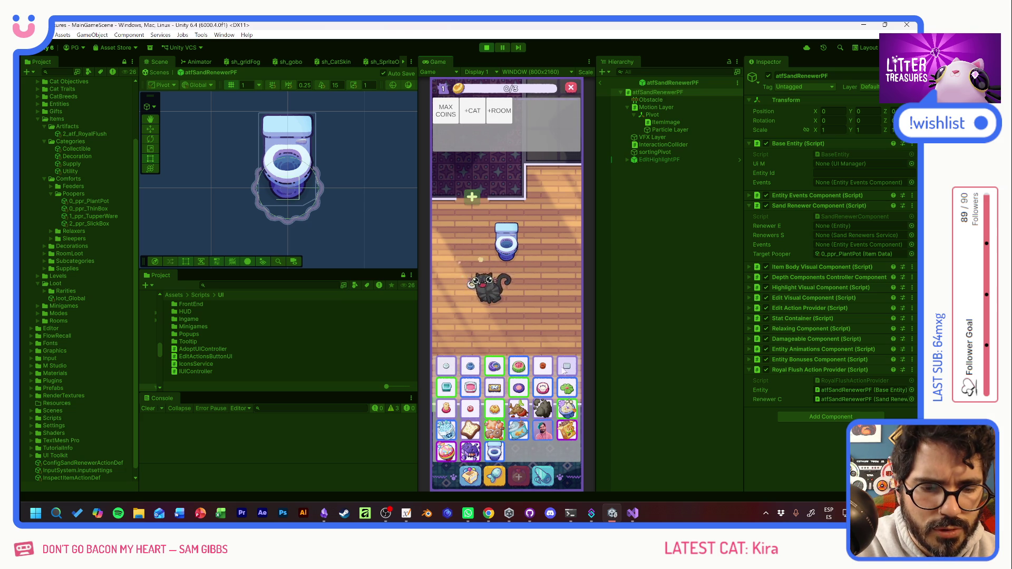
pyautogui.click(471, 476)
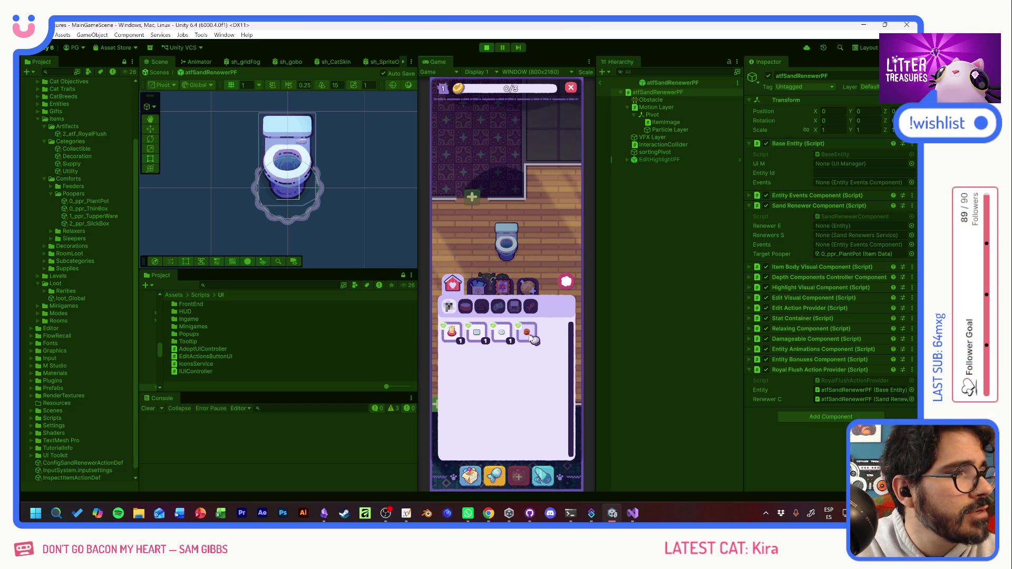
pyautogui.click(477, 334)
pyautogui.click(498, 242)
pyautogui.press('c')
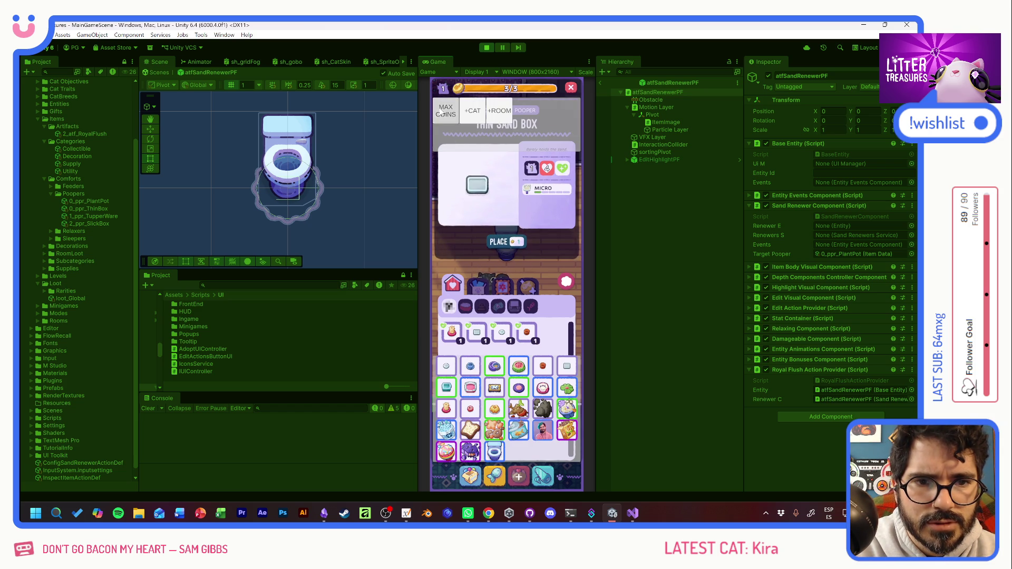
pyautogui.click(506, 244)
pyautogui.click(472, 456)
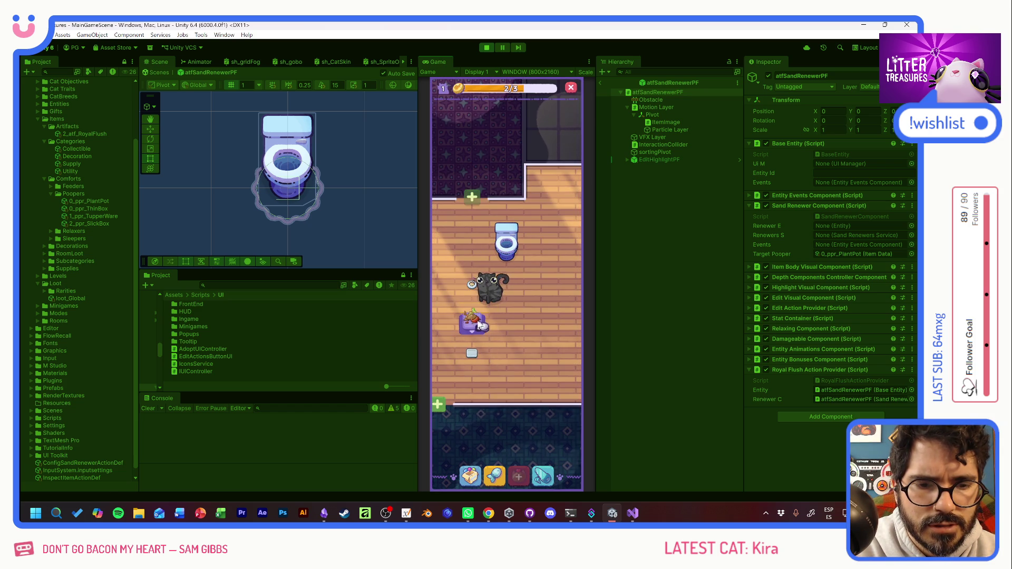
# Step: Place the Plant Pot from the inventory and check its usage info
pyautogui.click(470, 464)
pyautogui.click(511, 340)
pyautogui.click(501, 240)
pyautogui.click(544, 352)
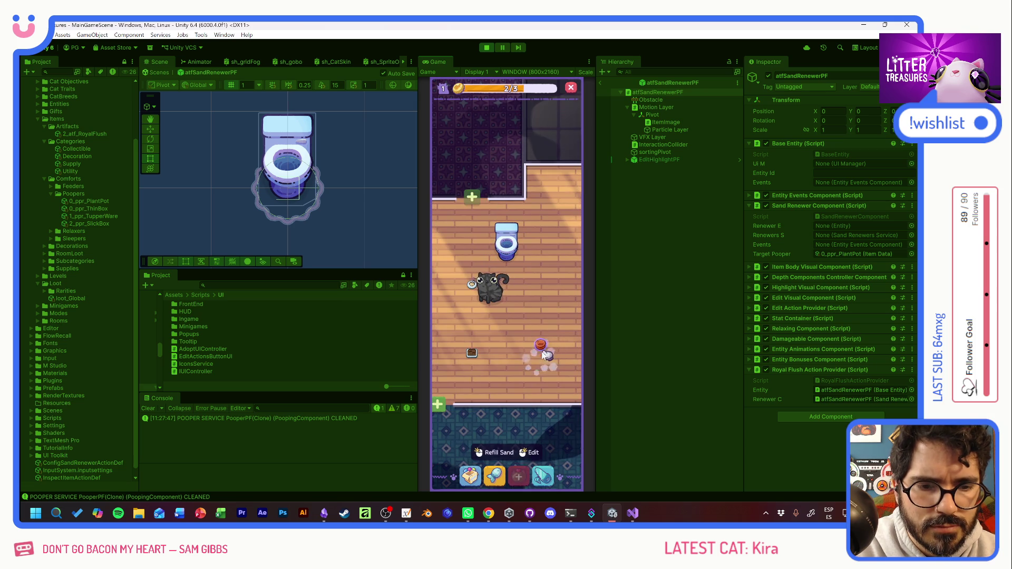
pyautogui.click(545, 353)
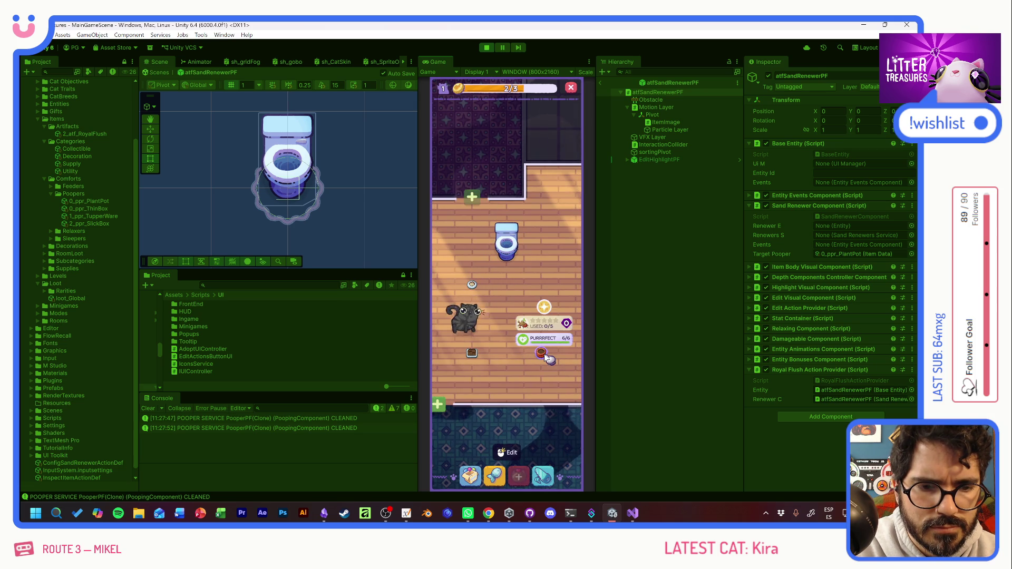
# Step: Place the Scratch Pole in the room
pyautogui.click(470, 472)
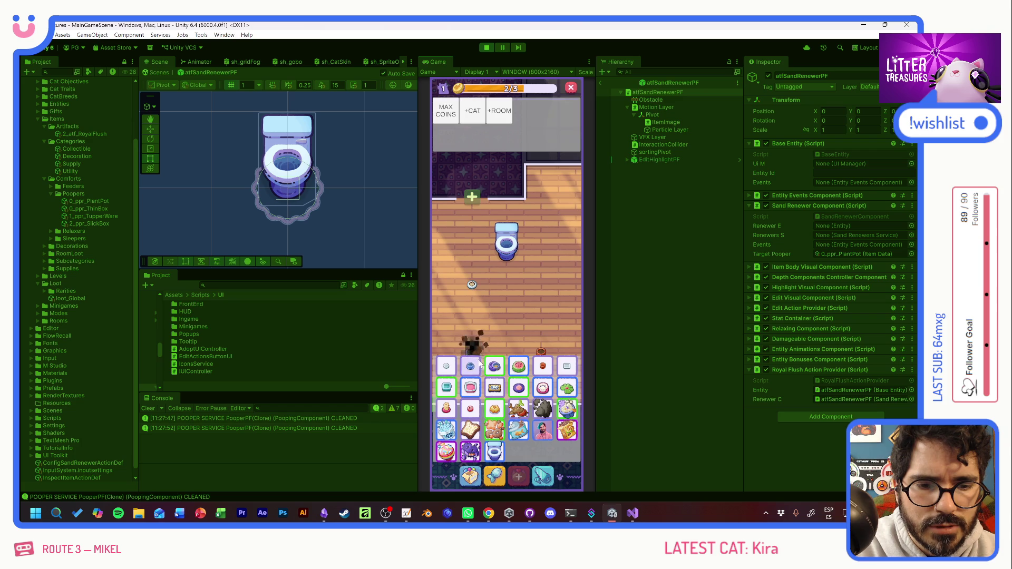
pyautogui.click(469, 473)
pyautogui.click(452, 331)
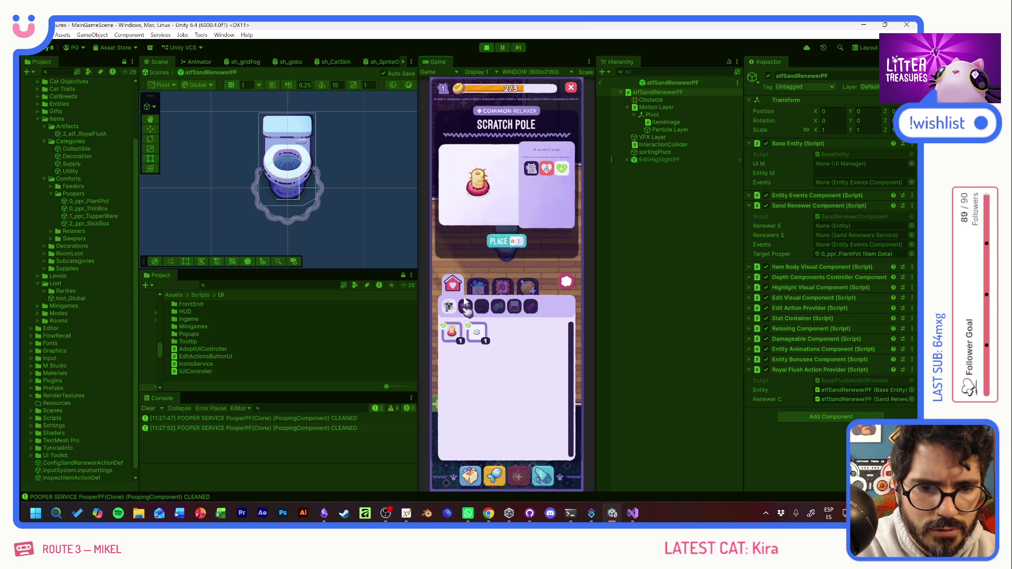
pyautogui.click(463, 332)
pyautogui.click(451, 300)
# Step: Place the Disposable Plate, then start the litter-scooping minigame from the debug grid
pyautogui.click(472, 471)
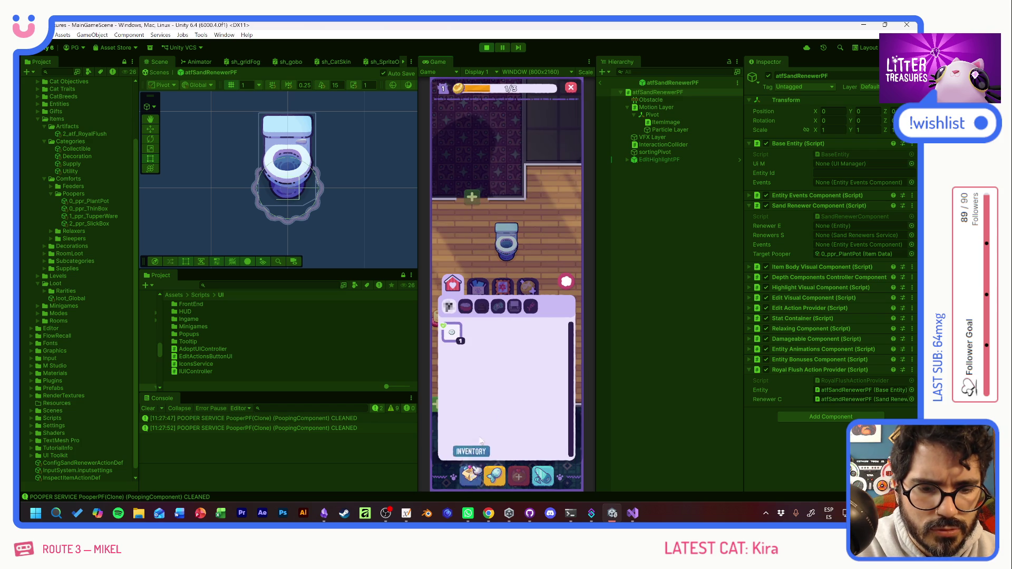
pyautogui.click(452, 331)
pyautogui.click(501, 238)
pyautogui.click(507, 280)
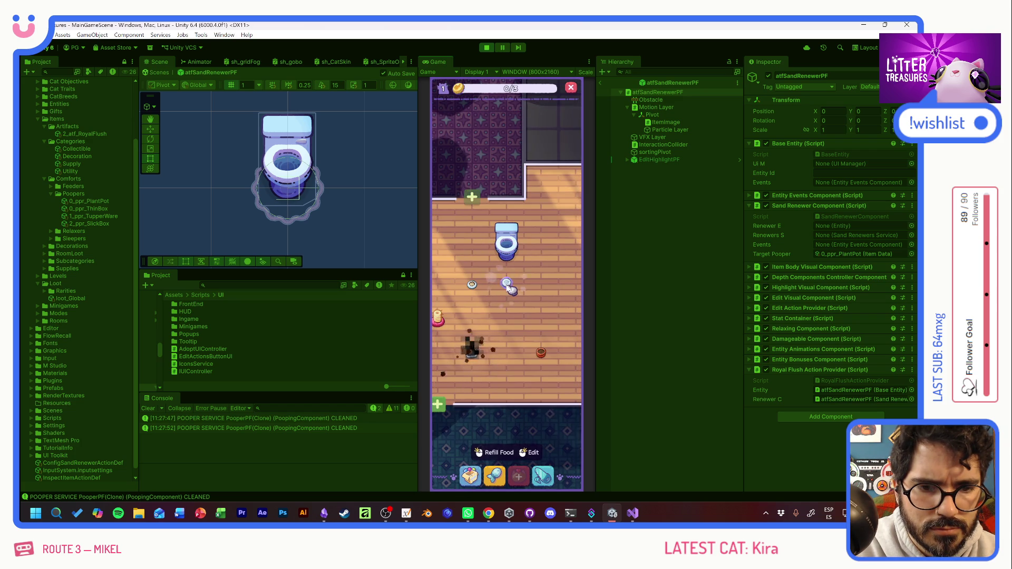
pyautogui.press('`')
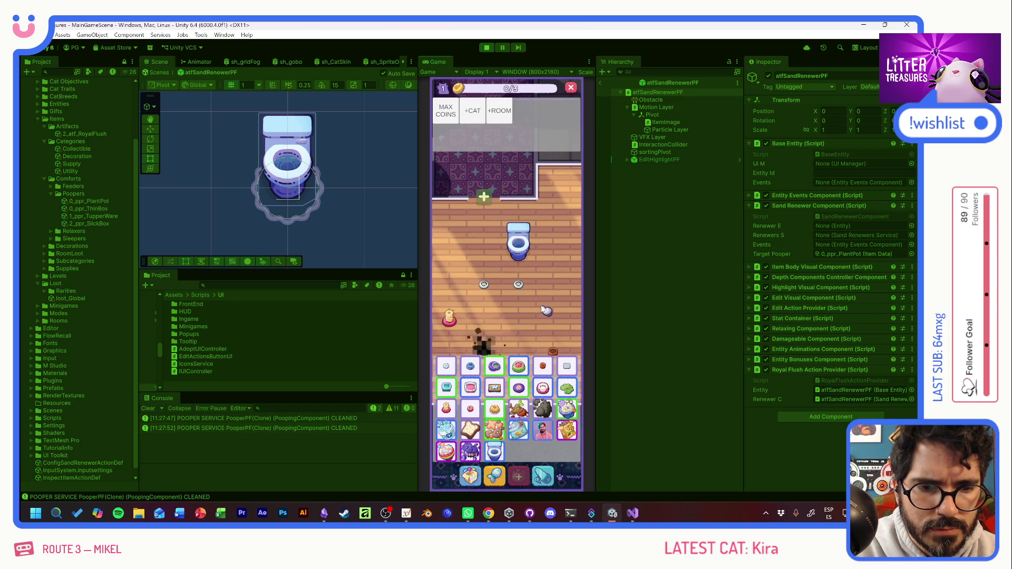
pyautogui.click(494, 364)
# Step: Scoop the litter box clean and dismiss the Patched Pillow reward reveal
pyautogui.moveTo(494, 362)
pyautogui.mouseDown()
pyautogui.moveTo(475, 338)
pyautogui.moveTo(528, 339)
pyautogui.mouseUp()
pyautogui.press('`')
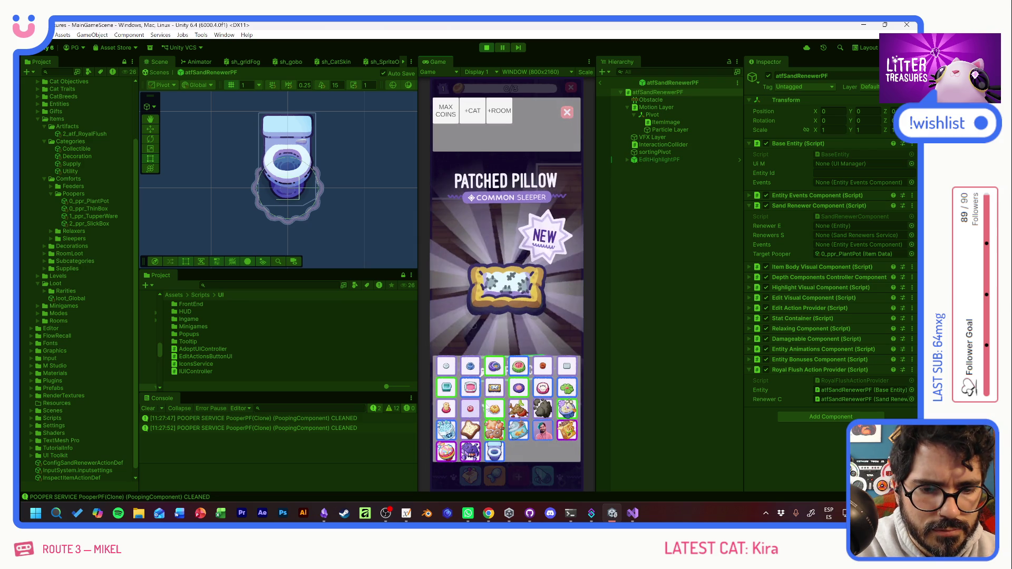
pyautogui.press('`')
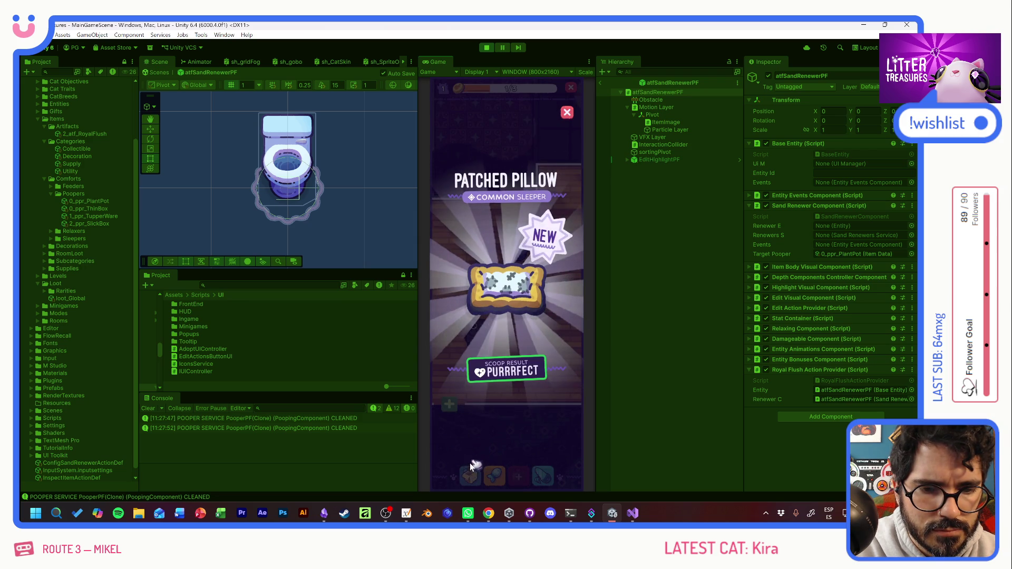
pyautogui.click(474, 459)
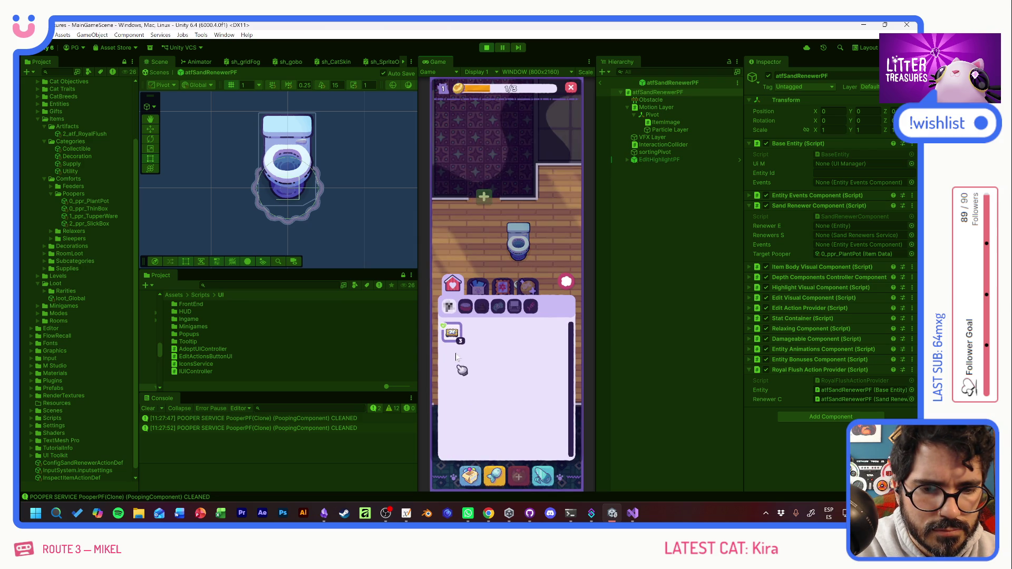
# Step: Place three Patched Pillows stacked down the room
pyautogui.click(452, 332)
pyautogui.click(506, 241)
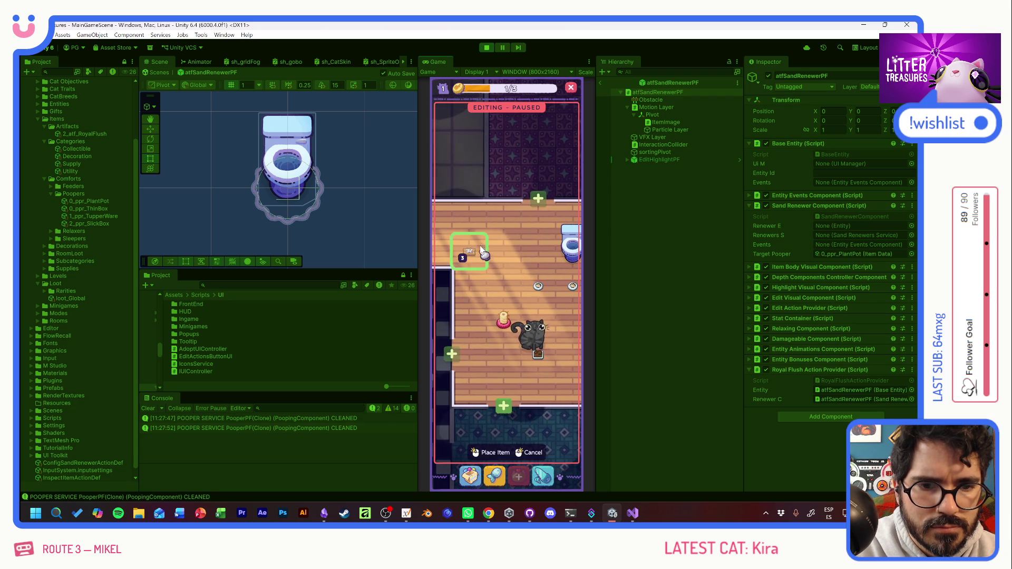
pyautogui.click(478, 249)
pyautogui.press('`')
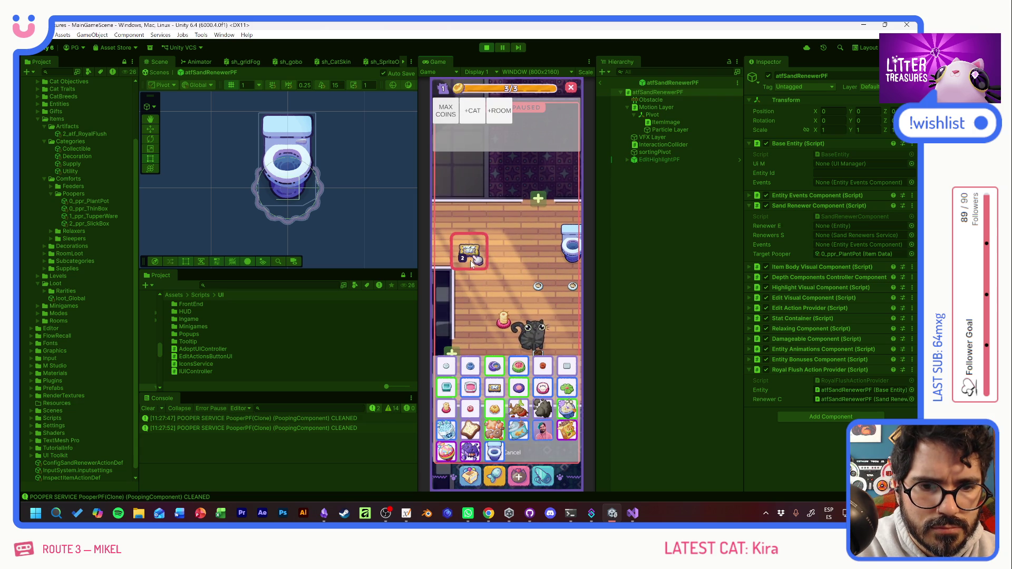
pyautogui.click(476, 292)
pyautogui.click(476, 326)
# Step: Max out coins with the debug cheat and check the cat's action menu
pyautogui.press('`')
pyautogui.press('`')
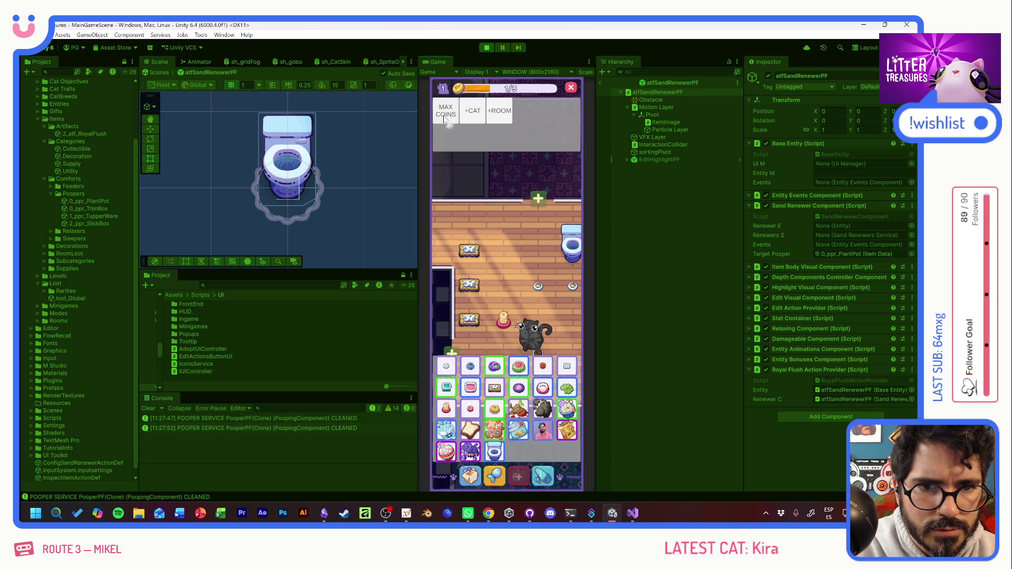
pyautogui.click(446, 111)
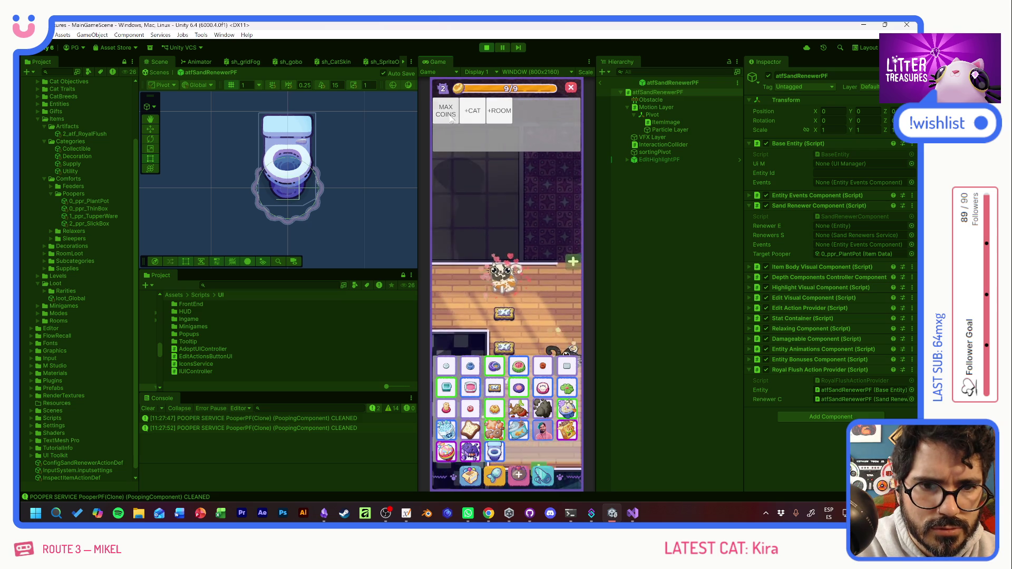
pyautogui.press('`')
pyautogui.click(511, 289)
pyautogui.click(479, 453)
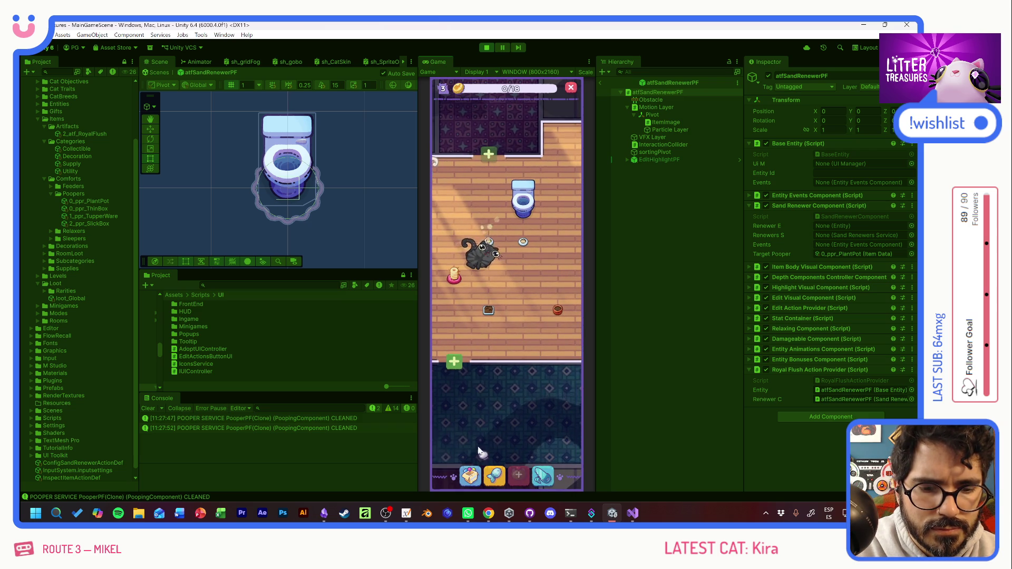
# Step: Refill the coin bar to 18/18 and place the Ceramic Watermelon feeder
pyautogui.press('`')
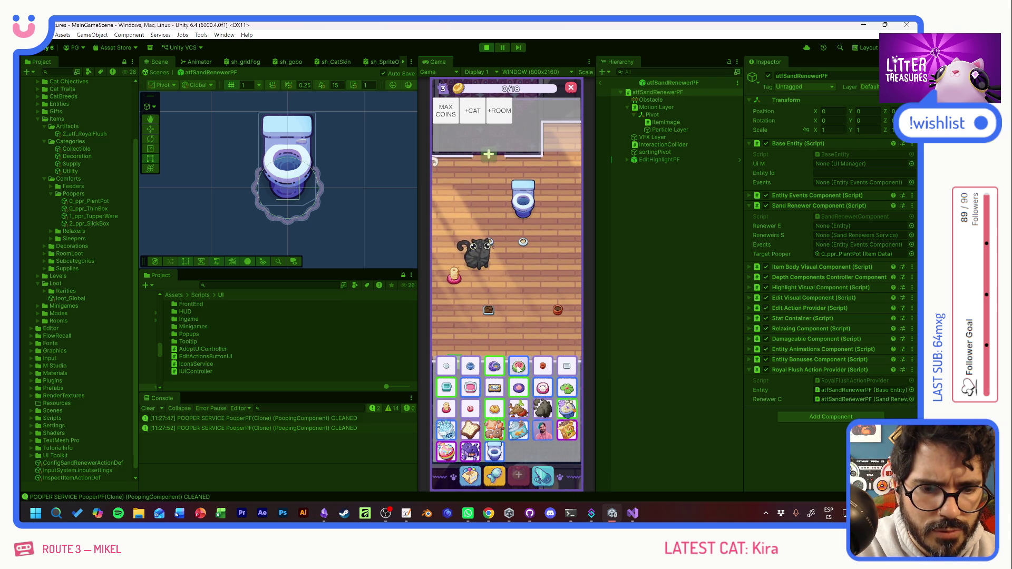
pyautogui.click(517, 369)
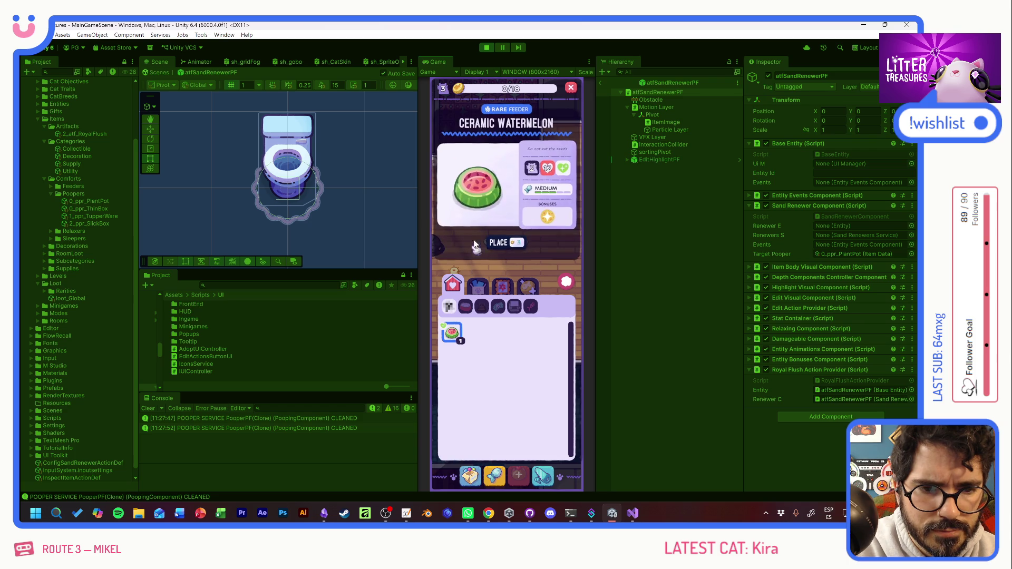
pyautogui.press('`')
pyautogui.click(454, 128)
pyautogui.press('`')
pyautogui.click(507, 244)
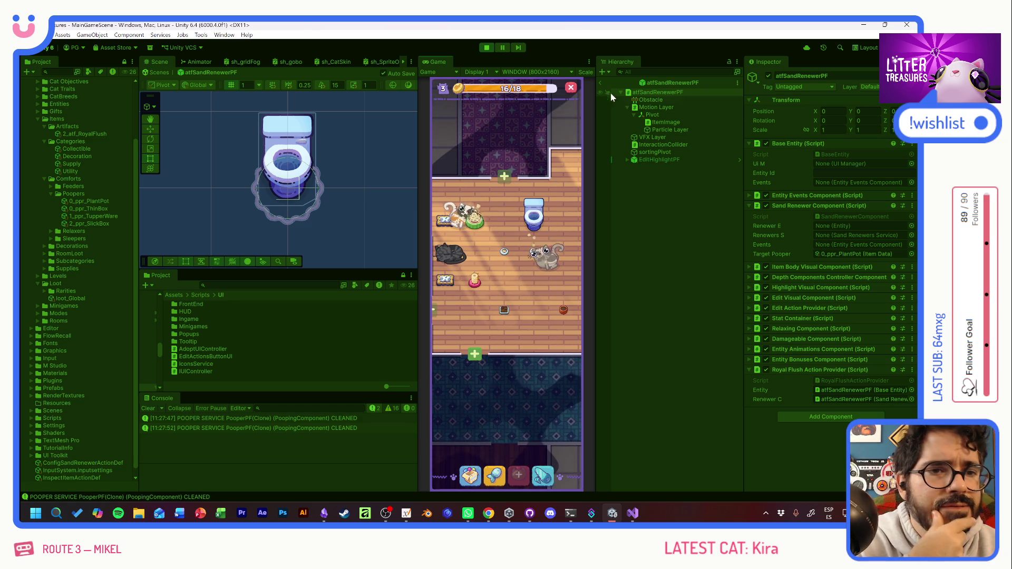
# Step: Exit prefab mode and inspect SandRenewerService and the spawned atfSandRenewerPF(Clone)
pyautogui.click(600, 82)
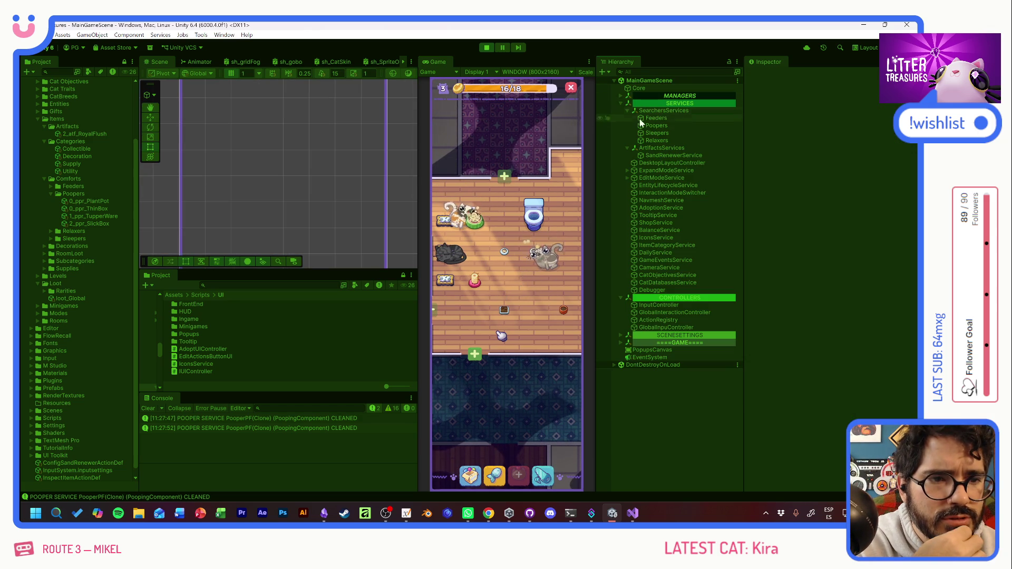
pyautogui.click(672, 155)
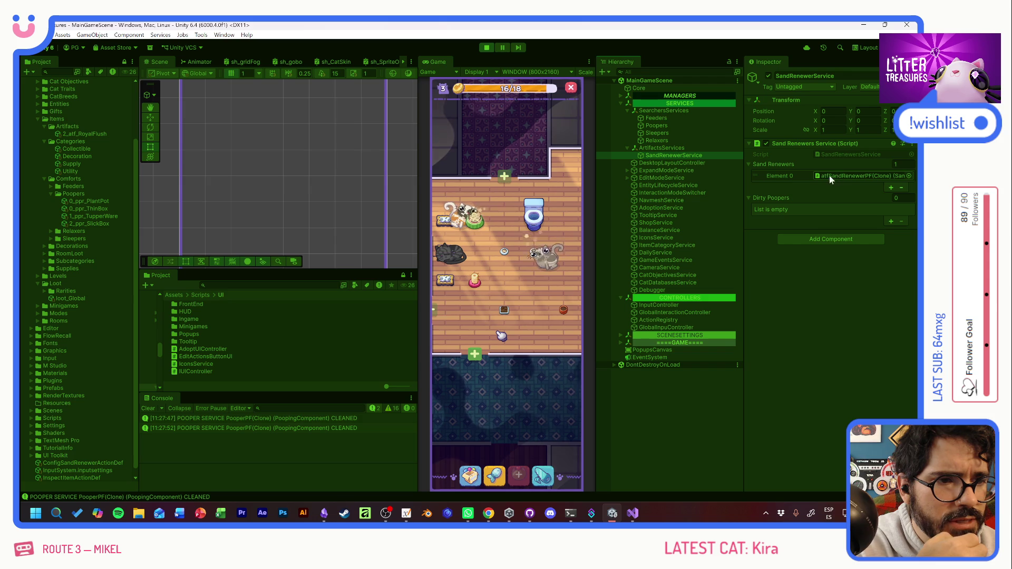
pyautogui.click(536, 220)
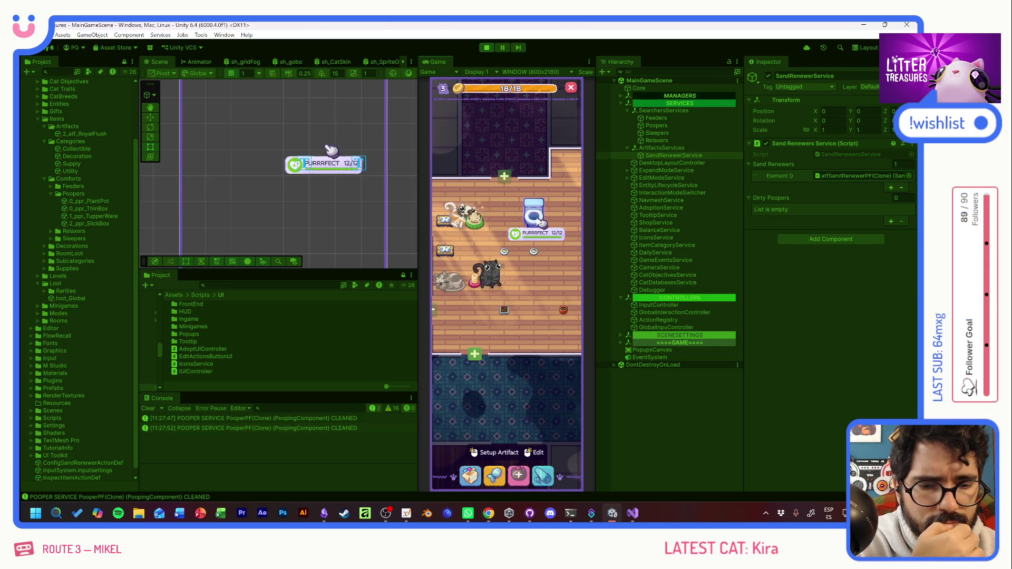
pyautogui.doubleClick(827, 173)
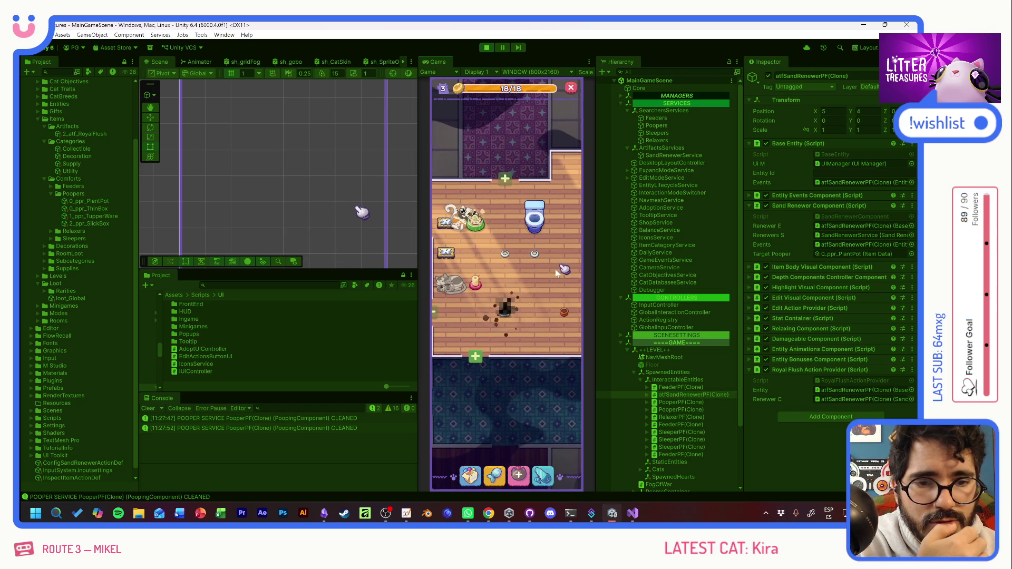
# Step: Play Scoop the Treasure for a Scratch Pole and place it as a second scratch pole
pyautogui.moveTo(509, 315)
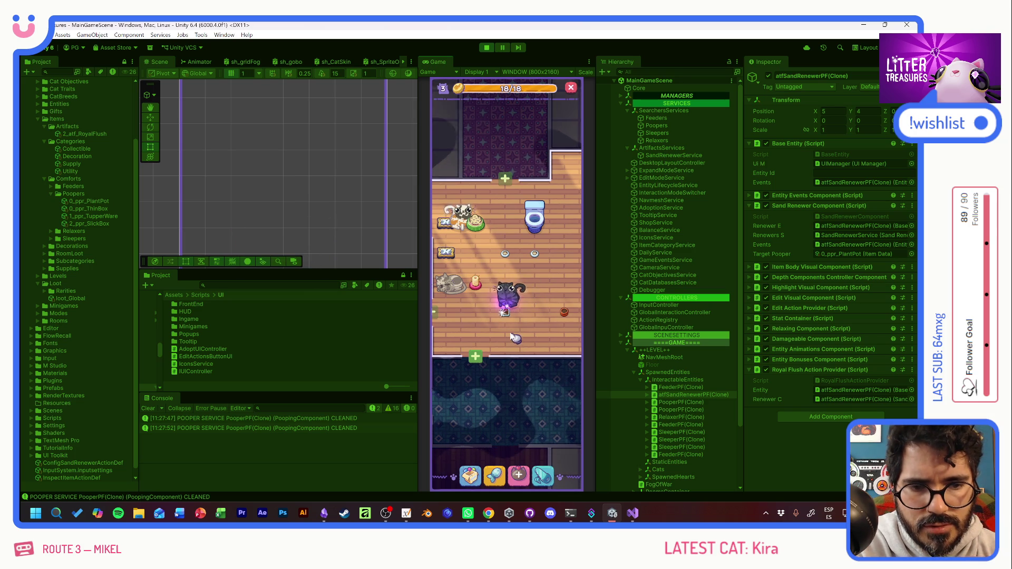
pyautogui.click(561, 317)
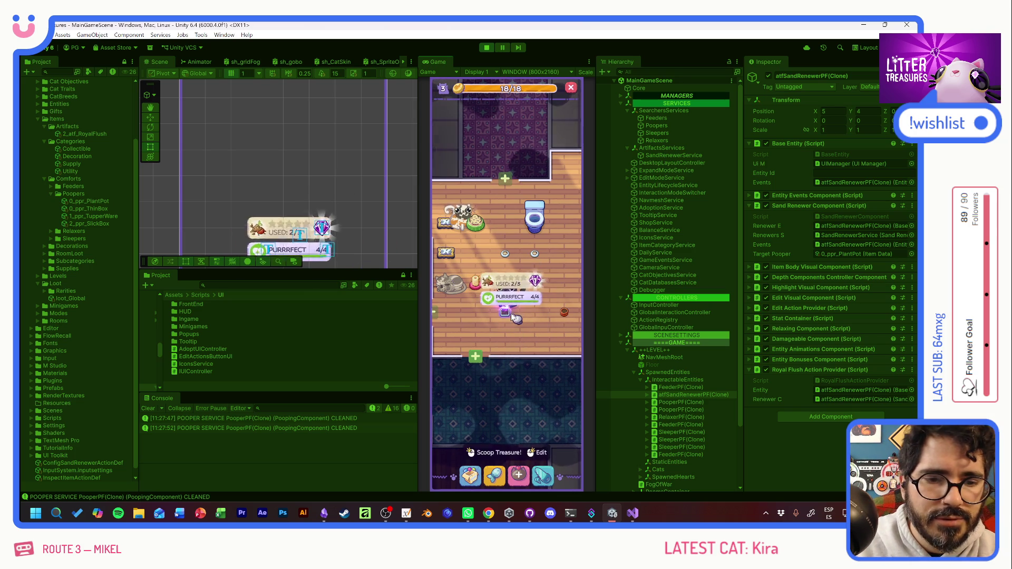
pyautogui.moveTo(456, 323); pyautogui.dragTo(543, 317)
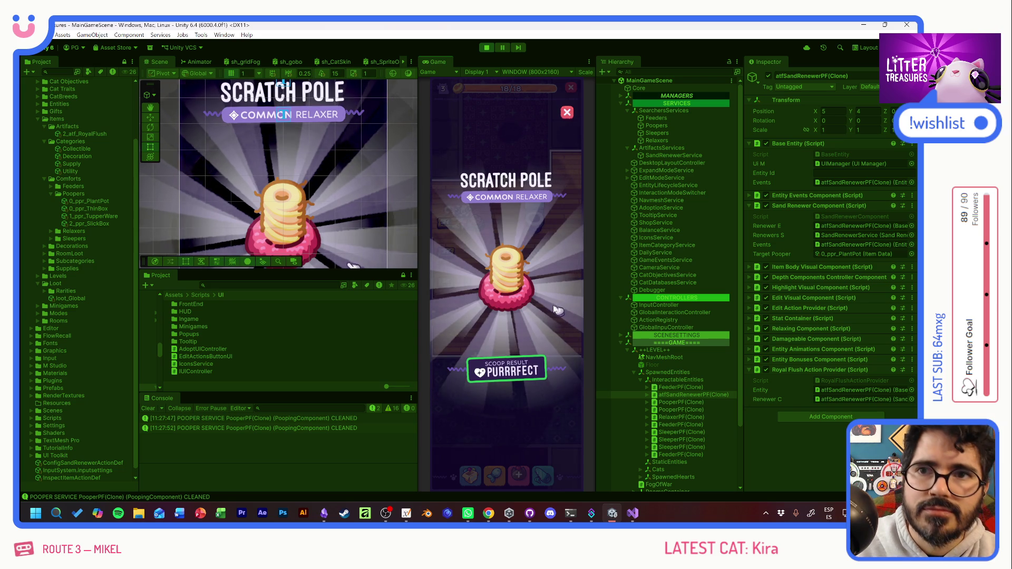
pyautogui.click(555, 310)
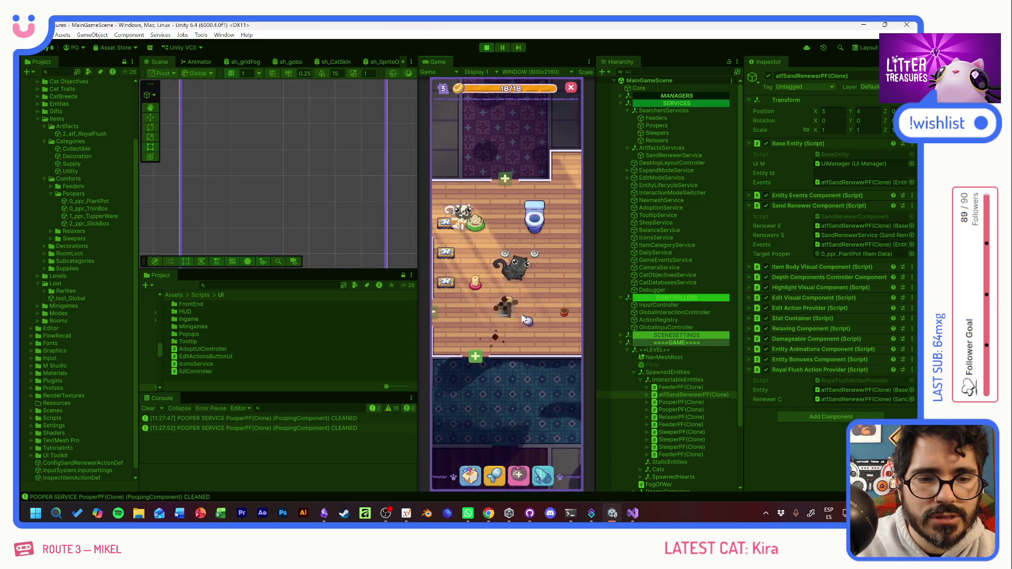
pyautogui.click(471, 474)
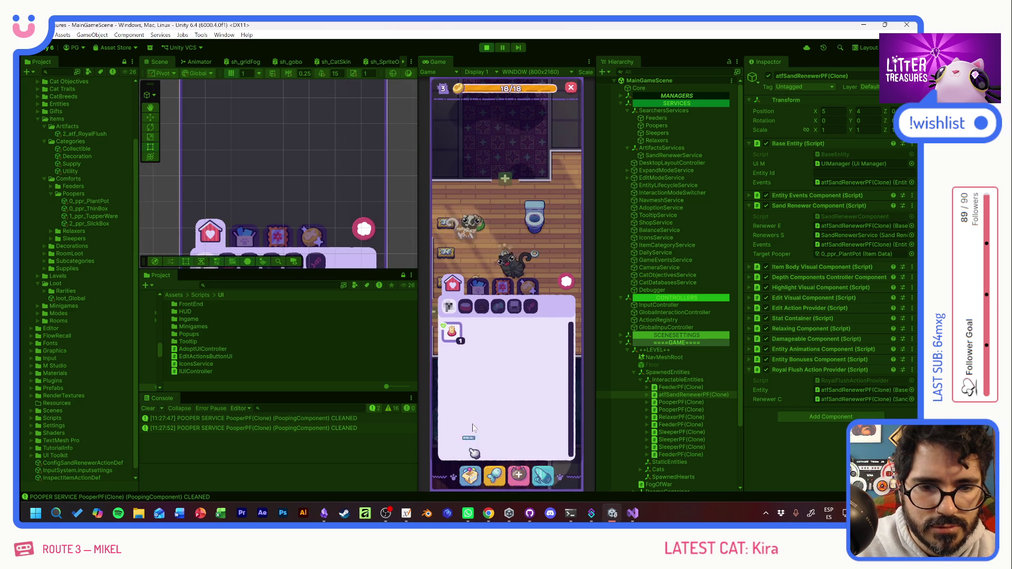
pyautogui.click(452, 332)
pyautogui.click(542, 326)
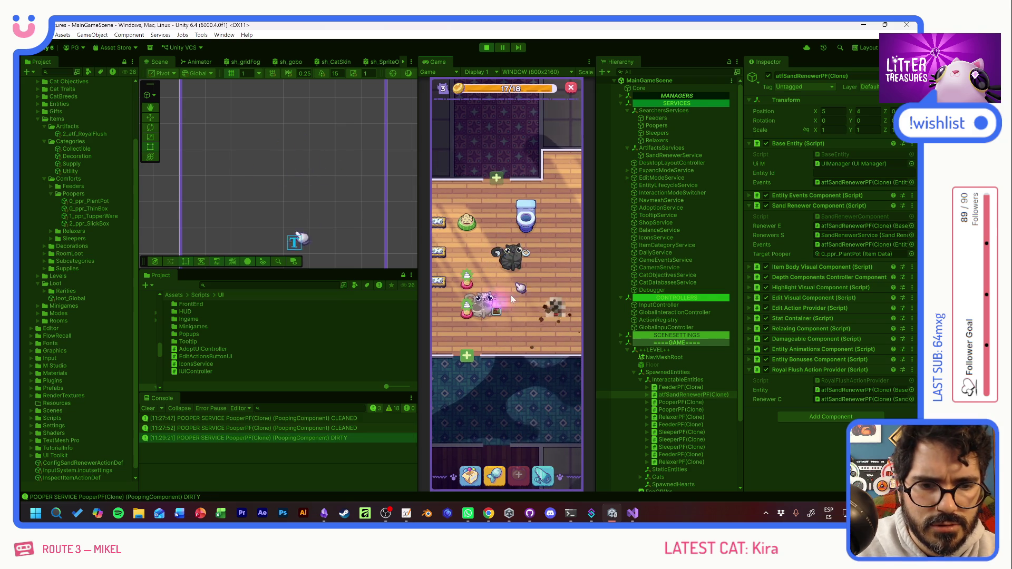
# Step: Check SandRenewerService's dirty poopers list against the SandRenewersService code in Visual Studio
pyautogui.click(666, 157)
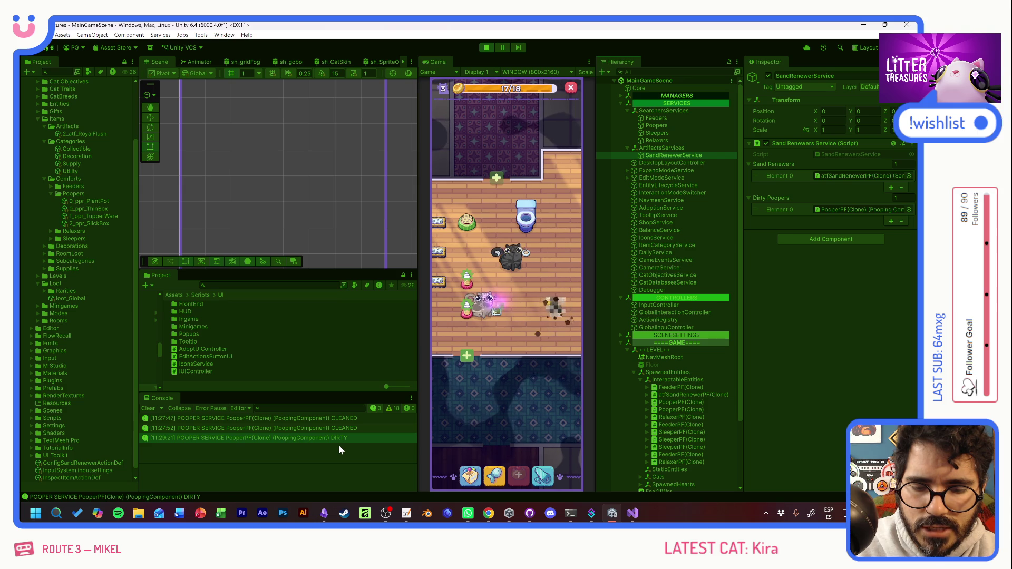
pyautogui.hotkey('alt', 'Tab')
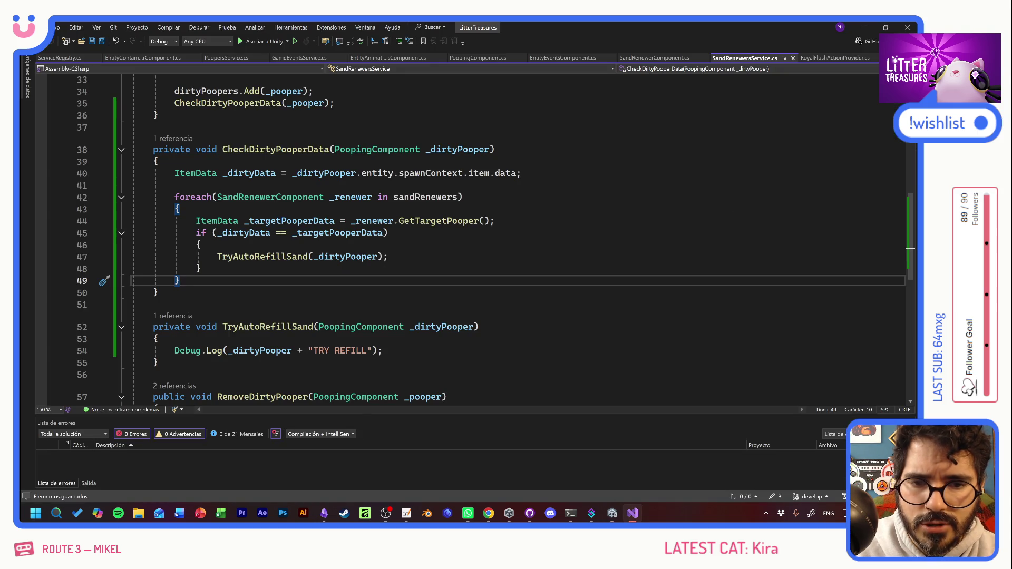
pyautogui.scroll(3, 474, 237)
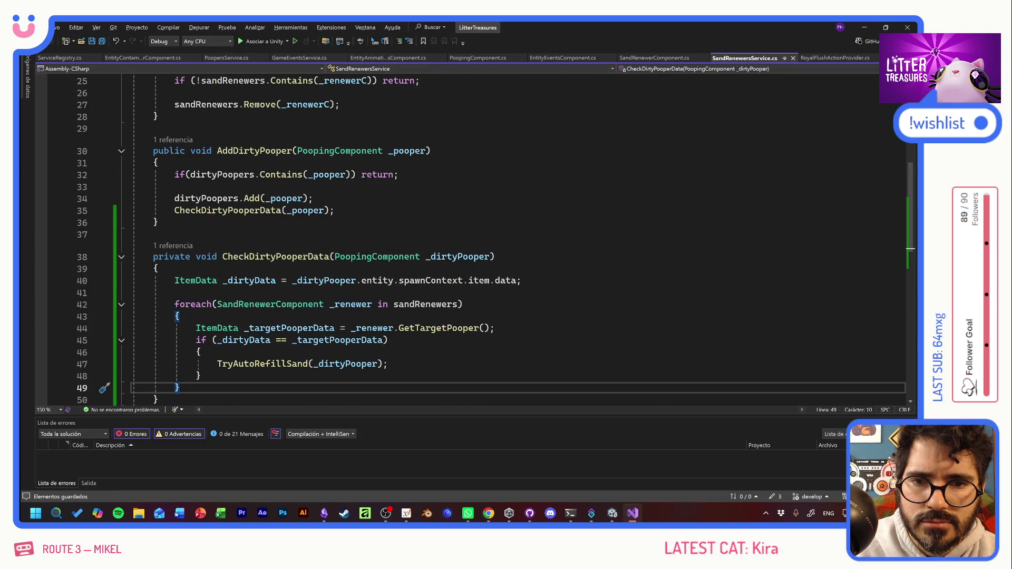
pyautogui.hotkey('alt', 'Tab')
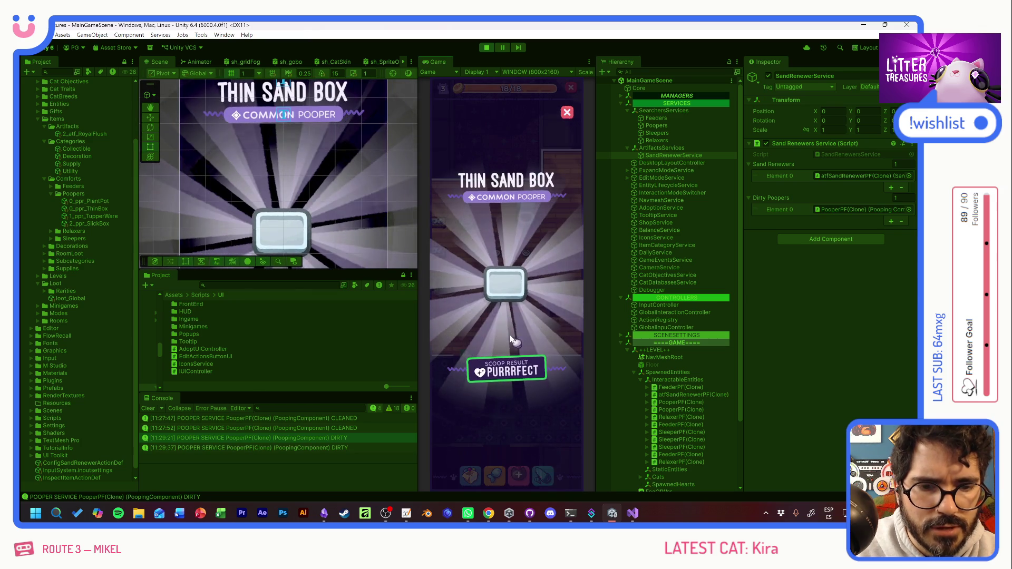
# Step: Collect the Thin Sand Box reward and replay the scoop minigame on the sand renewer
pyautogui.click(504, 325)
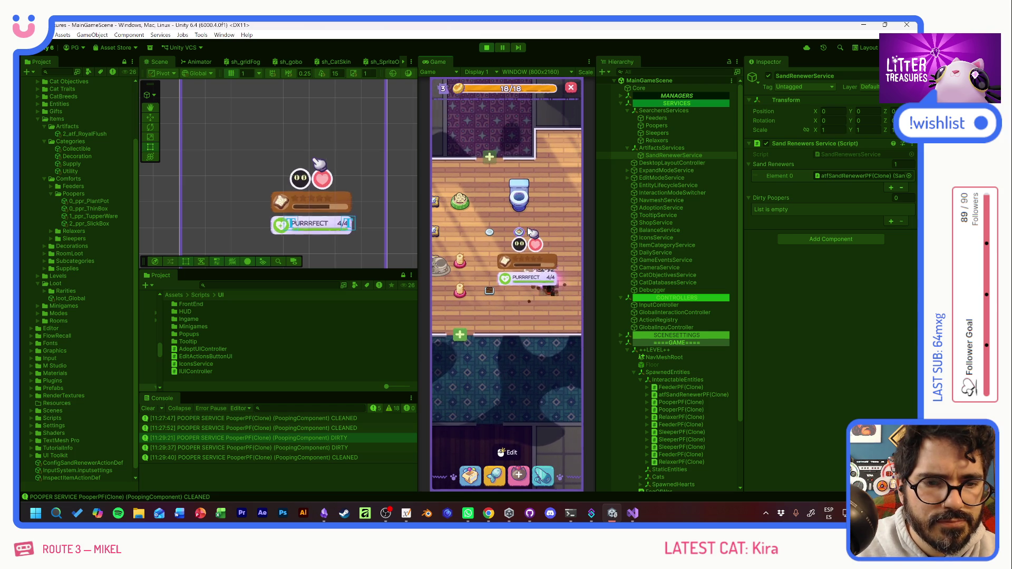
pyautogui.click(556, 297)
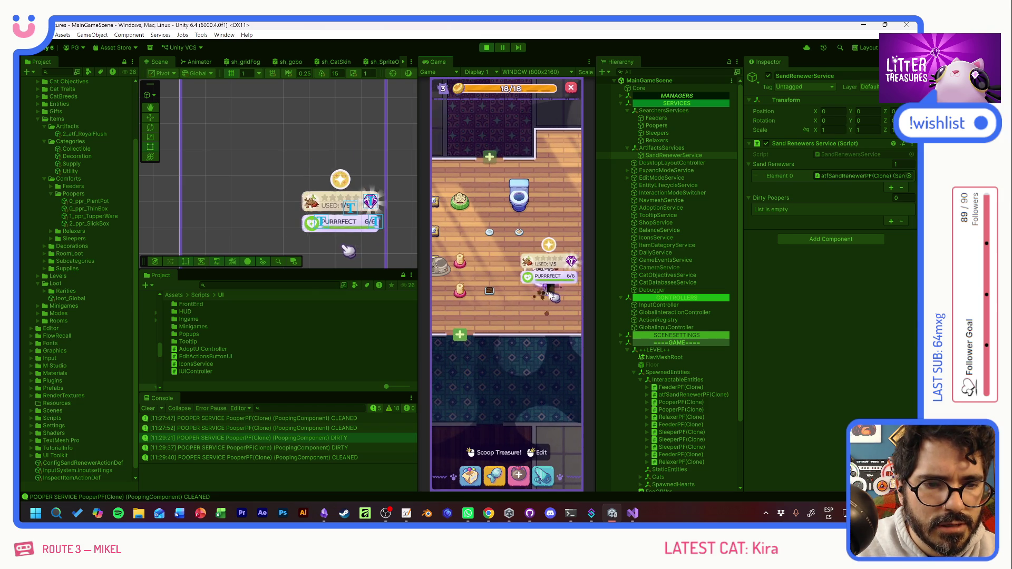
pyautogui.click(494, 453)
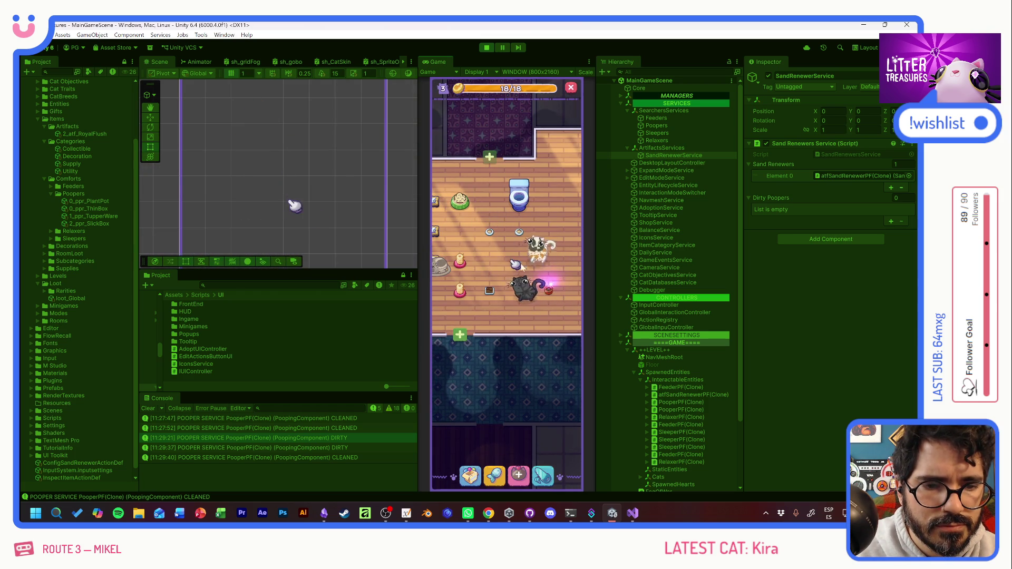
pyautogui.click(553, 299)
pyautogui.click(553, 299)
pyautogui.moveTo(554, 299)
pyautogui.mouseDown()
pyautogui.moveTo(470, 240)
pyautogui.moveTo(466, 309)
pyautogui.moveTo(543, 339)
pyautogui.mouseUp()
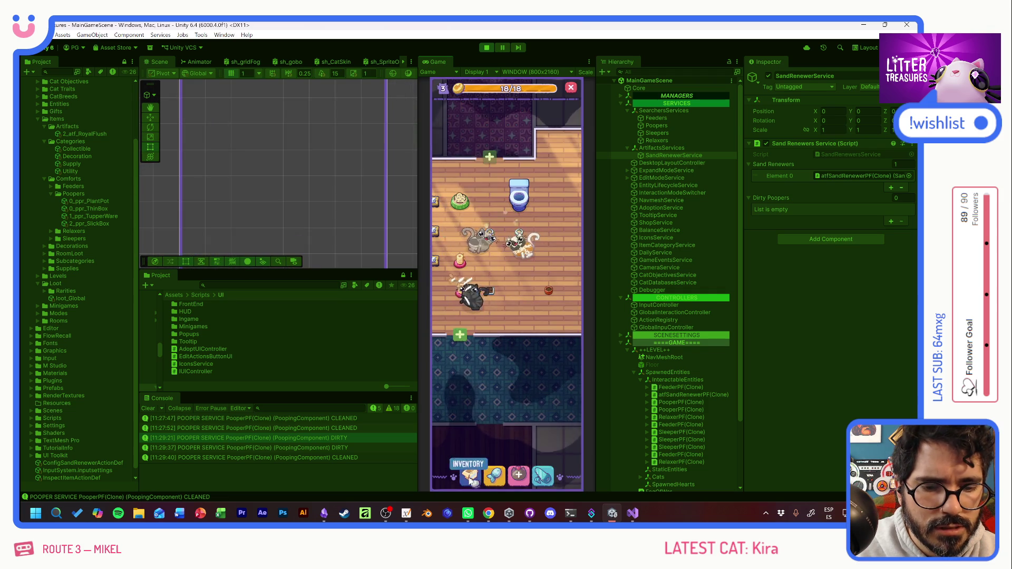
# Step: Place the Yellow Jello and the Tan Sand Box in the room
pyautogui.click(503, 334)
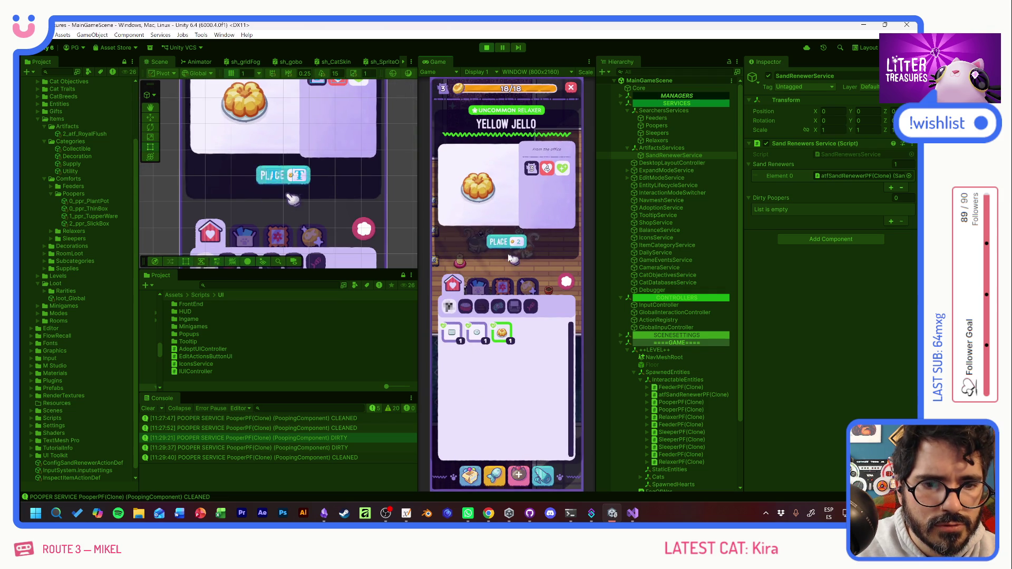
pyautogui.click(506, 242)
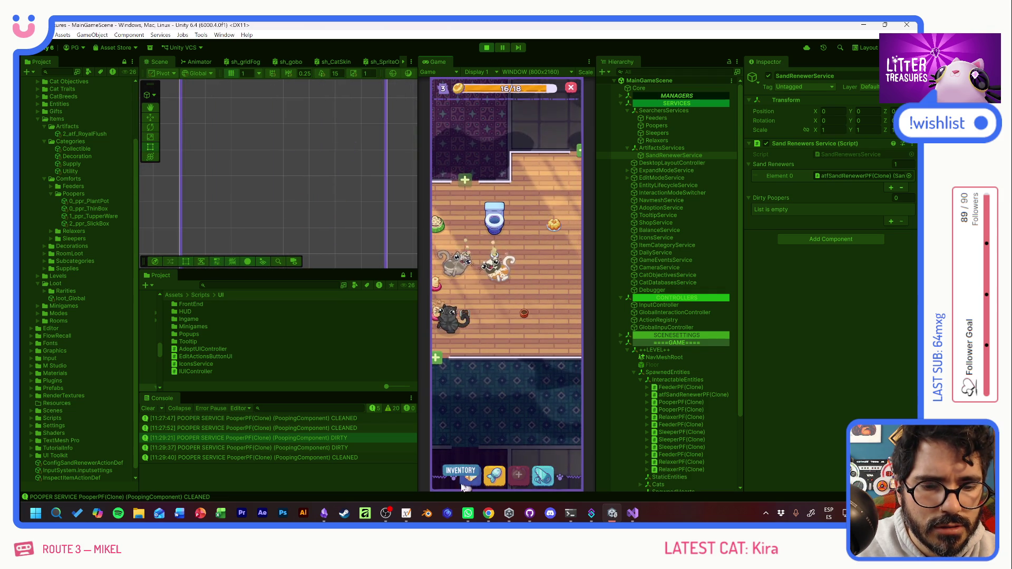
pyautogui.click(463, 488)
pyautogui.click(462, 340)
pyautogui.click(506, 242)
pyautogui.click(509, 319)
# Step: Place the Disposable Plate and bring up the Supply Shop
pyautogui.click(470, 476)
pyautogui.click(477, 333)
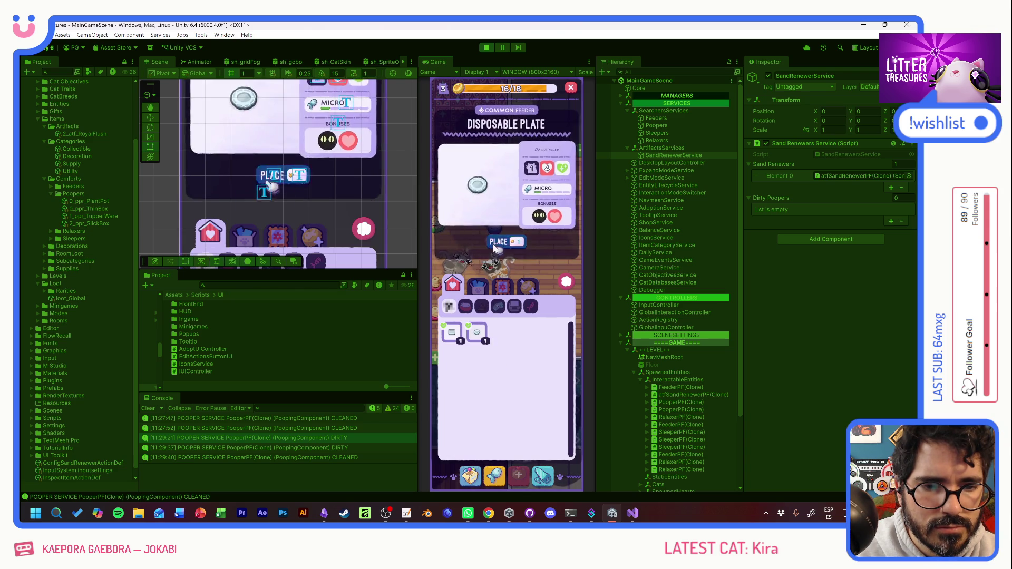
pyautogui.click(496, 243)
pyautogui.click(526, 260)
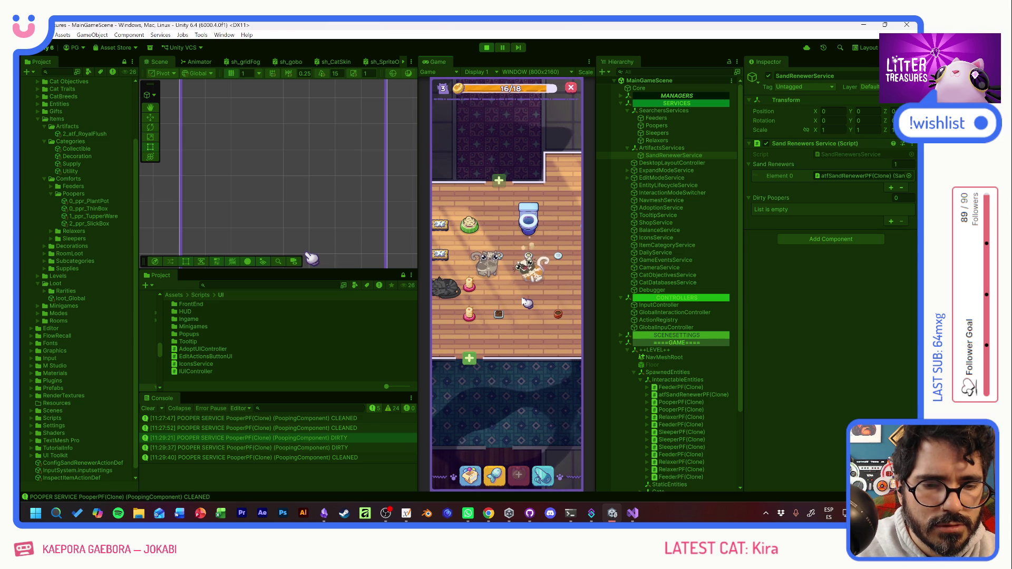
pyautogui.click(498, 483)
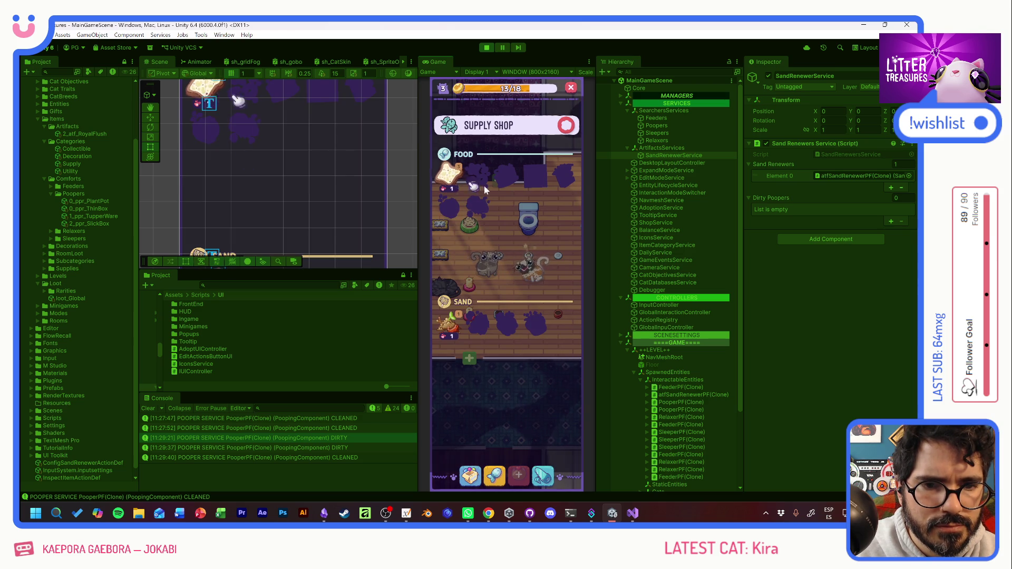
# Step: Close the Supply Shop and give the cat Kumo some love
pyautogui.click(466, 185)
pyautogui.click(538, 281)
pyautogui.click(533, 300)
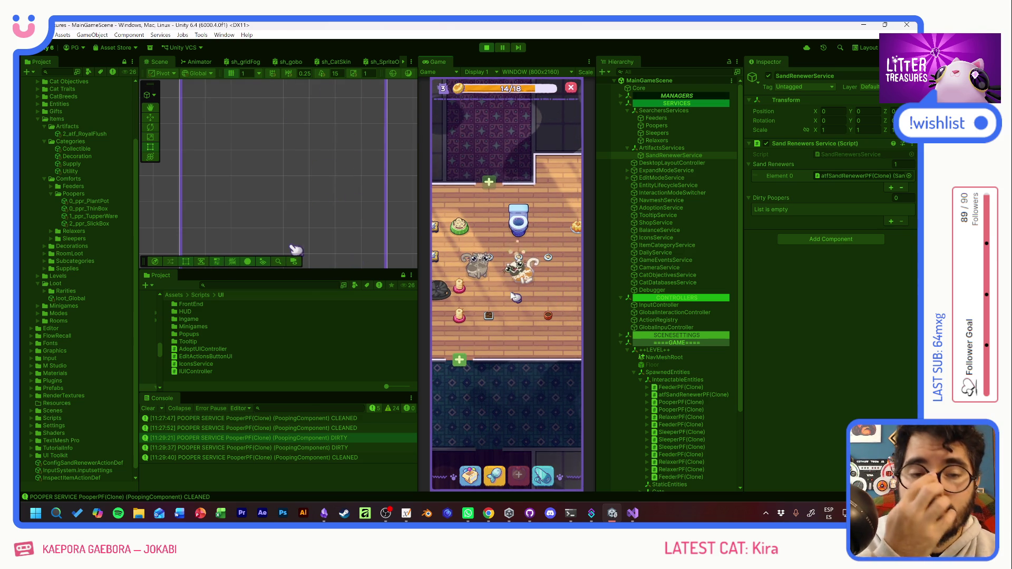
pyautogui.click(524, 275)
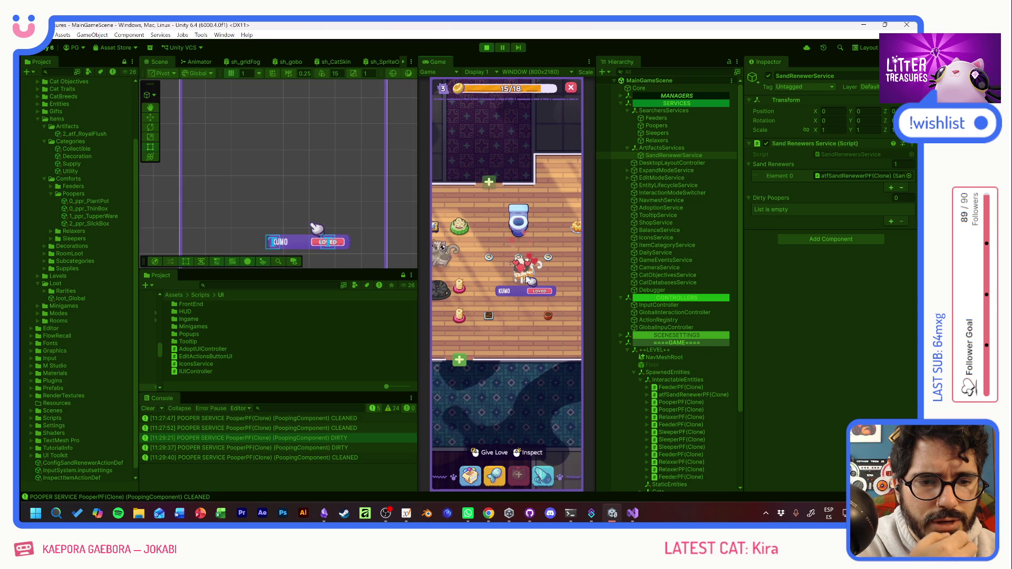
pyautogui.click(507, 295)
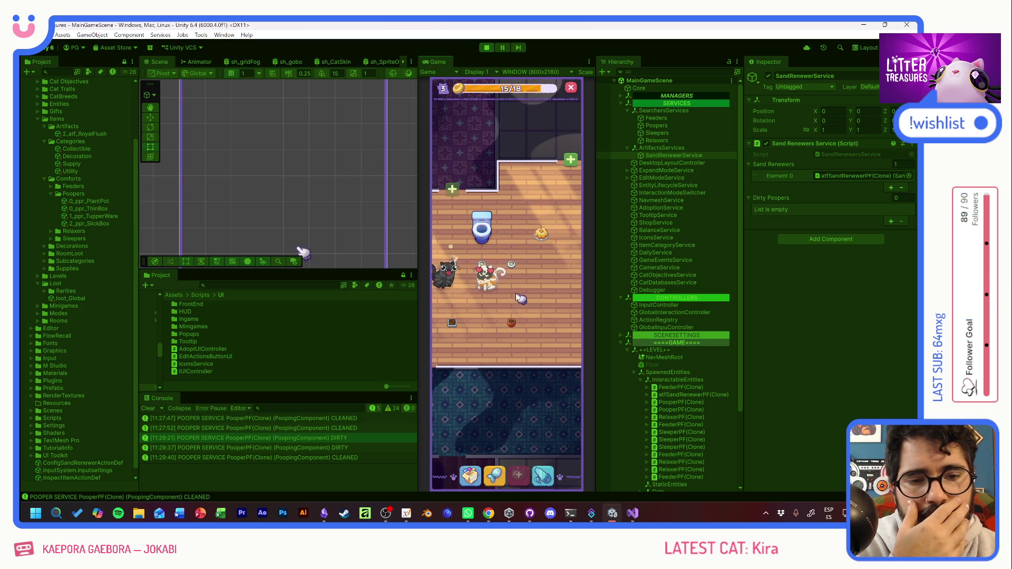
# Step: Pan the room and drag the small litter item up and right in editing mode
pyautogui.moveTo(516, 295); pyautogui.dragTo(542, 285)
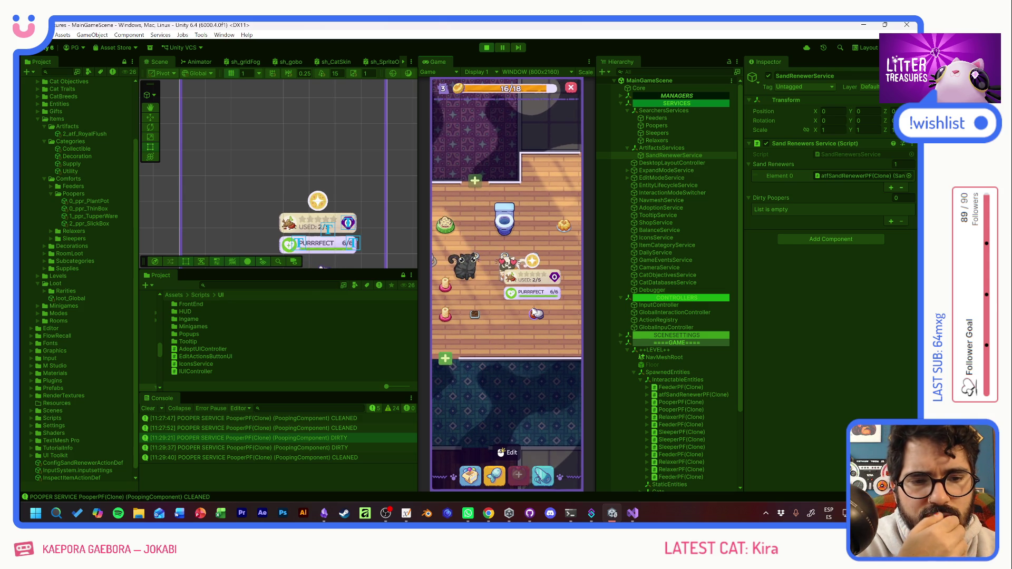
pyautogui.moveTo(477, 316)
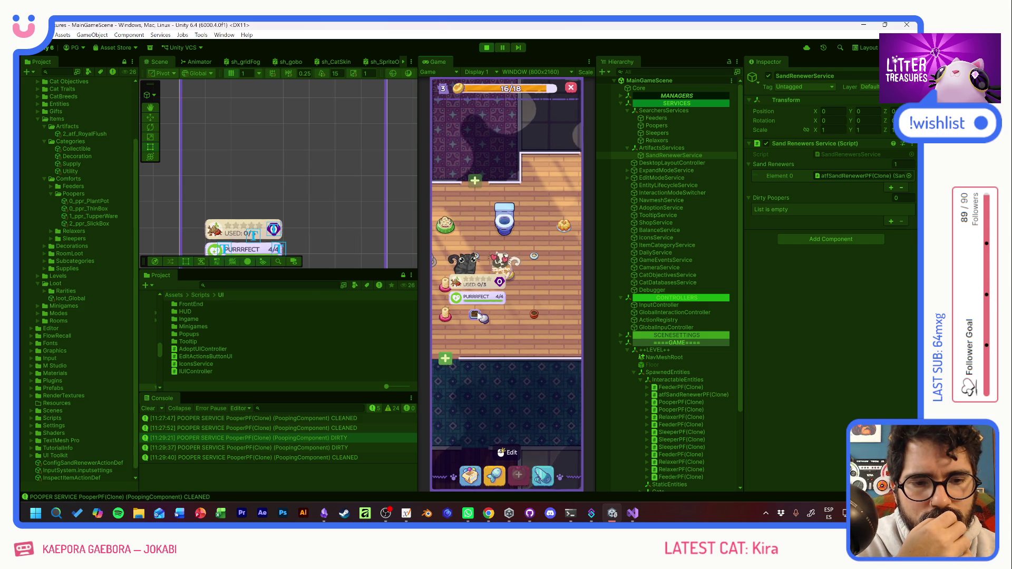
pyautogui.moveTo(479, 315); pyautogui.dragTo(546, 290)
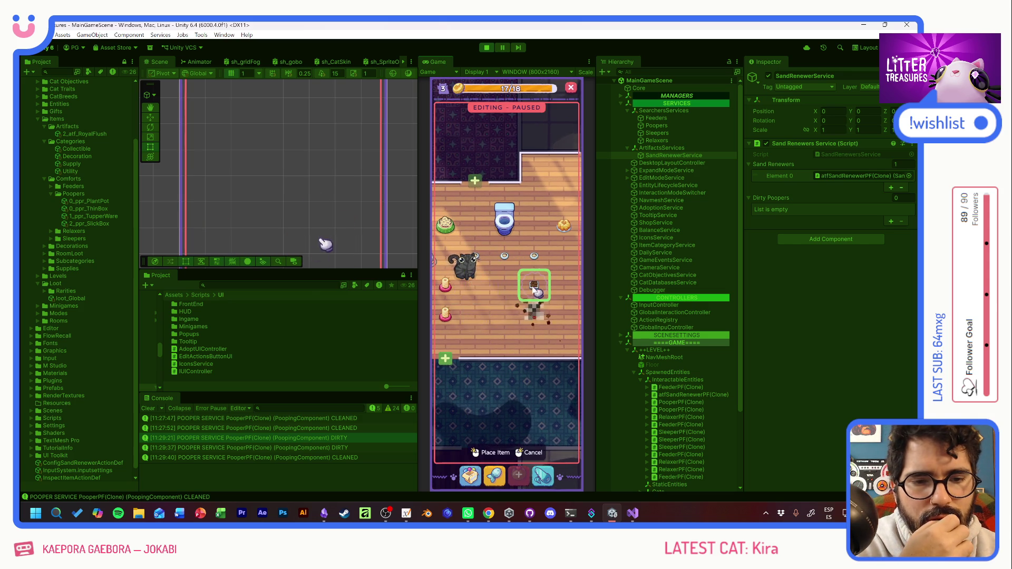
# Step: Confirm the litter item's new spot, check the used litter box and launch Scoop the Treasure
pyautogui.click(543, 238)
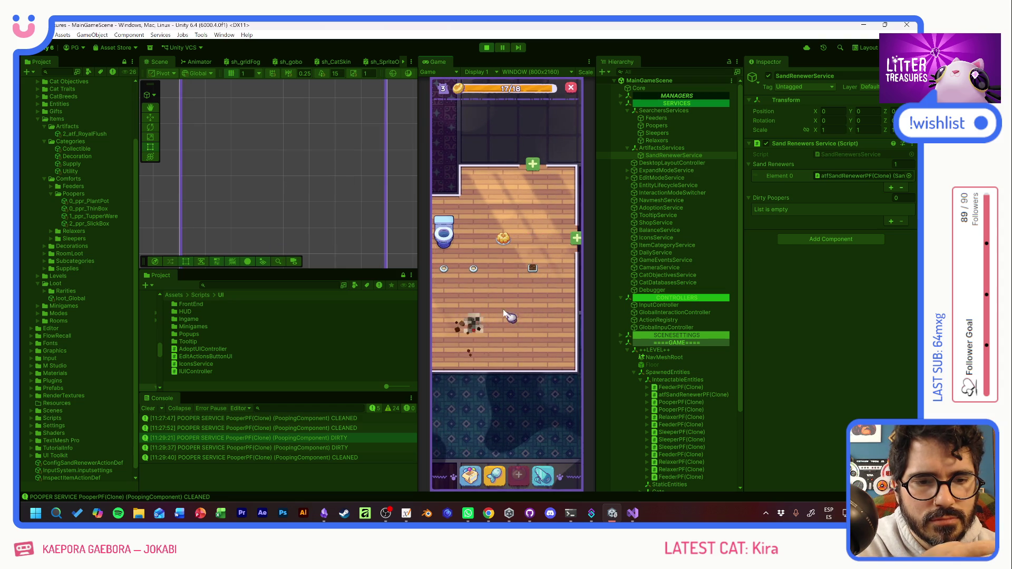
pyautogui.click(531, 315)
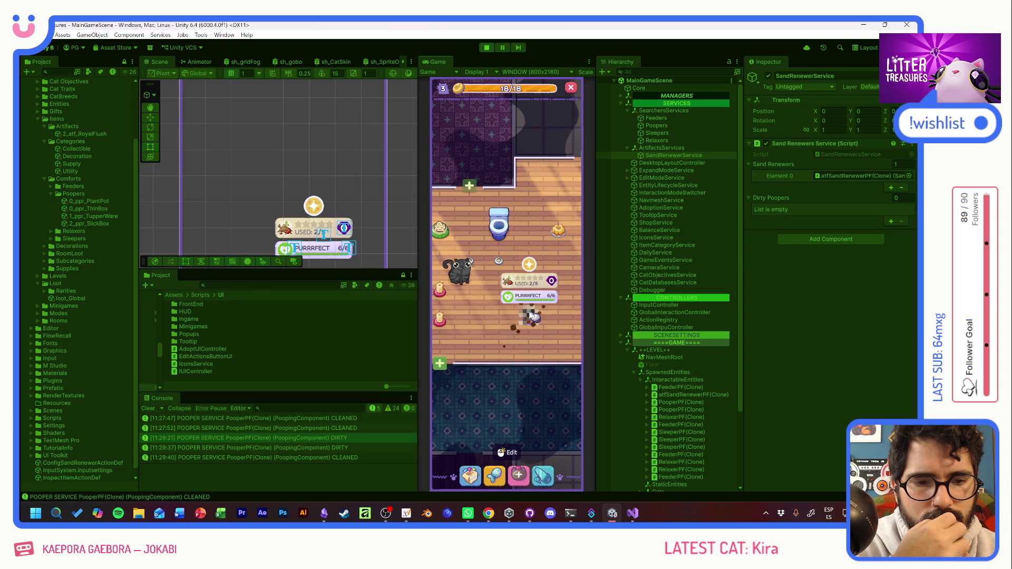
pyautogui.click(532, 315)
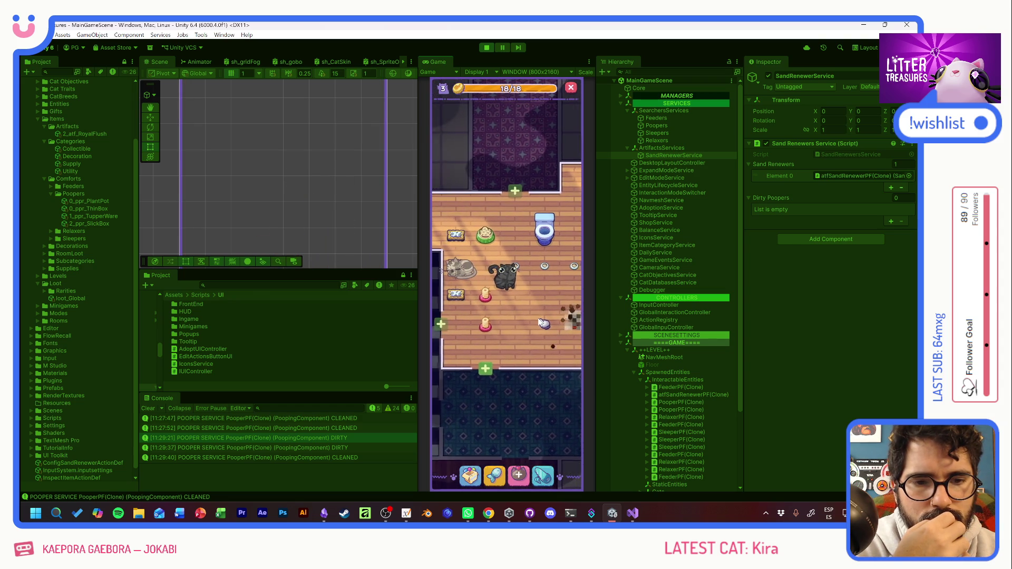
pyautogui.moveTo(475, 320); pyautogui.dragTo(496, 312)
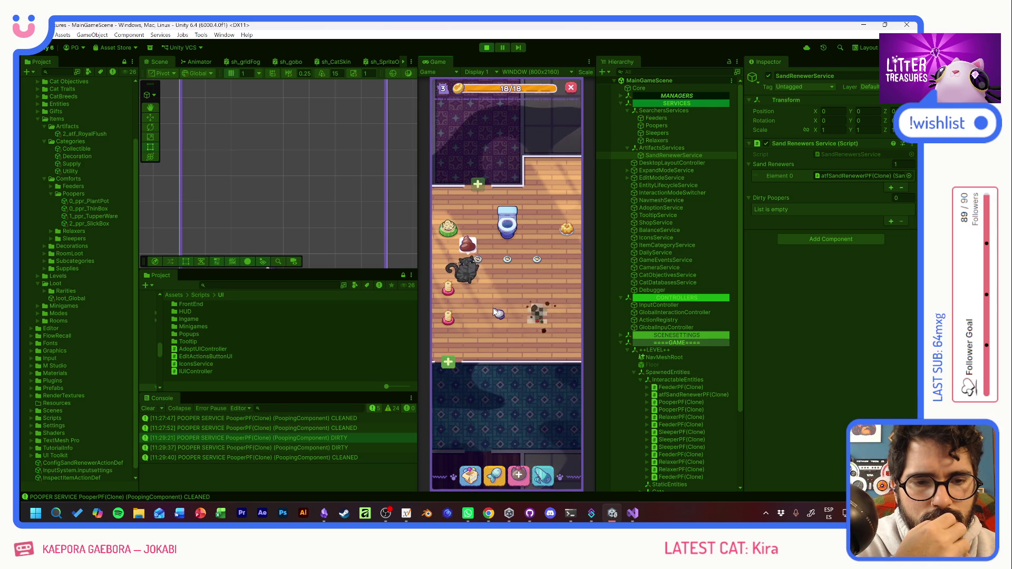
pyautogui.click(534, 316)
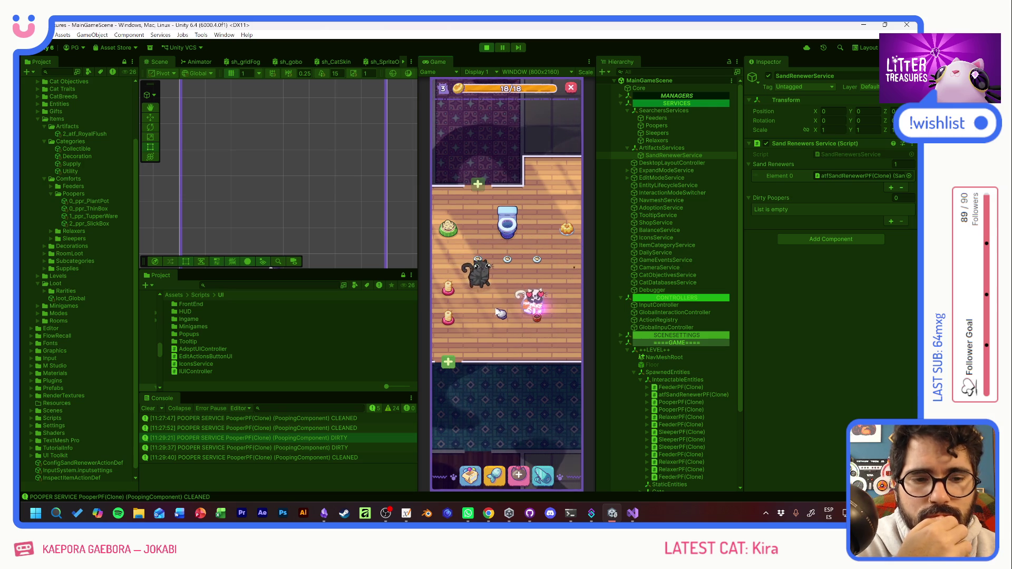
pyautogui.click(535, 316)
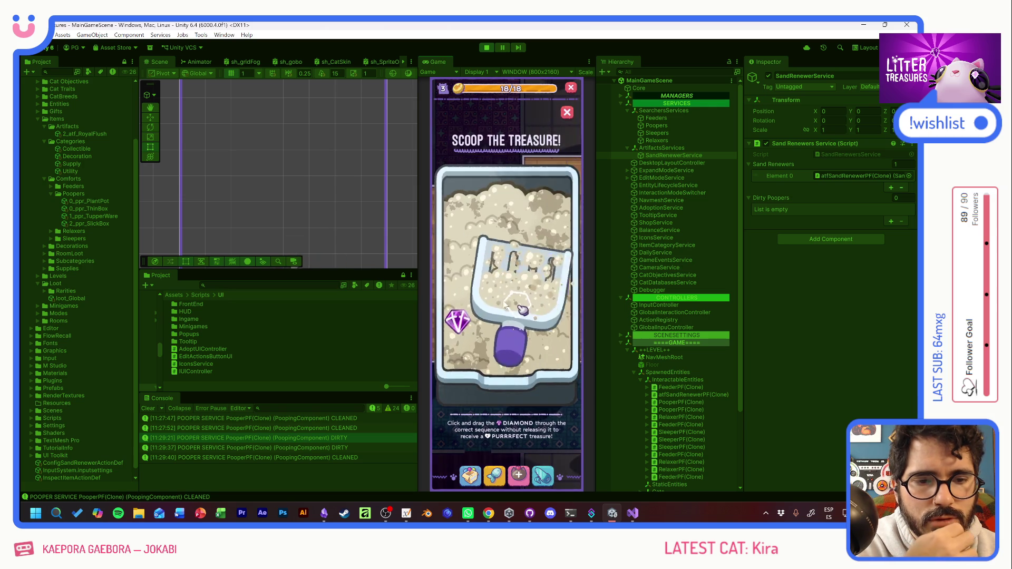
# Step: Finish the diamond scoop and place the Temu Bowl reward in the room
pyautogui.moveTo(492, 258); pyautogui.dragTo(543, 320)
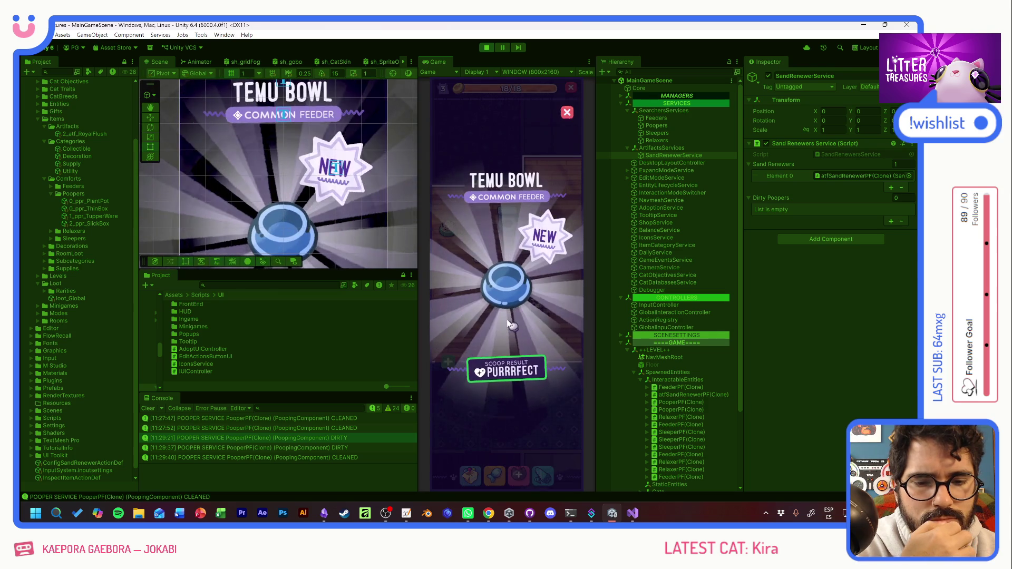
pyautogui.click(511, 322)
pyautogui.click(470, 476)
pyautogui.click(477, 333)
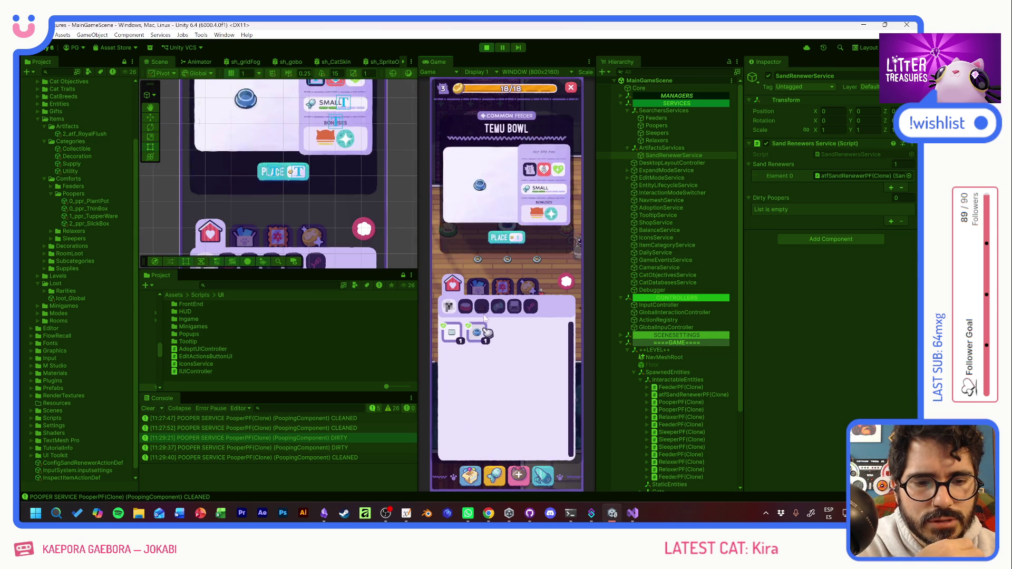
pyautogui.click(498, 243)
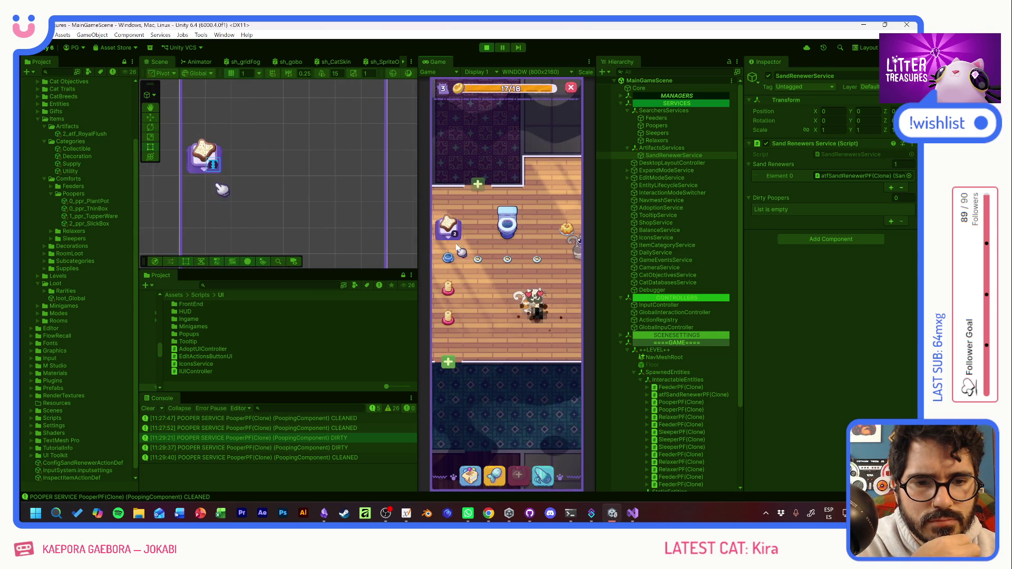
# Step: Scoop the litter box again for a Soda Cap and start placing it
pyautogui.moveTo(503, 337); pyautogui.dragTo(438, 342)
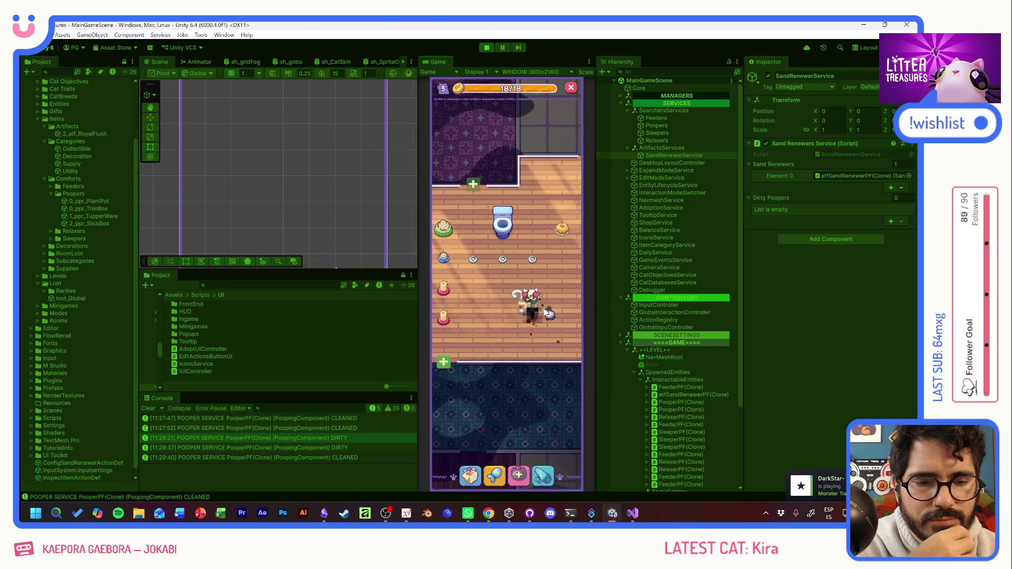
pyautogui.click(529, 321)
pyautogui.click(563, 343)
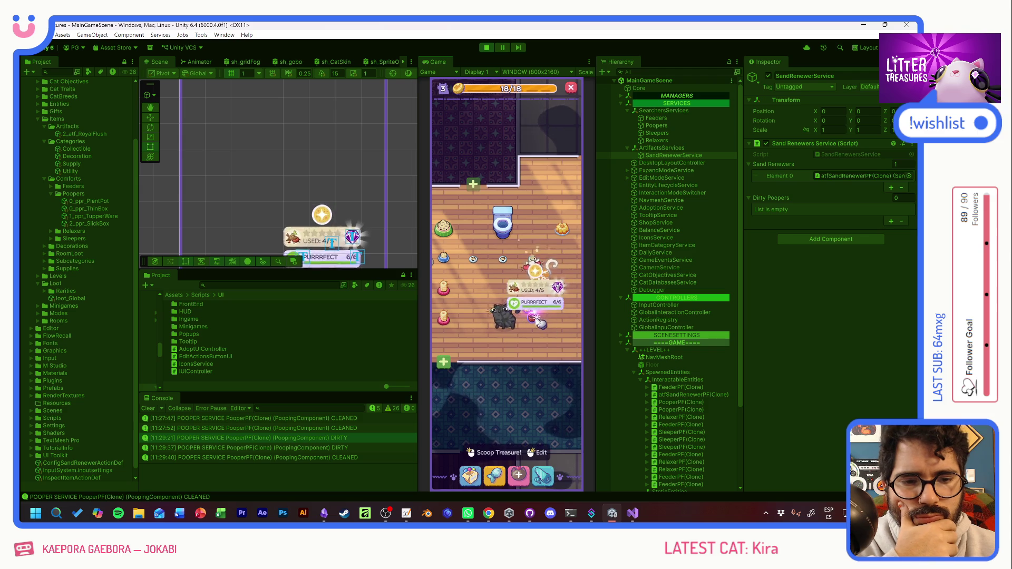
pyautogui.moveTo(452, 322); pyautogui.dragTo(548, 317)
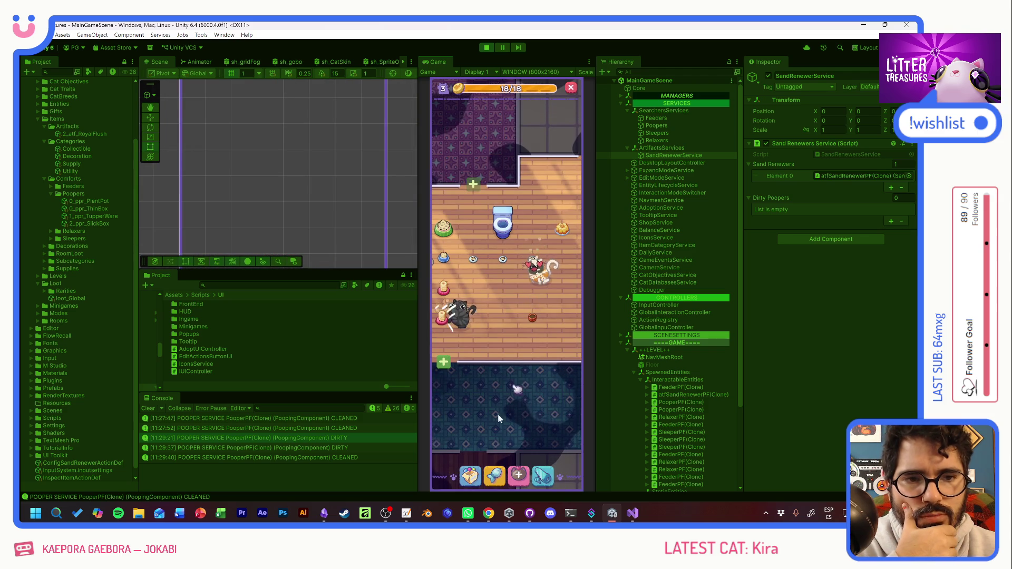
pyautogui.click(485, 243)
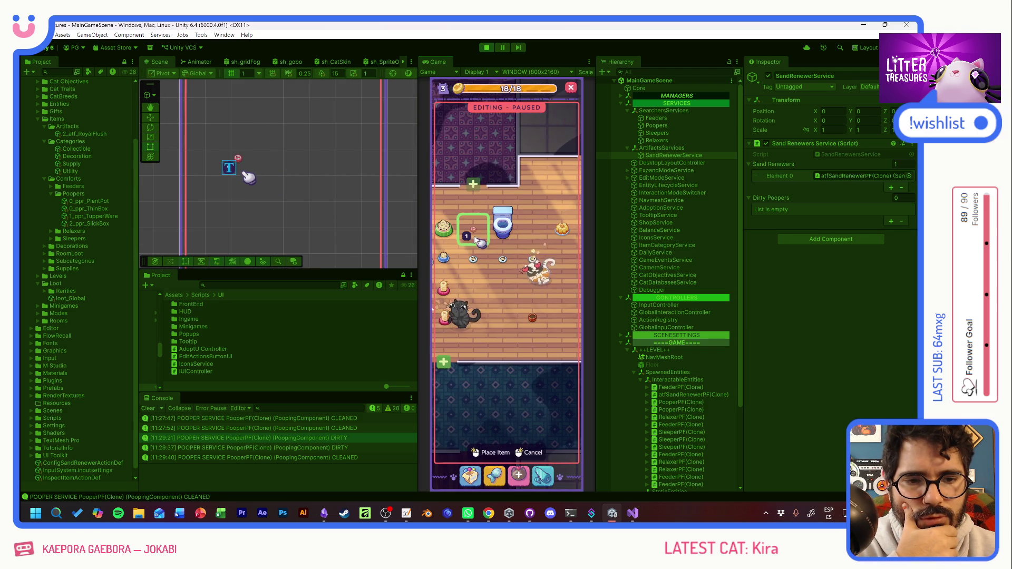
# Step: Clear the toast item and check the small pot's usage info while waiting for TRY REFILL
pyautogui.moveTo(513, 298); pyautogui.dragTo(539, 315)
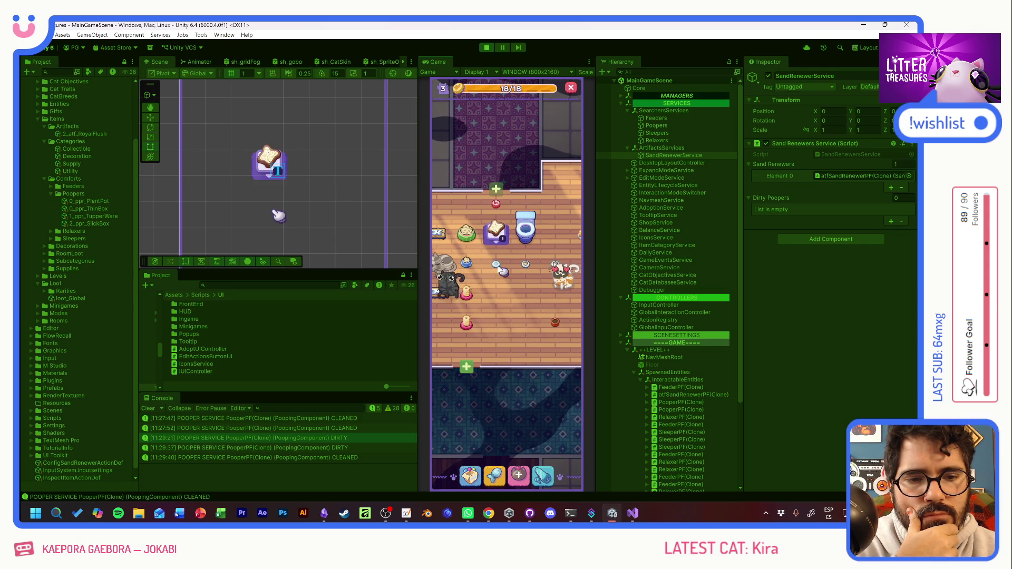
pyautogui.click(504, 245)
pyautogui.click(555, 329)
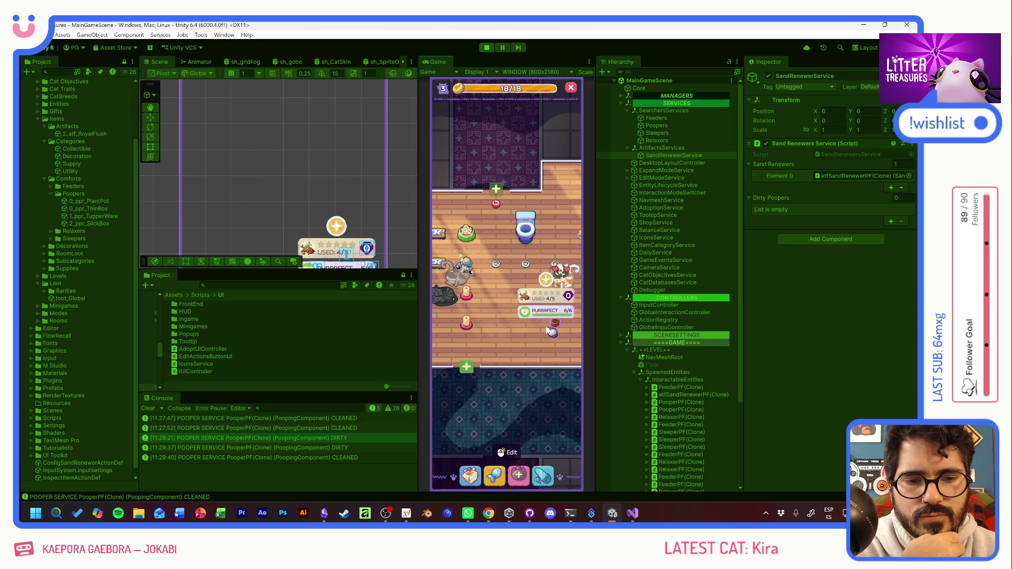
pyautogui.moveTo(551, 331); pyautogui.dragTo(502, 339)
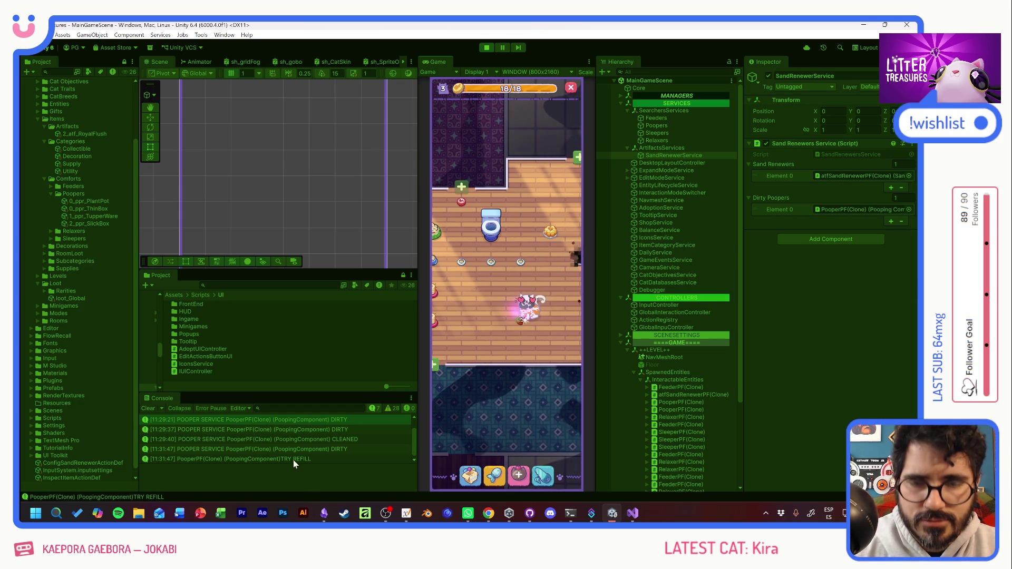
# Step: Scoop the dirty litter box for Old Bread, clean it, and check the black cat's box info
pyautogui.click(524, 311)
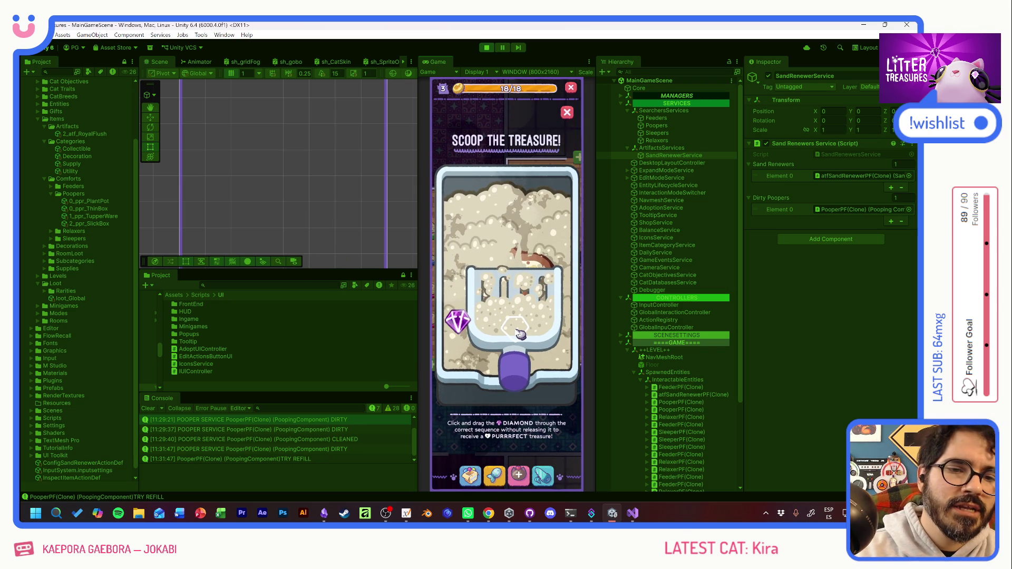
pyautogui.moveTo(520, 334)
pyautogui.mouseDown()
pyautogui.moveTo(492, 330)
pyautogui.moveTo(506, 232)
pyautogui.mouseUp()
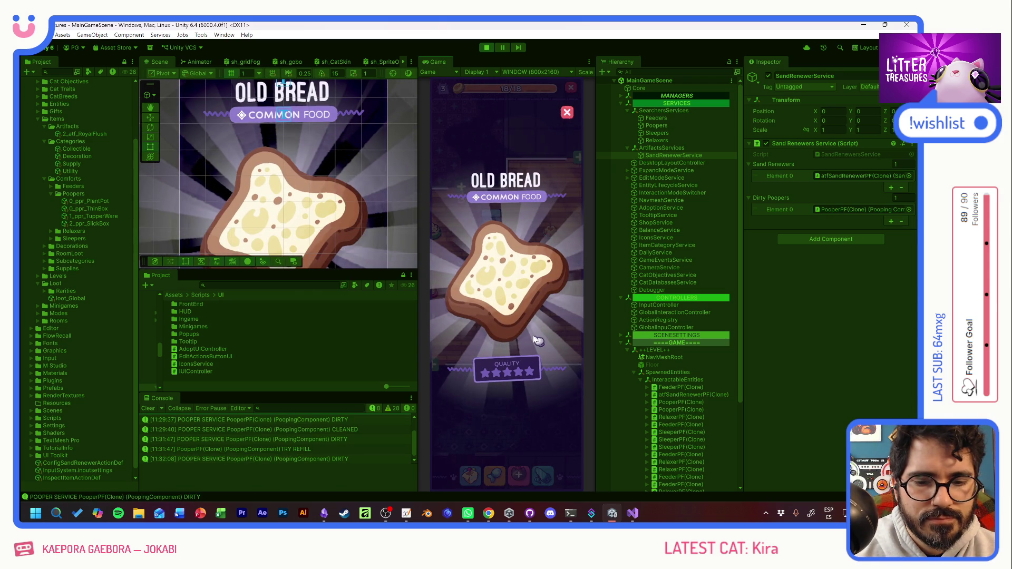
pyautogui.click(536, 340)
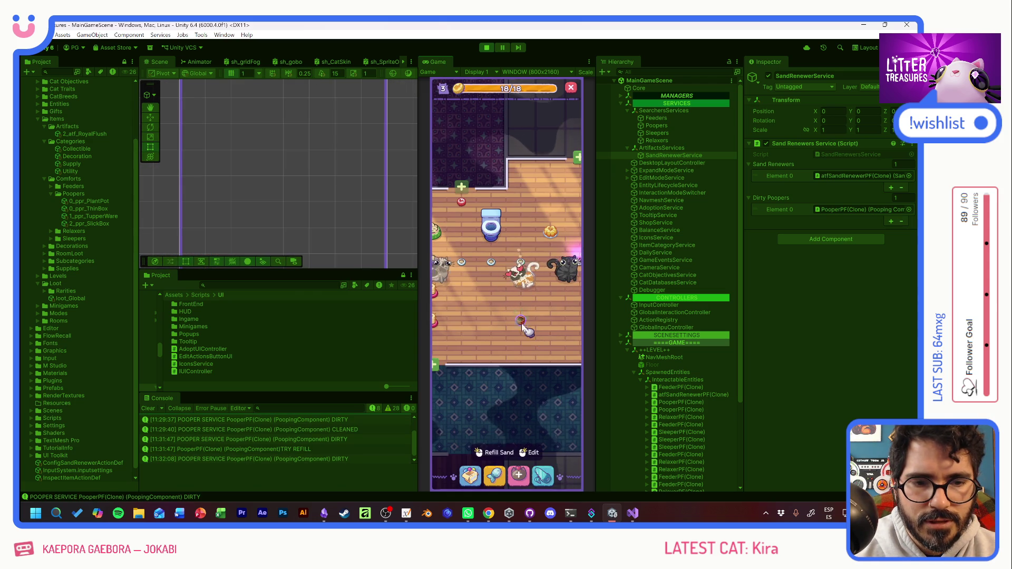
pyautogui.click(520, 319)
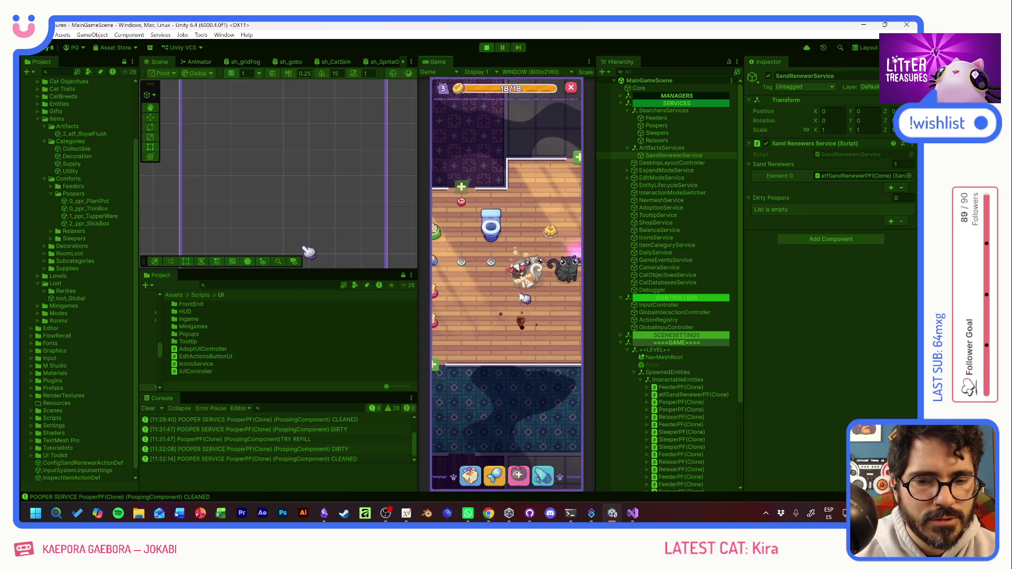
pyautogui.click(554, 295)
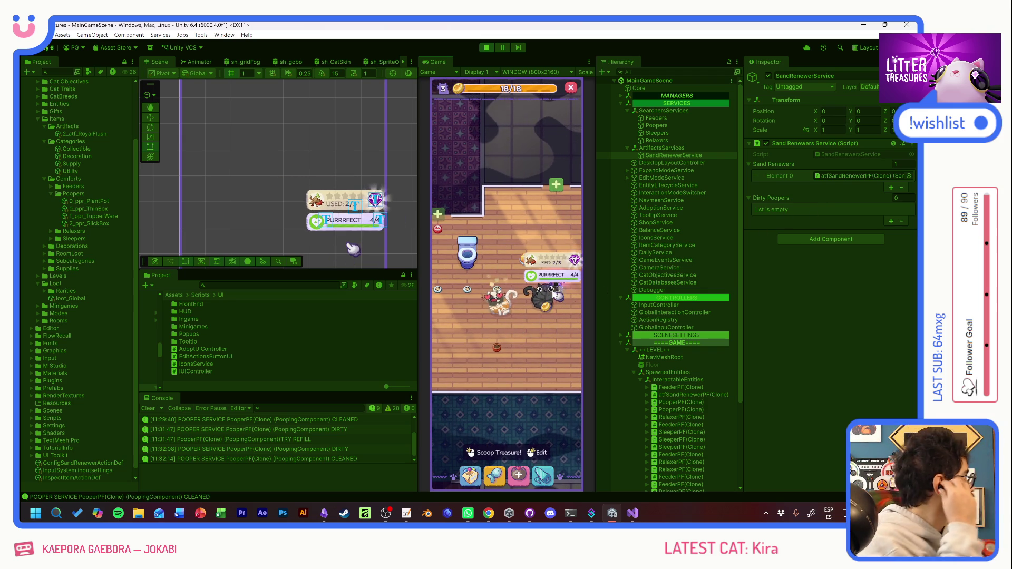
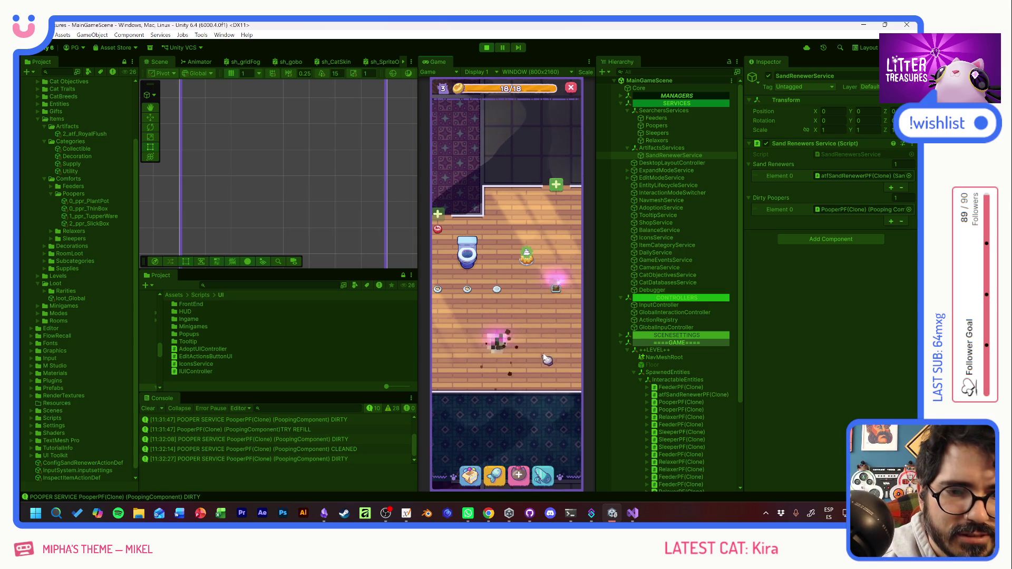
# Step: Scoop the pooper's treasure and dismiss the Pot Soil and Tupperware reward reveals
pyautogui.click(559, 290)
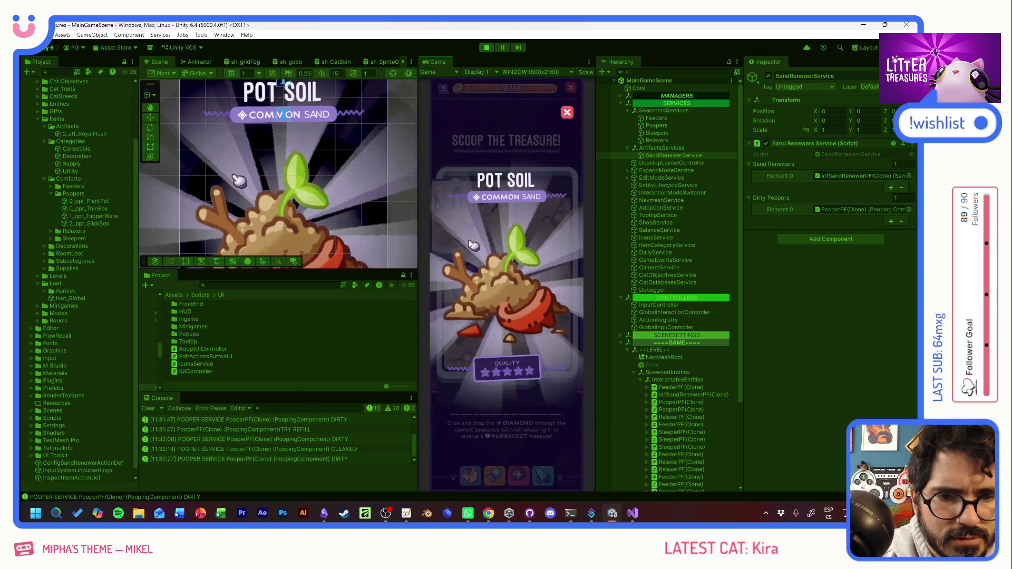
pyautogui.click(471, 244)
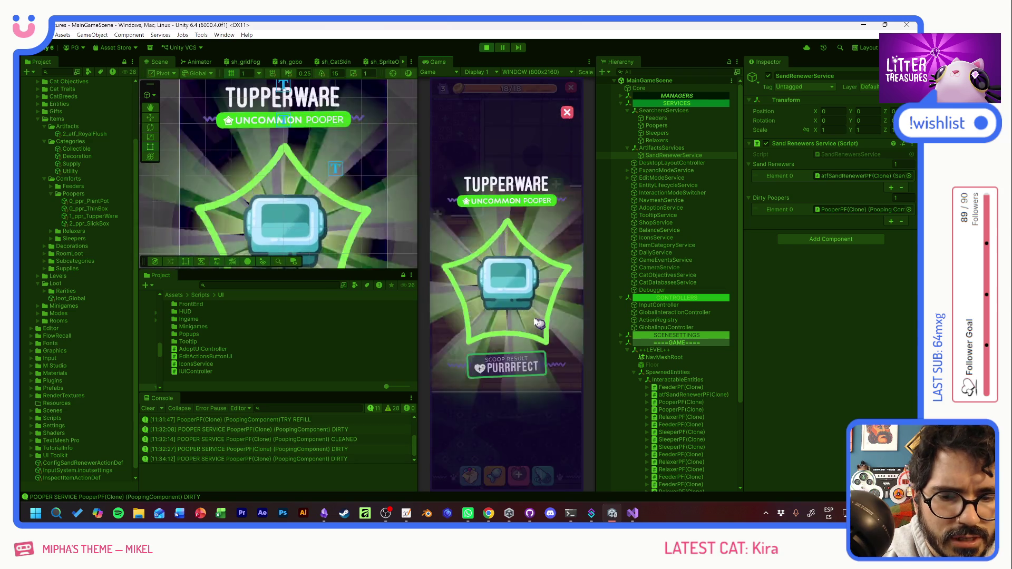
pyautogui.click(539, 322)
# Step: Play the Scoop the Treasure minigame, reposition the feeder, then stop play mode
pyautogui.moveTo(494, 352)
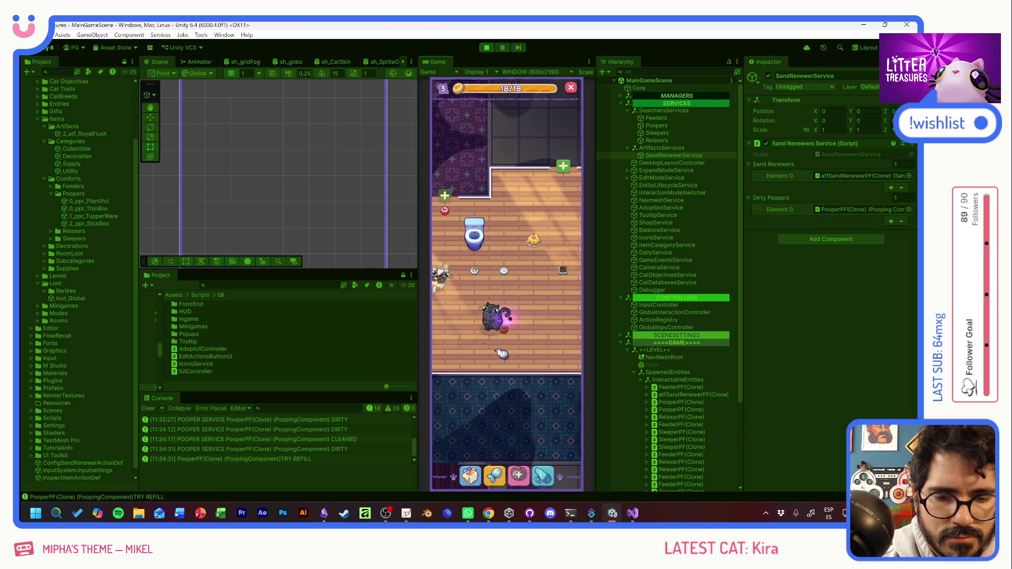
pyautogui.click(505, 333)
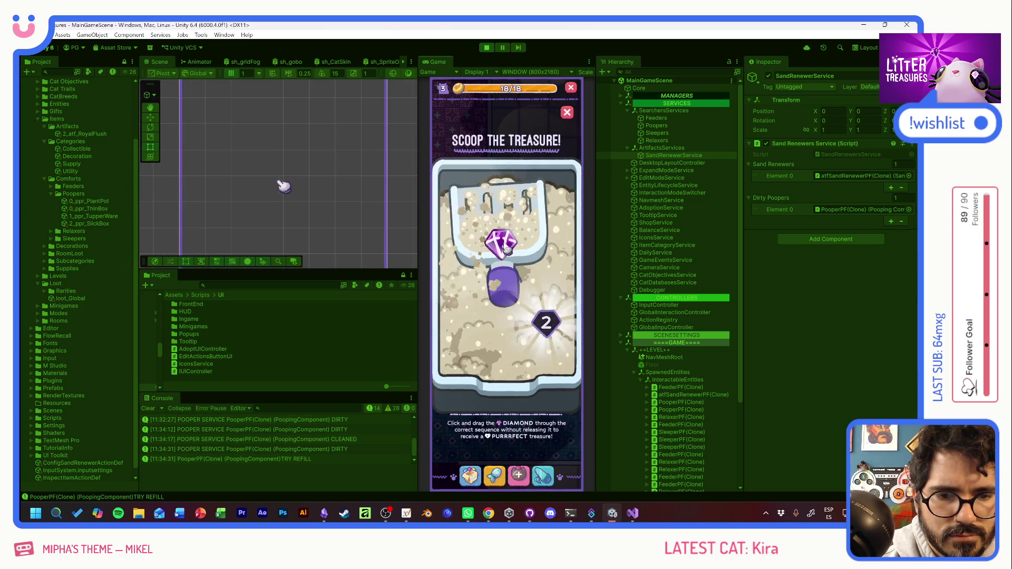
pyautogui.moveTo(502, 251); pyautogui.dragTo(542, 330)
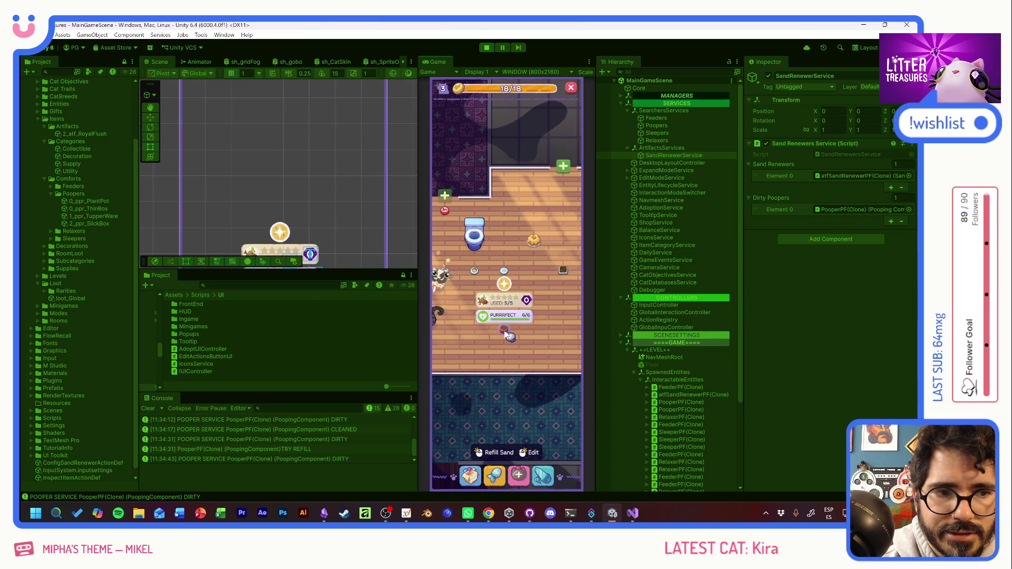
pyautogui.click(506, 332)
pyautogui.moveTo(503, 307); pyautogui.dragTo(514, 306)
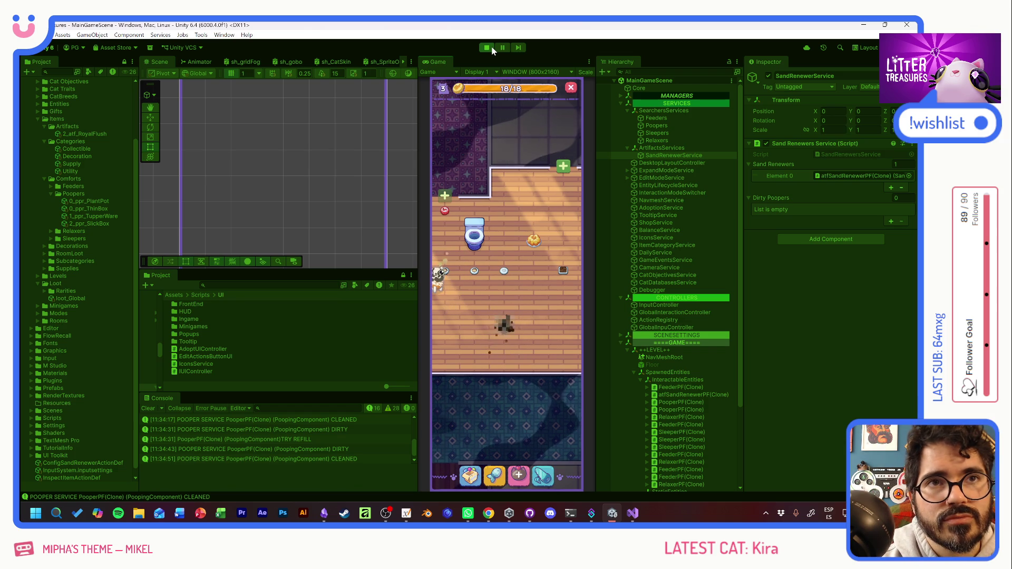
pyautogui.click(493, 48)
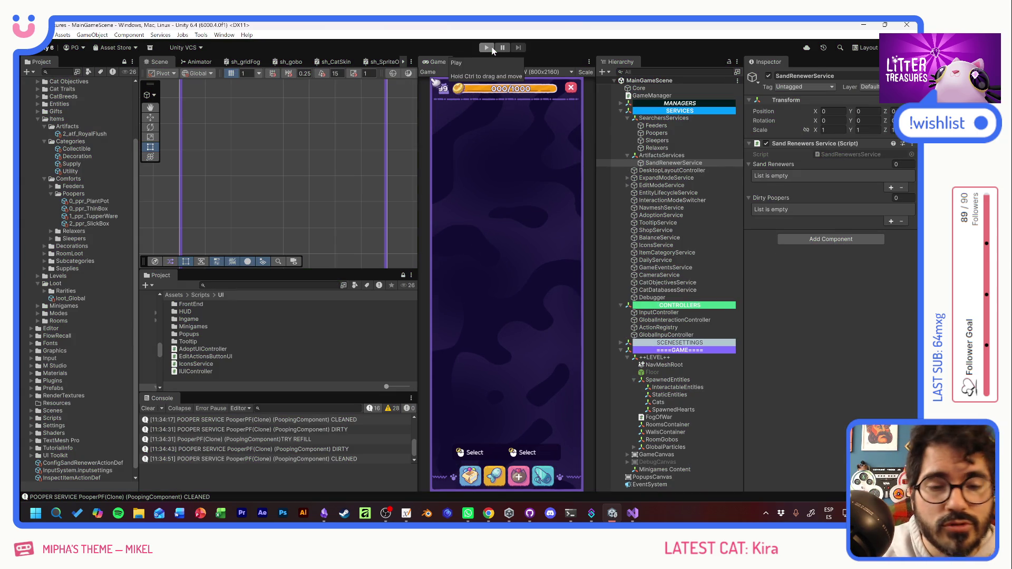
pyautogui.hotkey('alt', 'Tab')
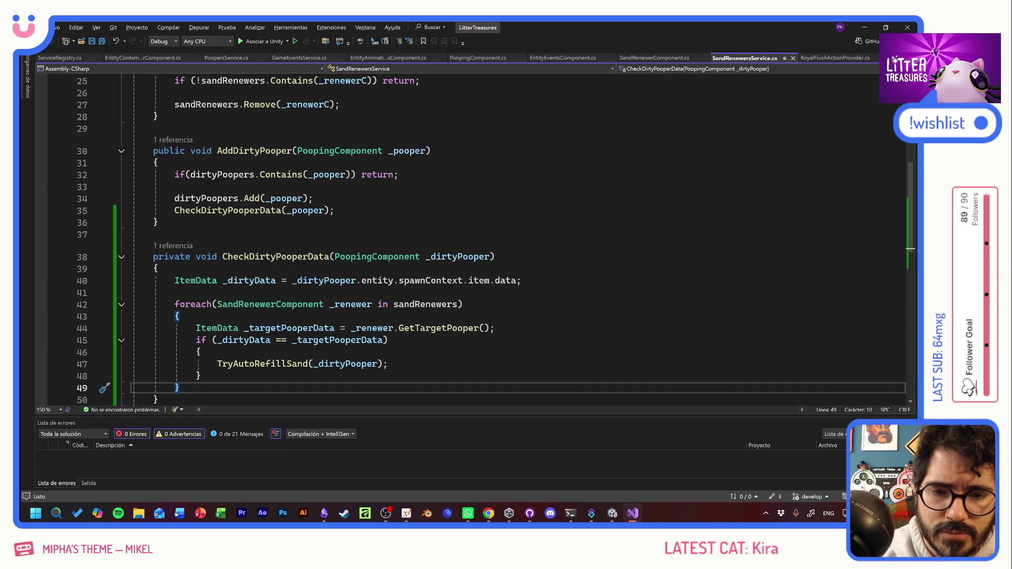
# Step: Close the EntityContamination, PoopersService, GameEventsService and EntityAnimationsComponent script tabs
pyautogui.click(127, 58)
pyautogui.middleClick(127, 58)
pyautogui.click(128, 58)
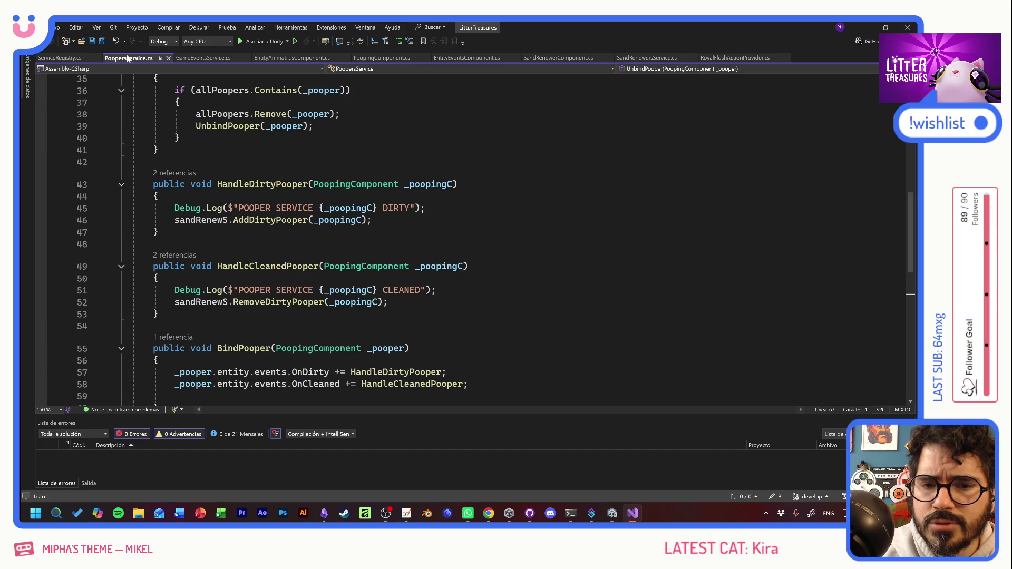
pyautogui.middleClick(129, 58)
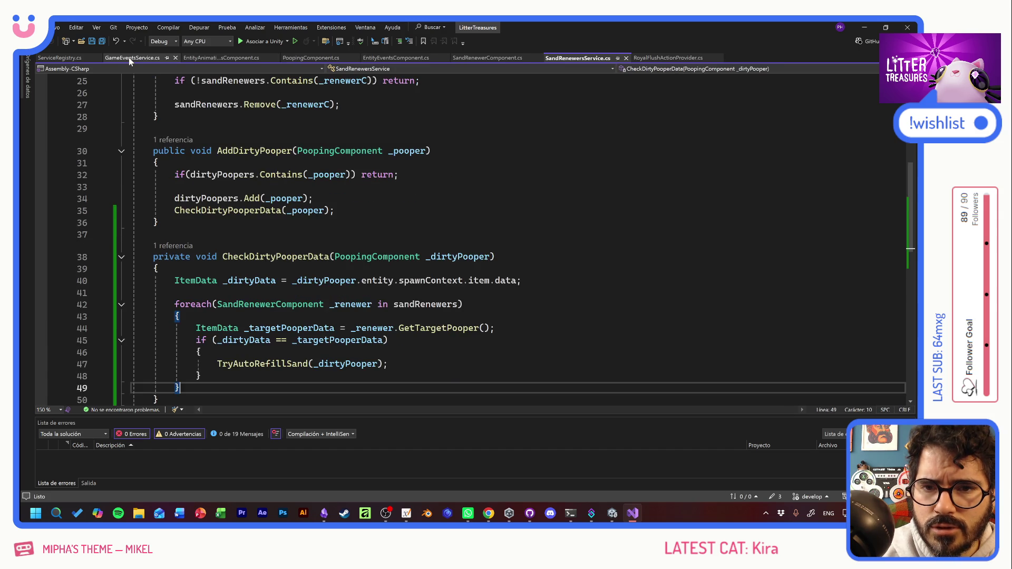
pyautogui.click(129, 58)
pyautogui.middleClick(128, 58)
pyautogui.click(129, 58)
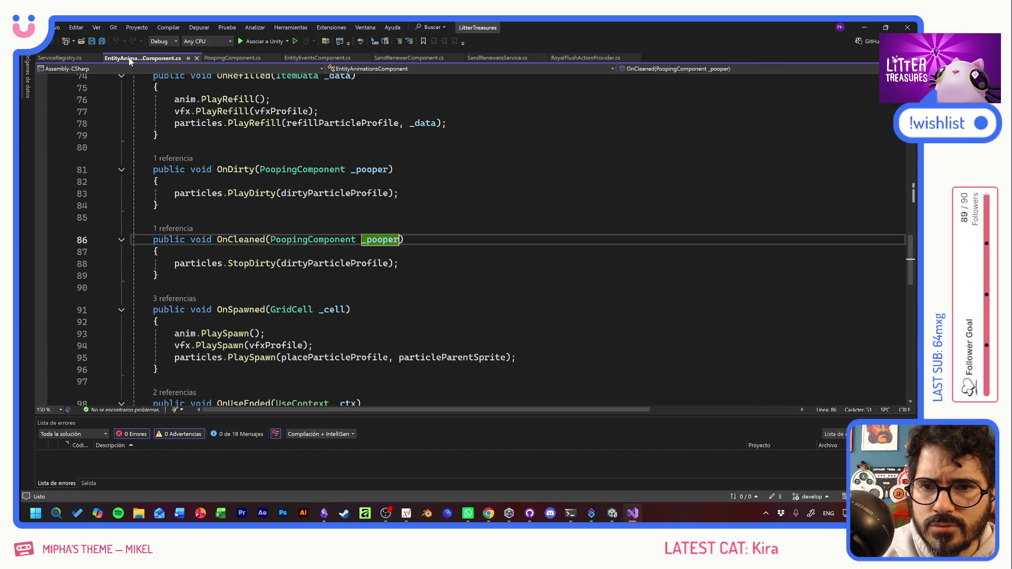
pyautogui.middleClick(129, 58)
# Step: In PoopingComponent.cs, select currentMaxPoops in Refill and search for its occurrences
pyautogui.click(129, 58)
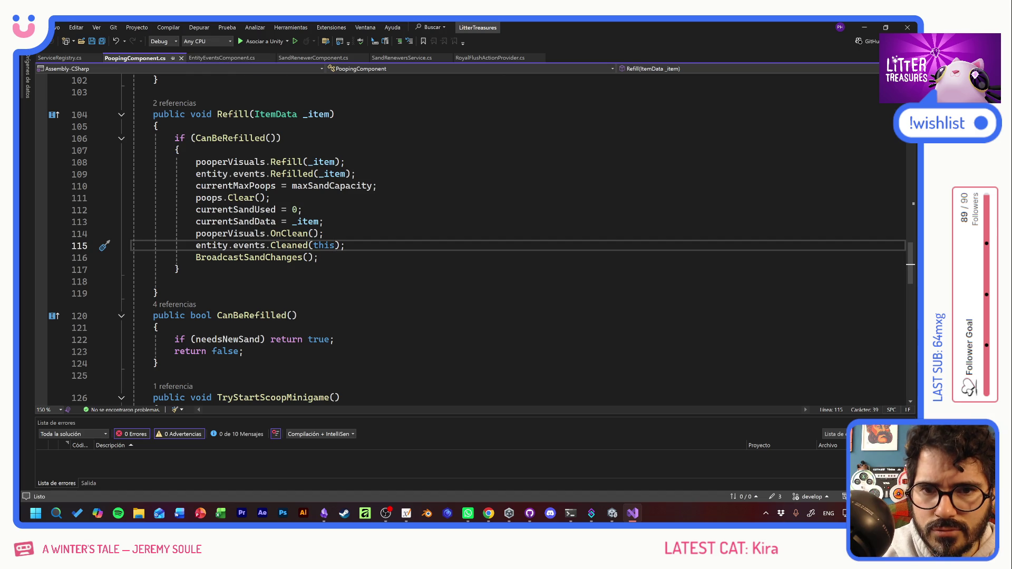
pyautogui.hotkey('ctrl', 'shift', 'Up')
pyautogui.click(237, 92)
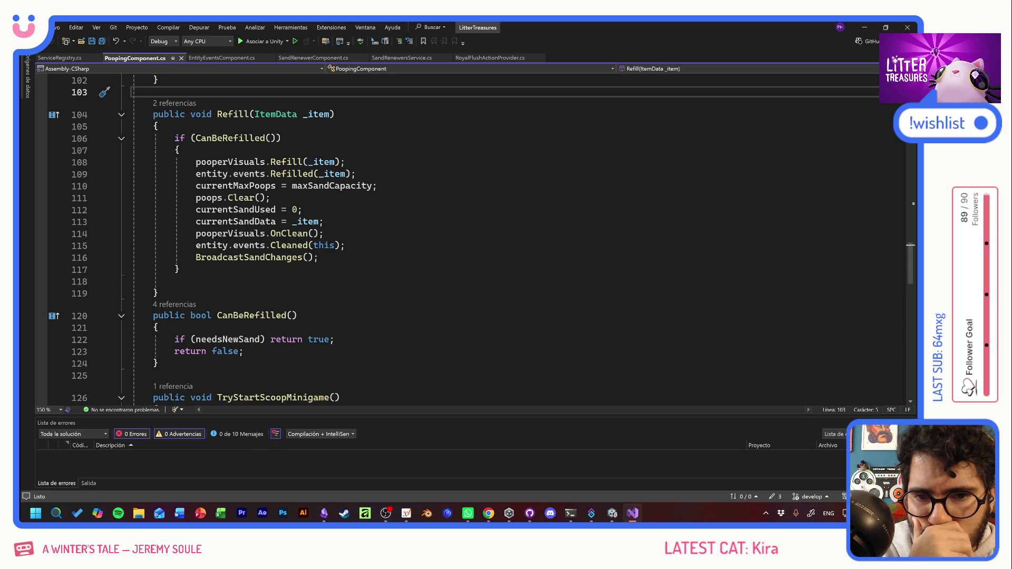
pyautogui.moveTo(238, 198)
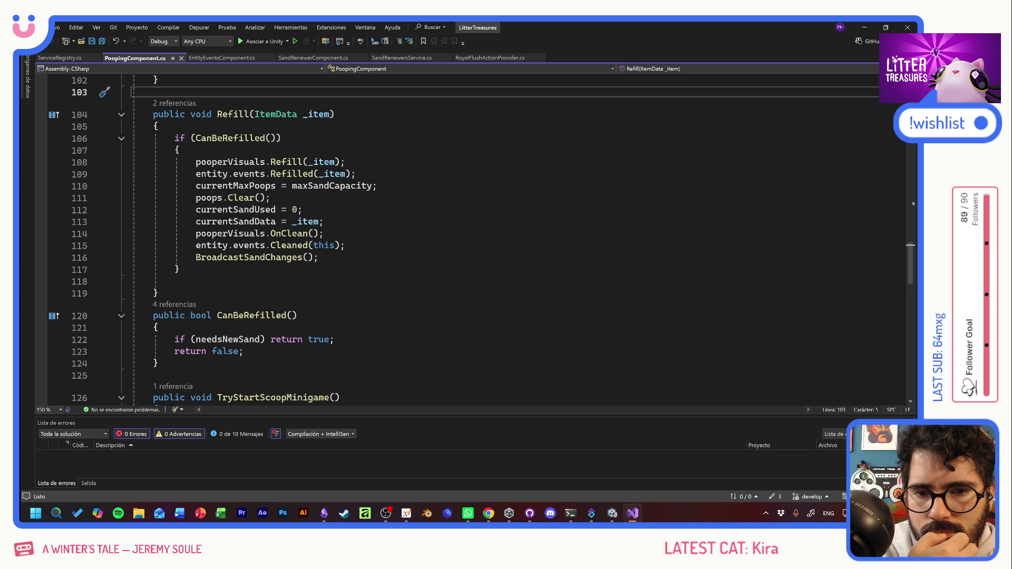
pyautogui.moveTo(268, 210)
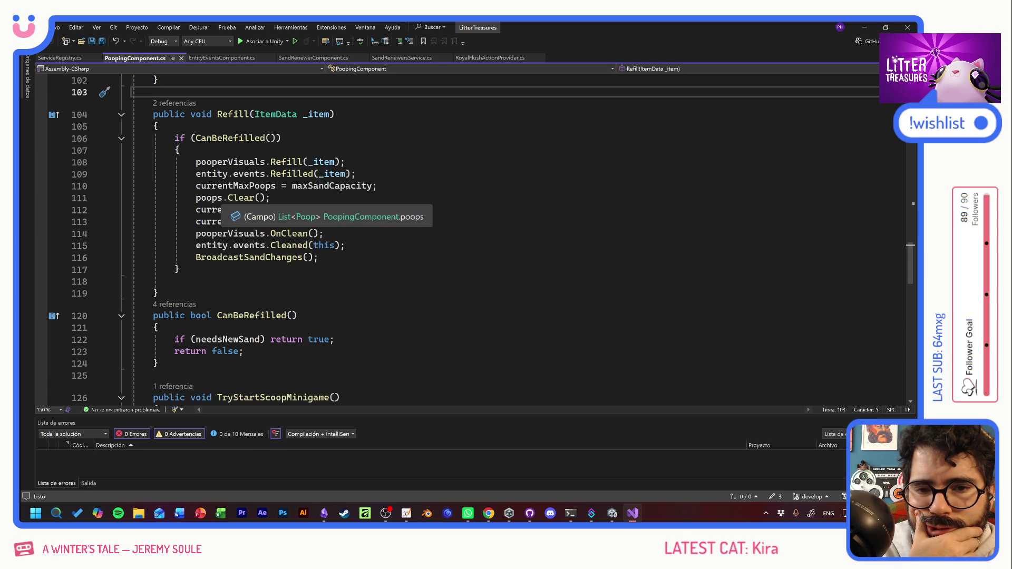
pyautogui.doubleClick(233, 186)
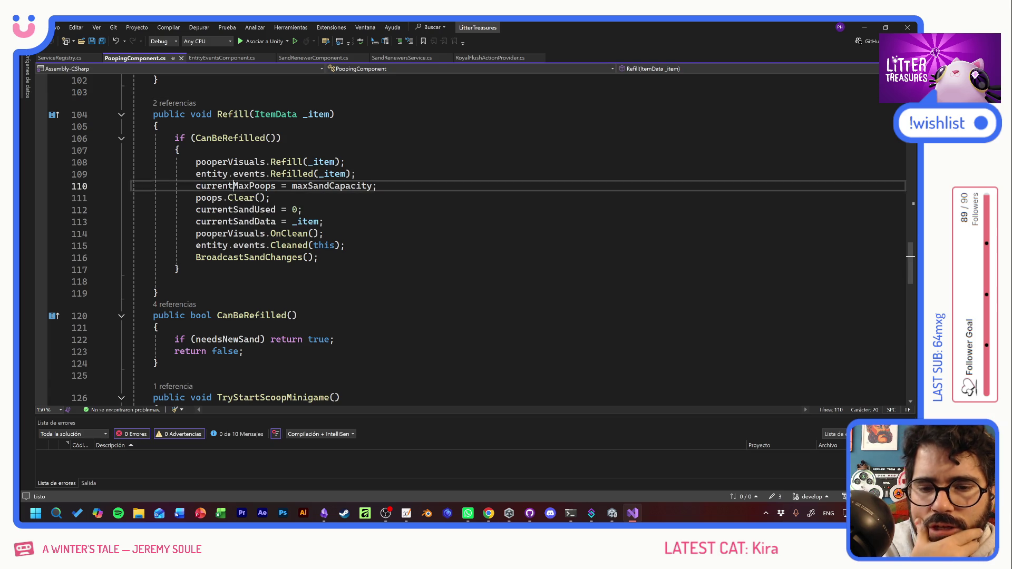
pyautogui.hotkey('ctrl', 'f')
pyautogui.press('Return')
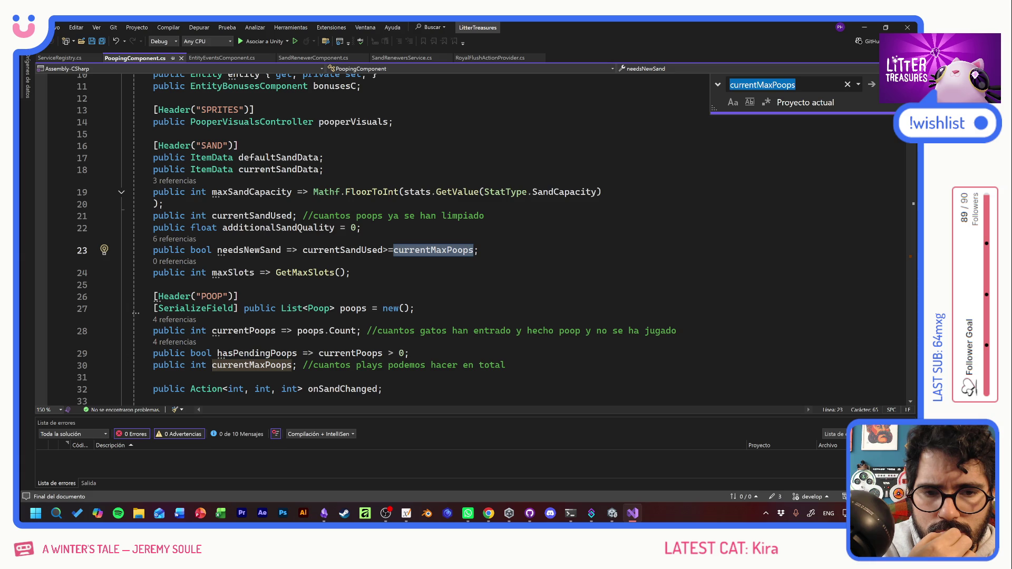
# Step: Step through the remaining currentMaxPoops matches, including the one in MinigameScoopController.cs
pyautogui.press('Return')
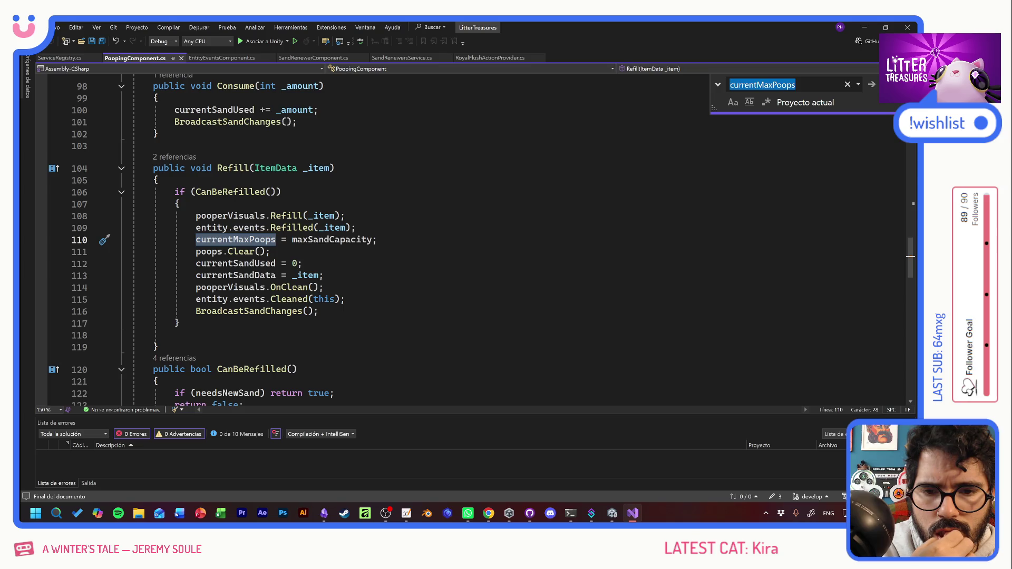
pyautogui.press('Return')
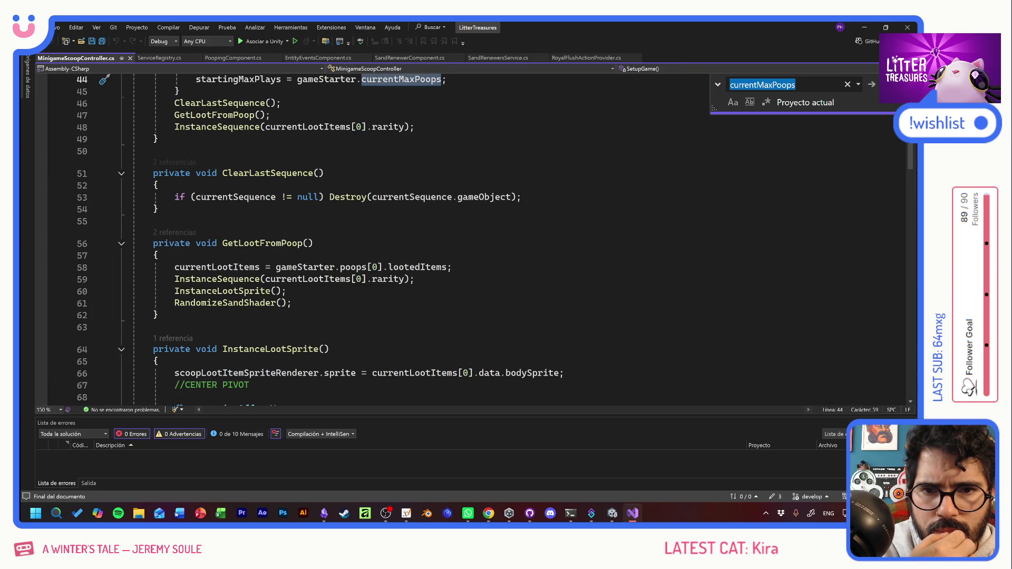
pyautogui.press('Return')
pyautogui.press('Return')
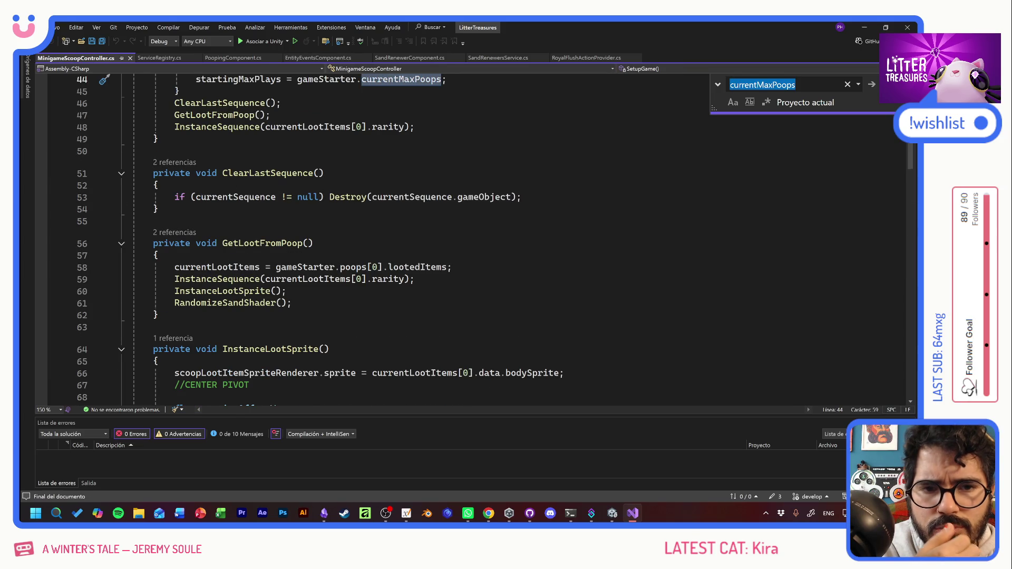
pyautogui.press('Return')
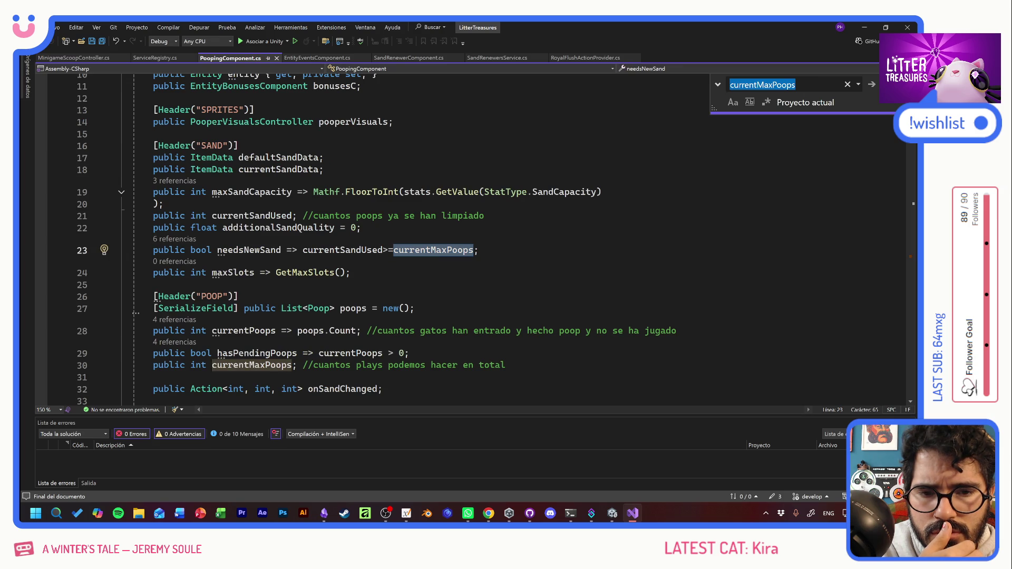
pyautogui.press('Return')
pyautogui.press('Return')
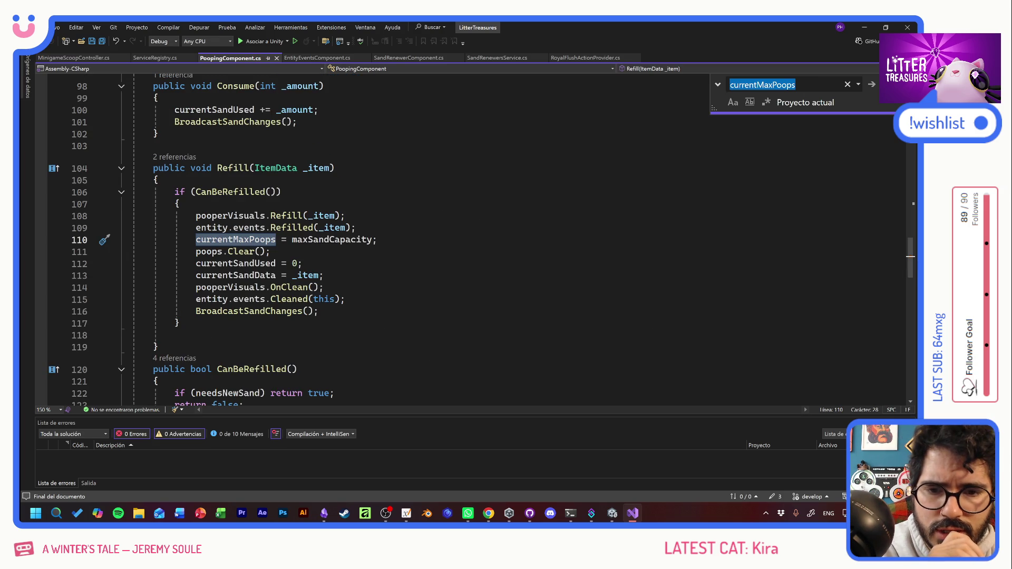
# Step: Comment out the currentMaxPoops assignment and poops.Clear() lines in Refill and save
pyautogui.moveTo(294, 263)
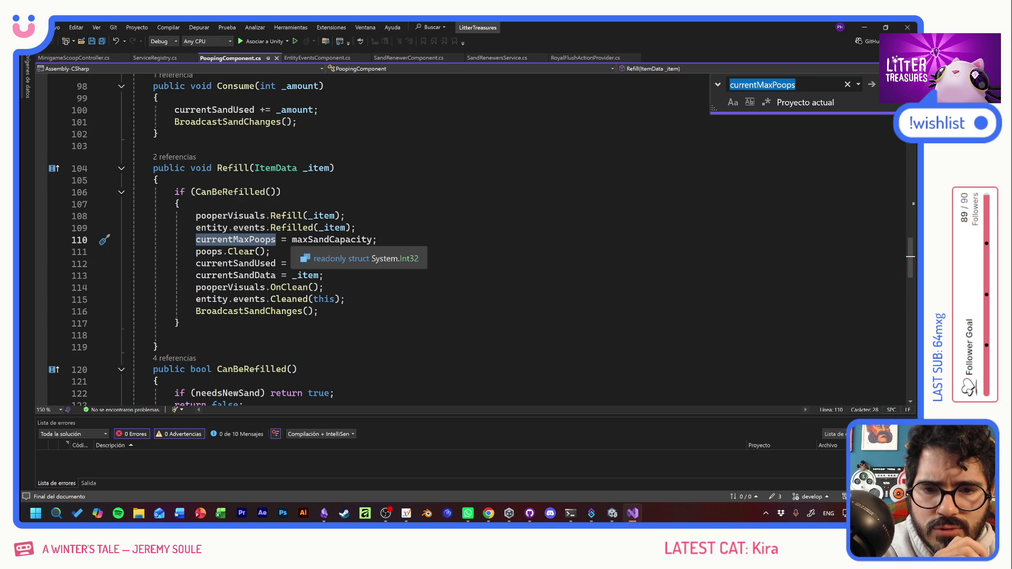
pyautogui.click(378, 239)
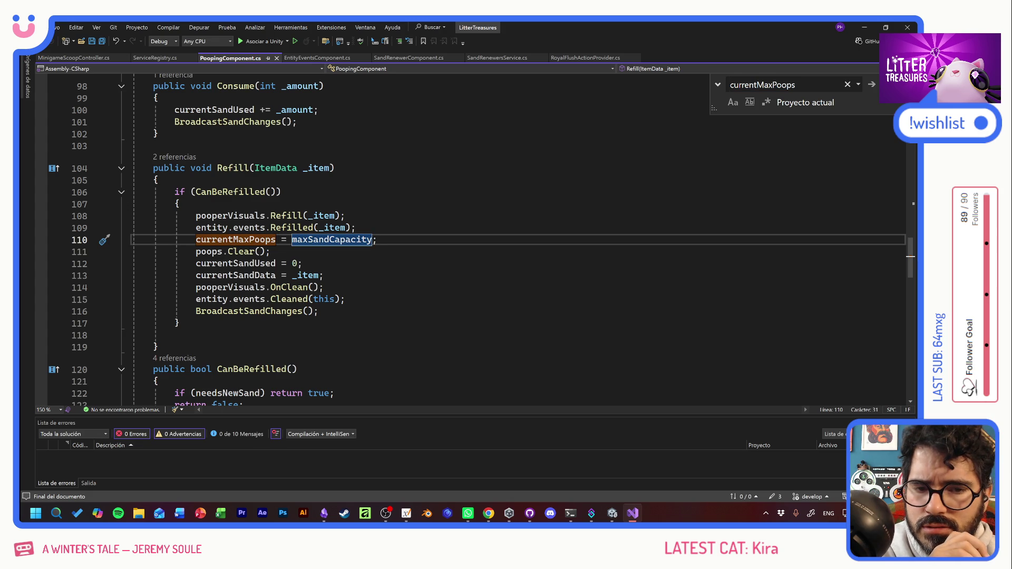
pyautogui.click(196, 239)
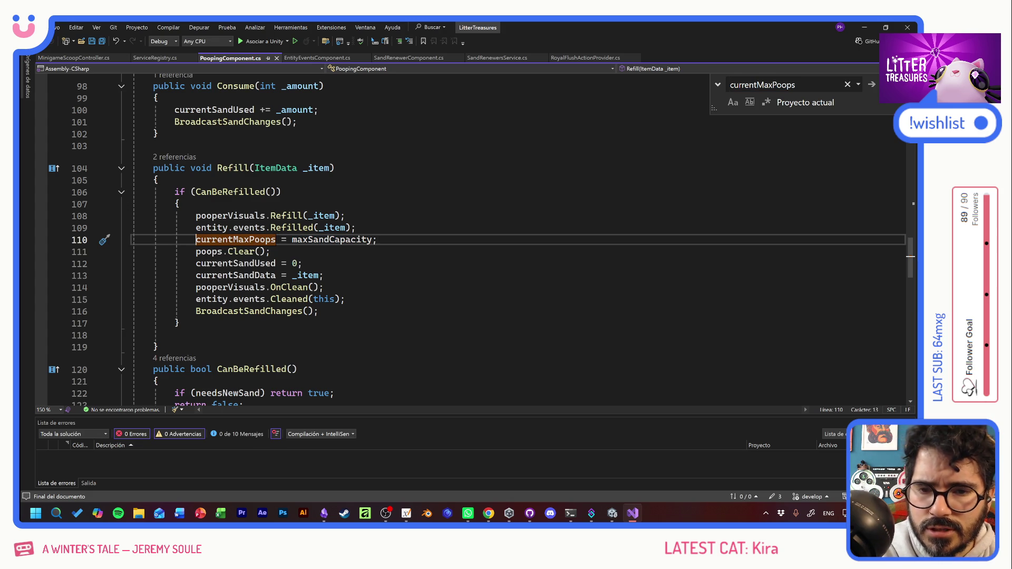
pyautogui.write('//')
pyautogui.click(196, 252)
pyautogui.write('//')
pyautogui.click(325, 275)
pyautogui.hotkey('ctrl', 's')
# Step: Select the Refill method body to review it, then switch to another window
pyautogui.moveTo(335, 168); pyautogui.dragTo(180, 323)
pyautogui.click(181, 323)
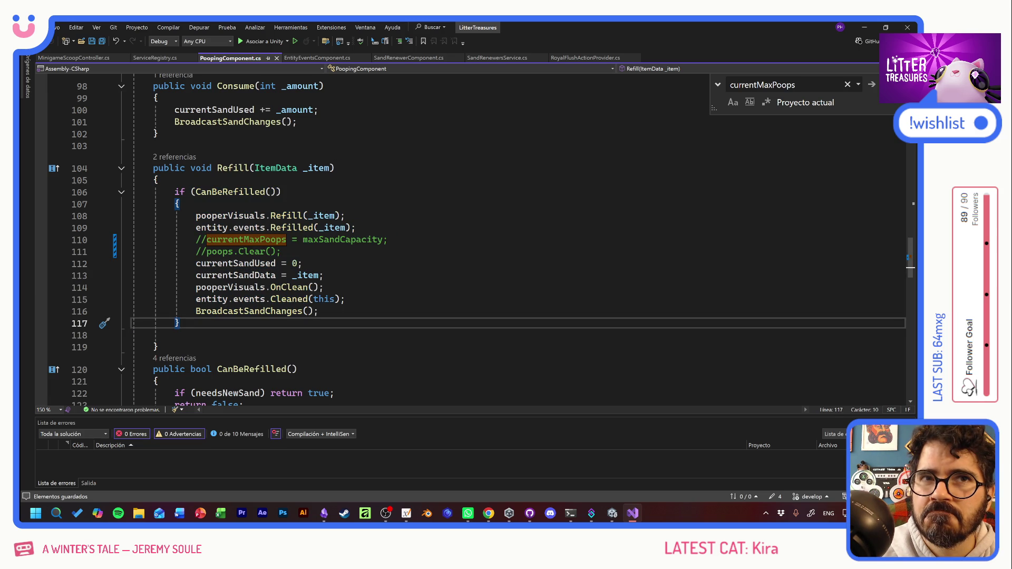
pyautogui.hotkey('alt', 'shift')
pyautogui.hotkey('alt', 'Tab')
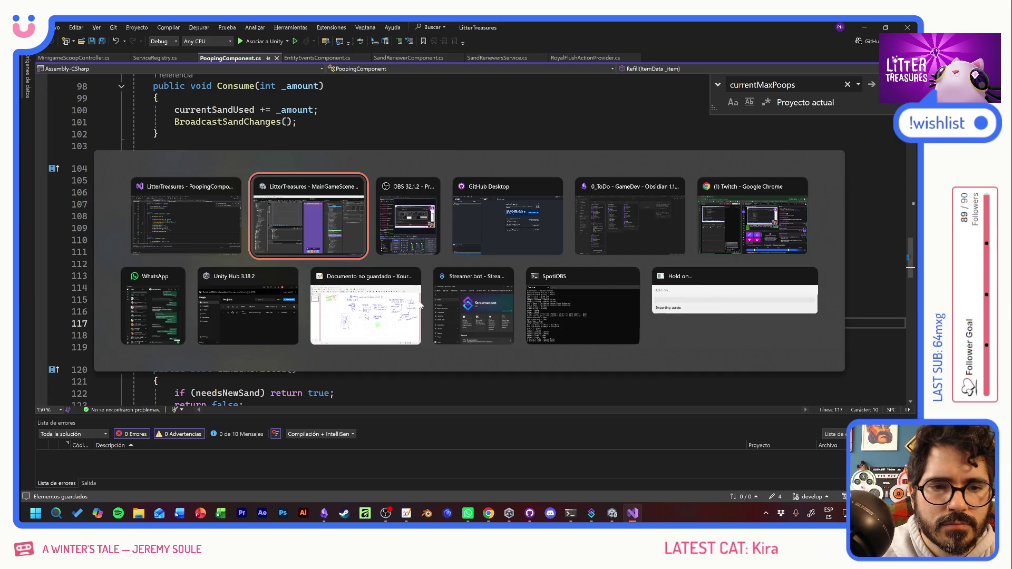
pyautogui.hotkey('alt', 'Tab')
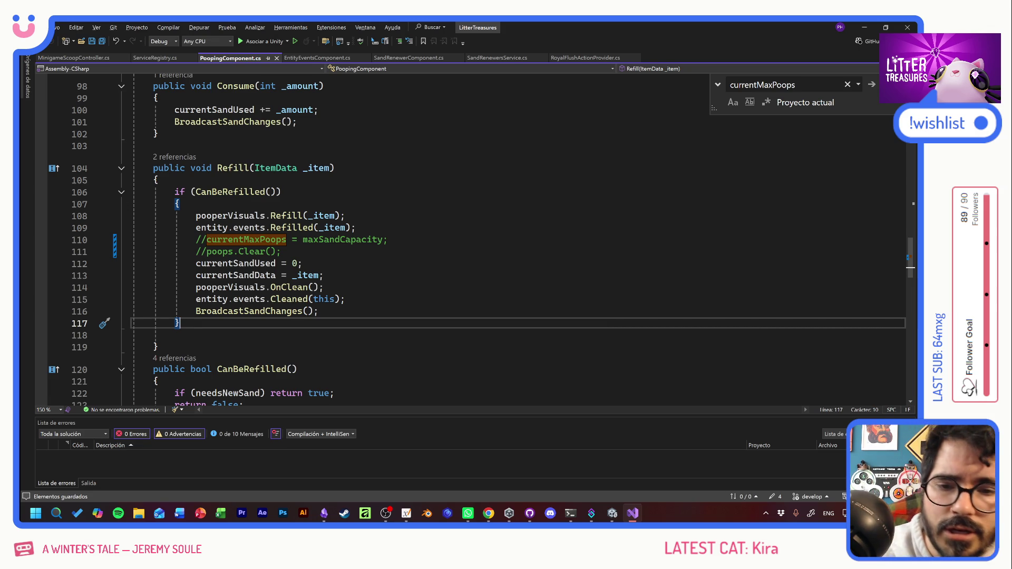
pyautogui.click(302, 263)
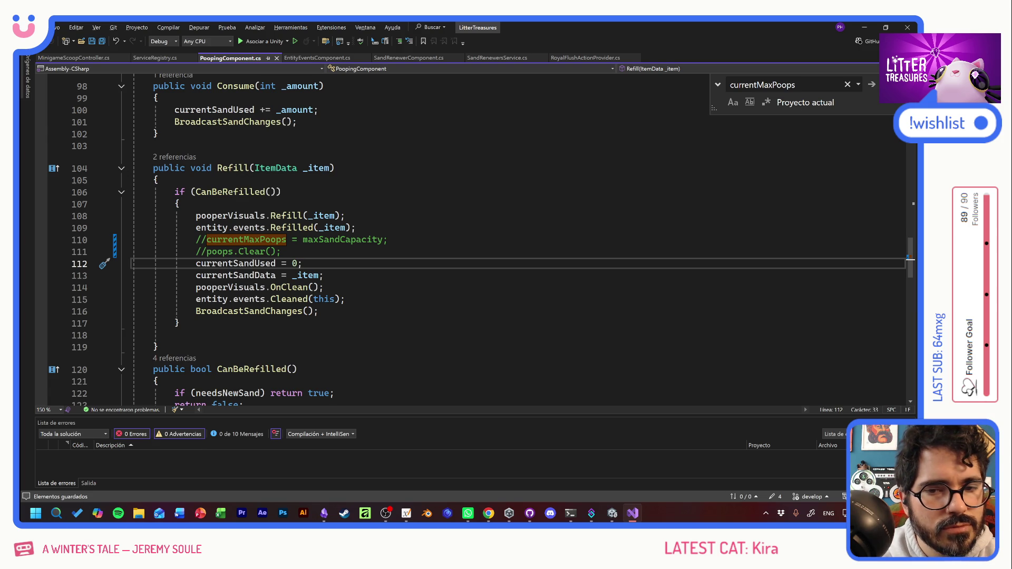
pyautogui.hotkey('alt', 'Tab')
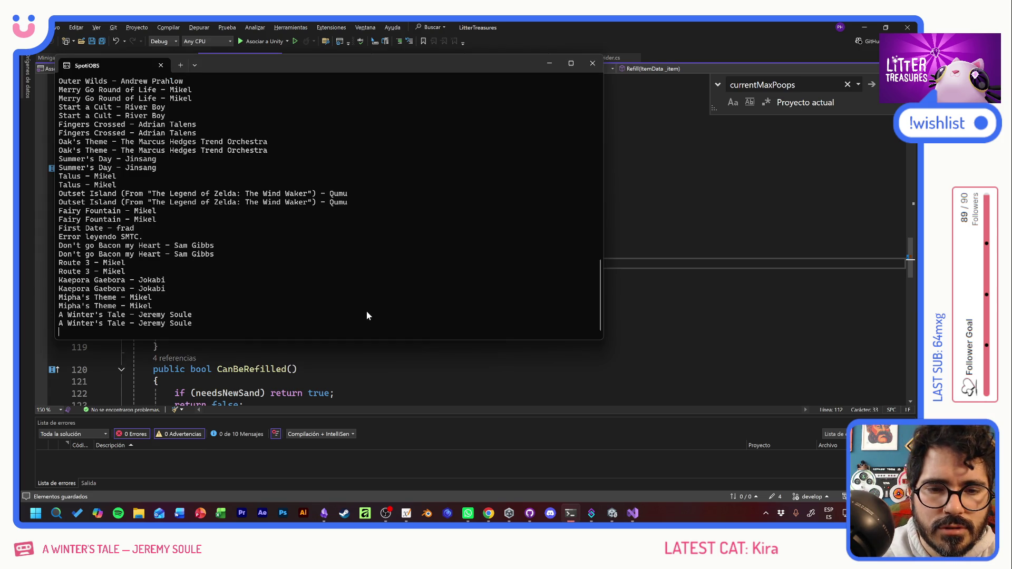
# Step: Flip to Unity and back, then view the SandRenewerComponent and SandRenewersService scripts
pyautogui.hotkey('alt', 'Tab')
pyautogui.hotkey('alt', 'Tab')
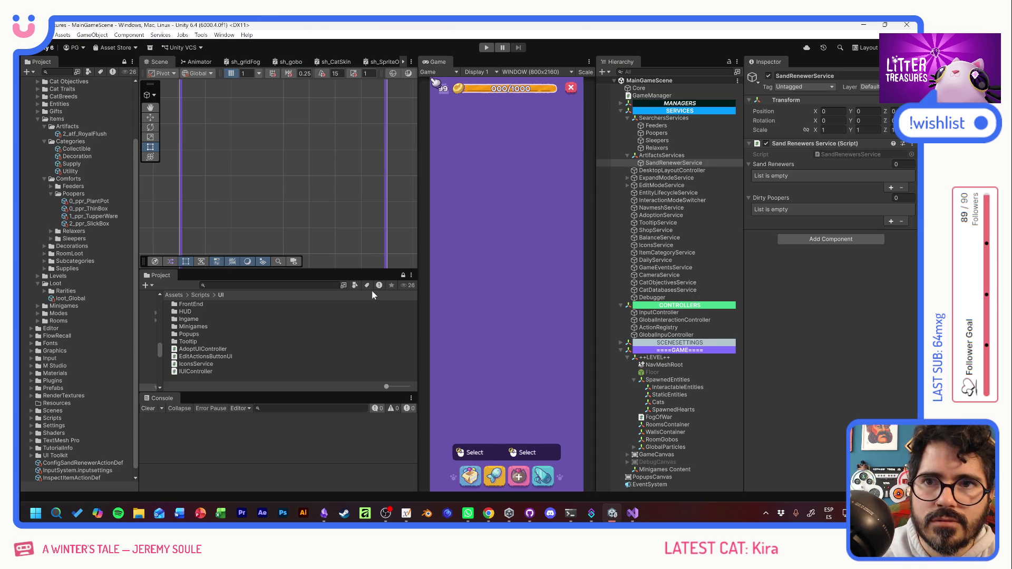
pyautogui.hotkey('alt', 'Tab')
pyautogui.hotkey('alt', 'Tab')
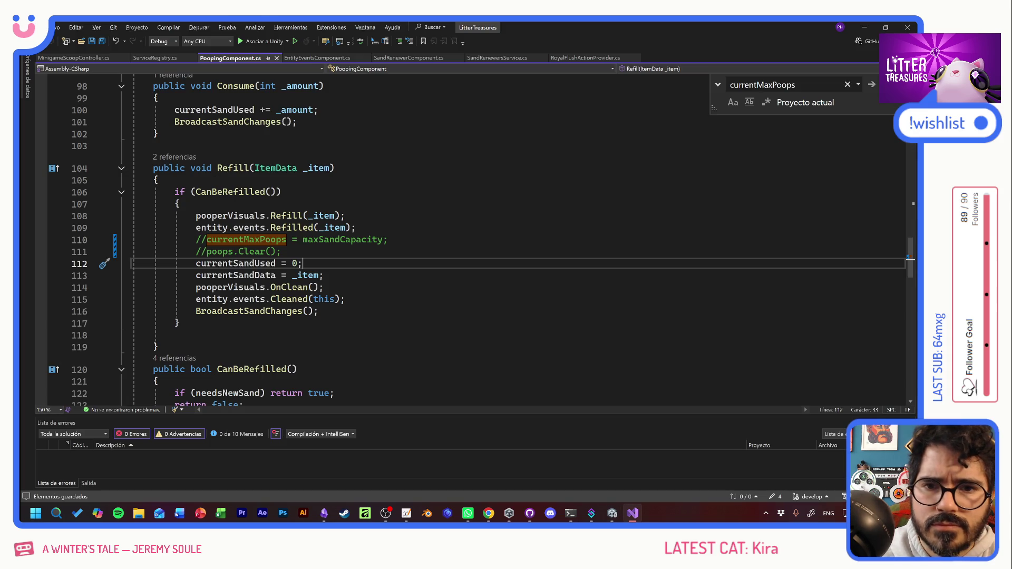
pyautogui.click(408, 59)
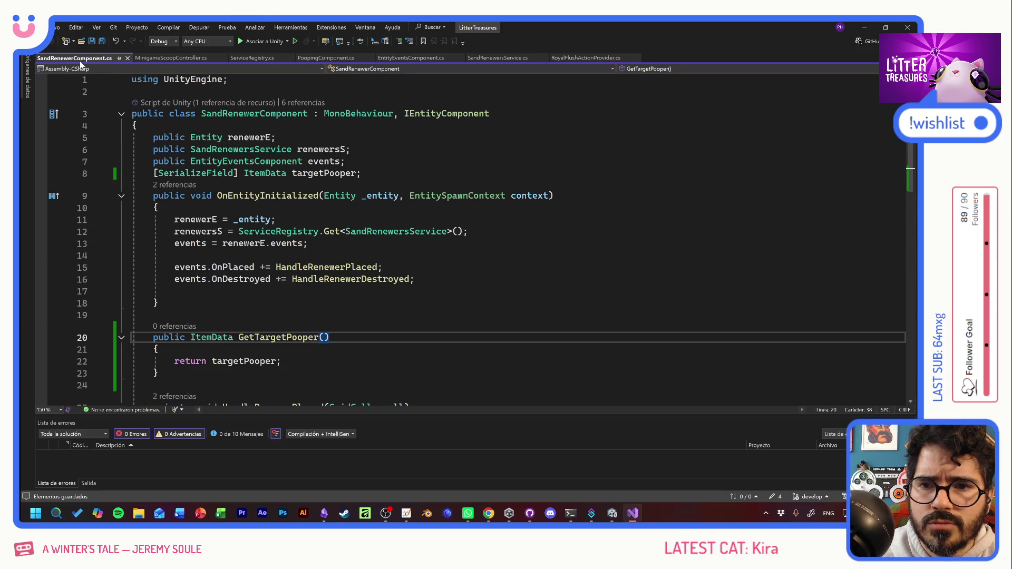
pyautogui.click(493, 58)
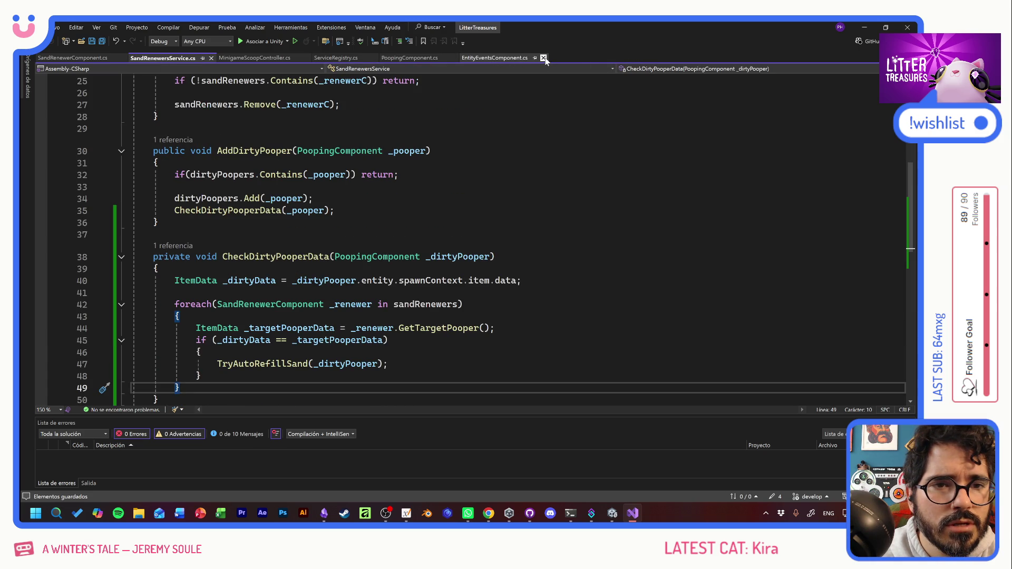
# Step: Close the EntityEventsComponent, ServiceRegistry and MinigameScoopController tabs, returning to SandRenewersService
pyautogui.click(543, 58)
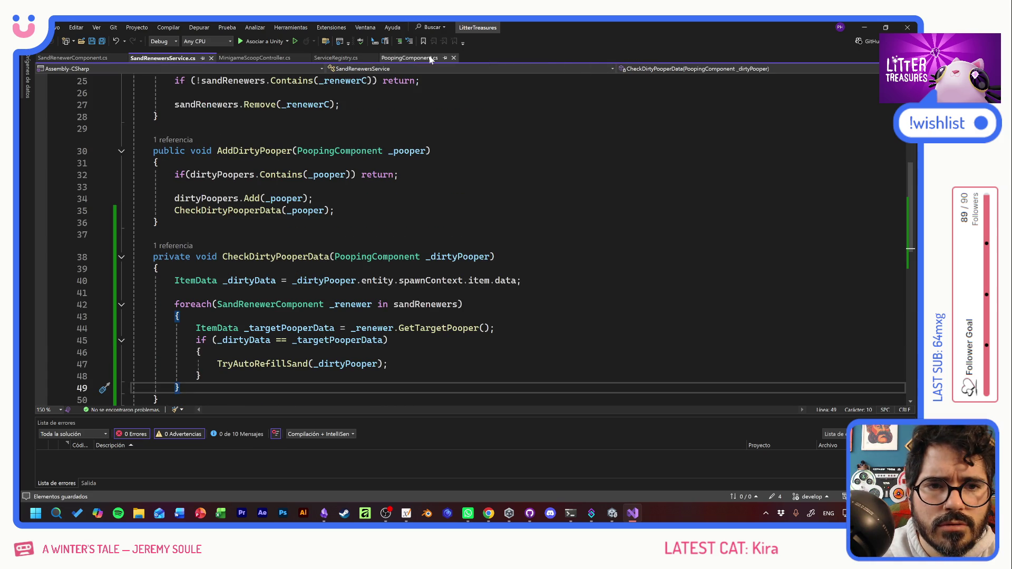
pyautogui.click(344, 58)
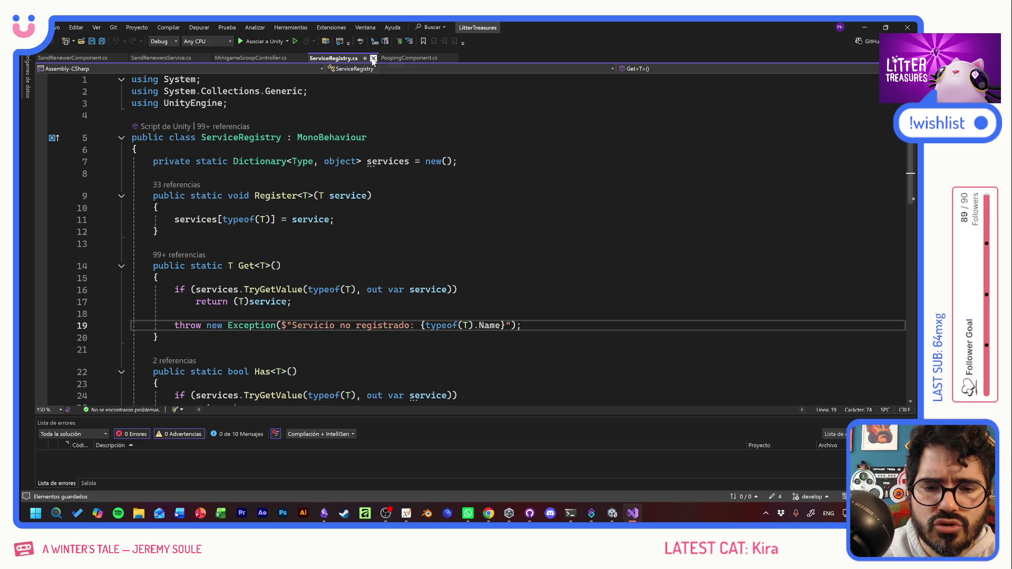
pyautogui.click(373, 58)
pyautogui.click(248, 58)
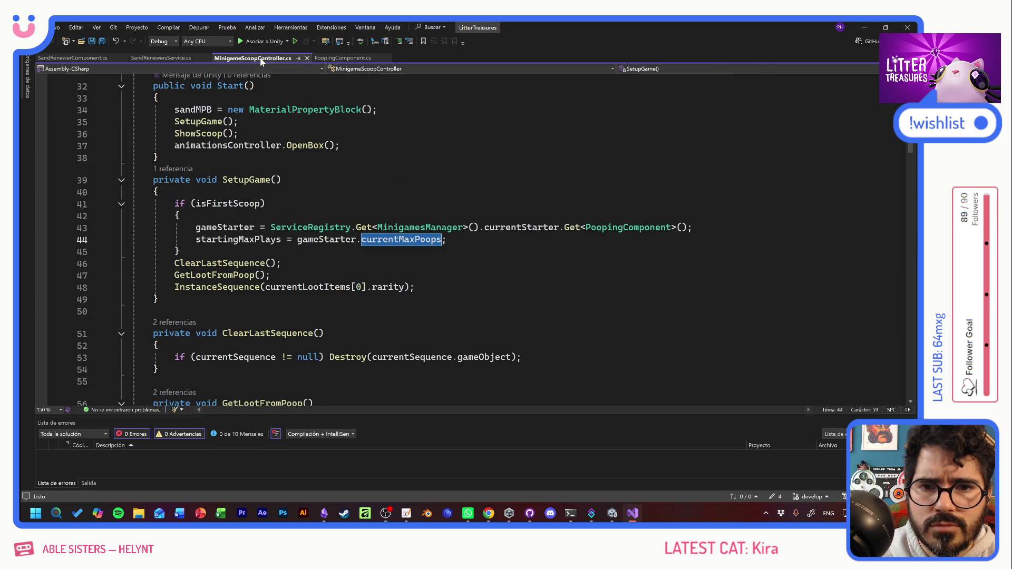
pyautogui.click(308, 59)
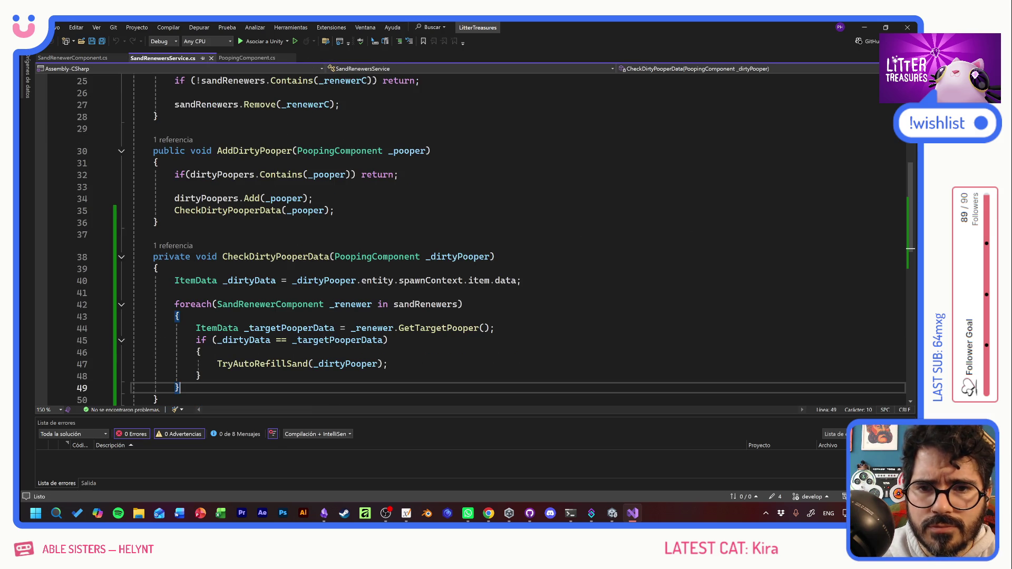
pyautogui.click(63, 57)
pyautogui.click(164, 58)
# Step: Move the SandRenewersService tab and go to the dirtyPoopers list declaration
pyautogui.moveTo(164, 60); pyautogui.dragTo(69, 58)
pyautogui.click(329, 281)
pyautogui.scroll(3, 329, 281)
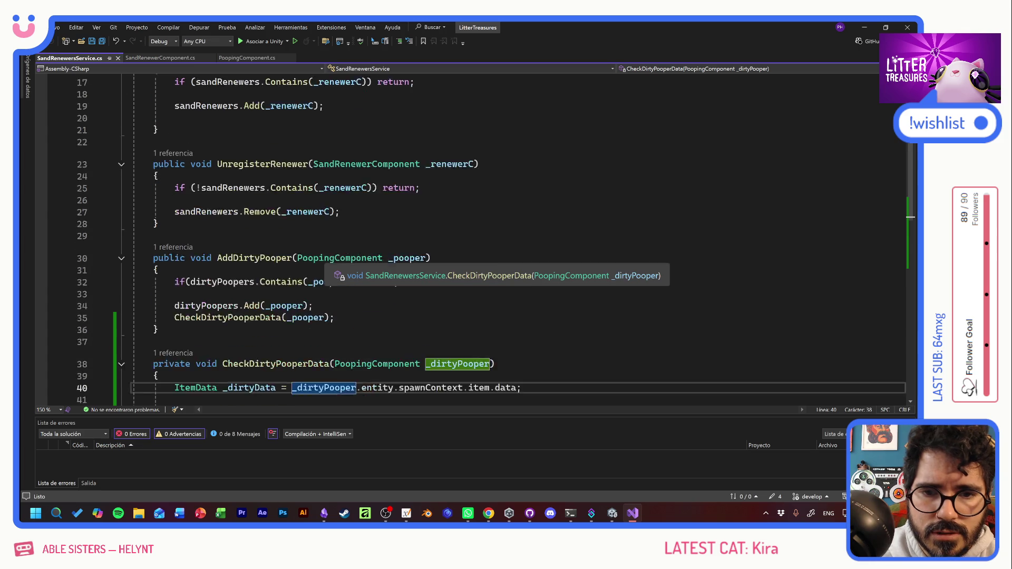
pyautogui.scroll(5, 329, 281)
pyautogui.click(436, 185)
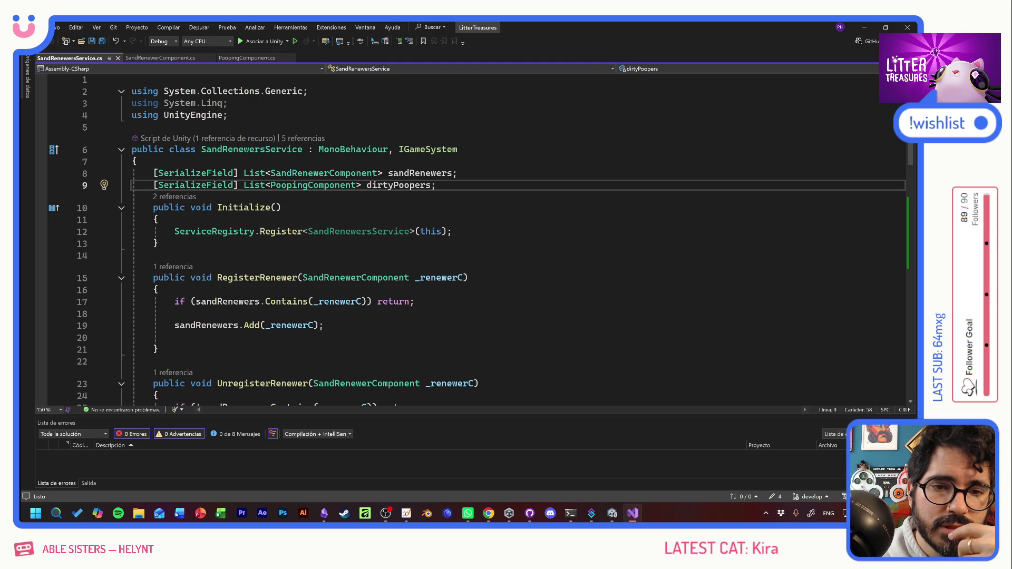
# Step: Check the GameManager's Systems To Init list in Unity
pyautogui.hotkey('alt', 'Tab')
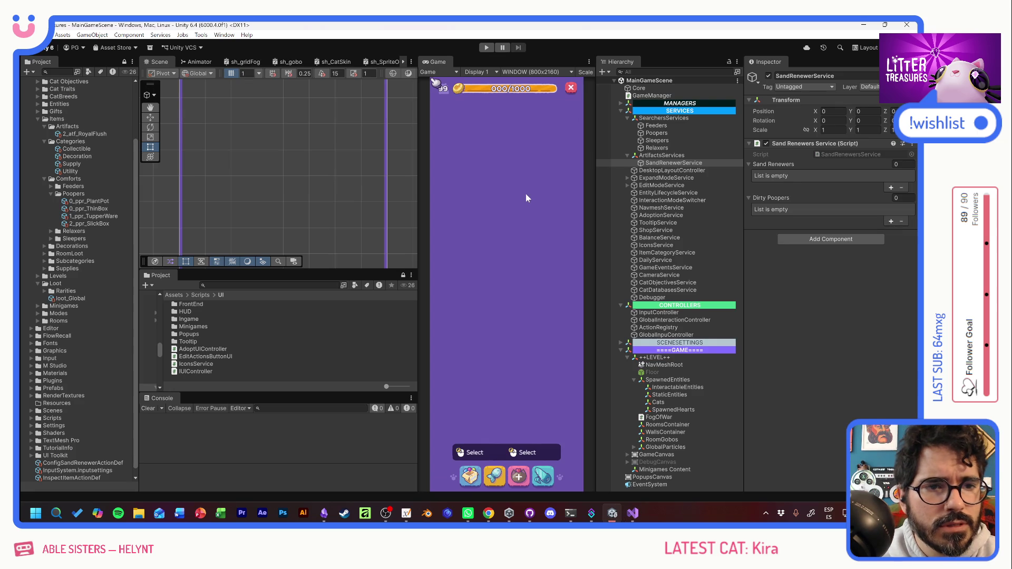
pyautogui.click(652, 96)
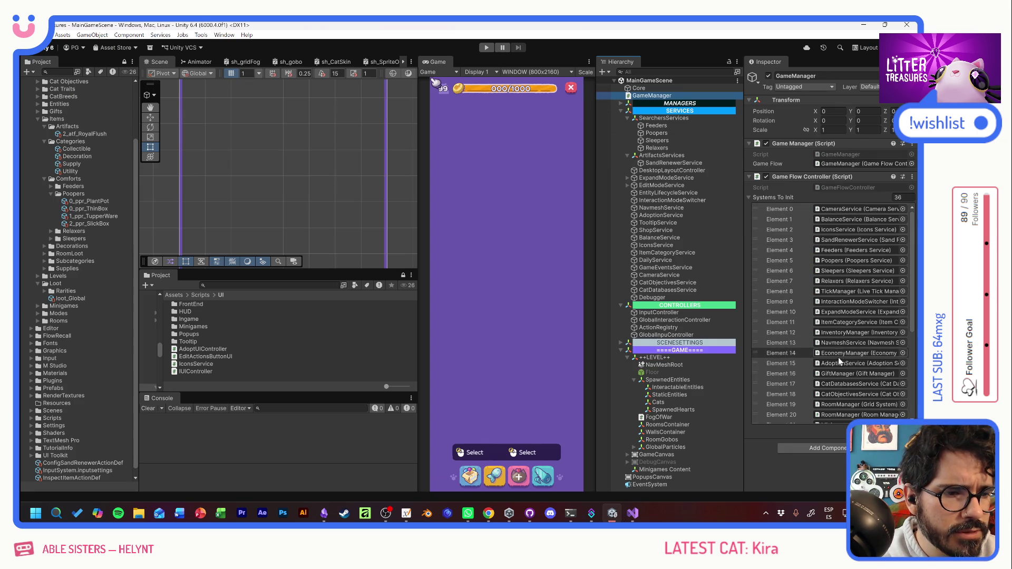
pyautogui.hotkey('alt', 'Tab')
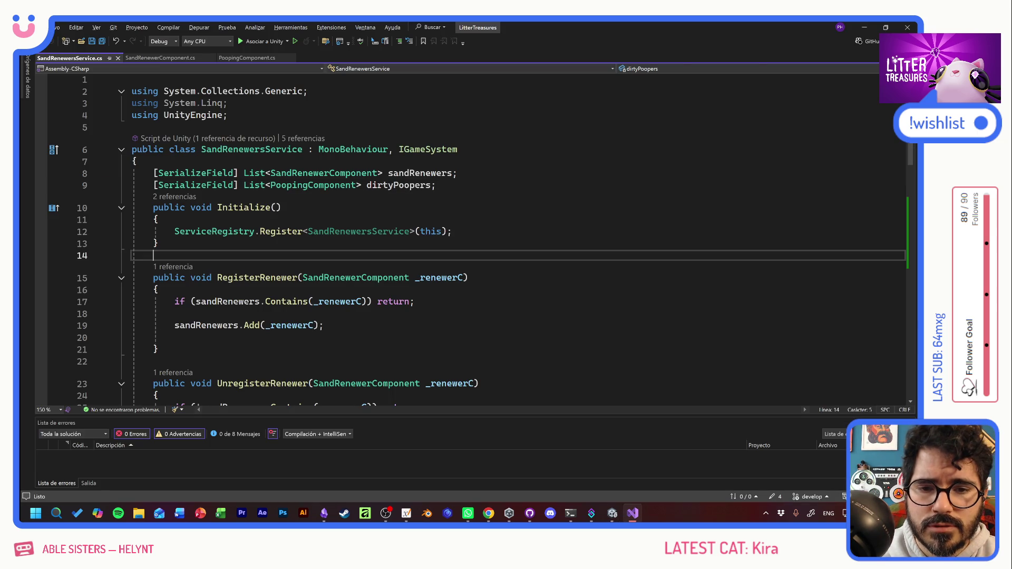
# Step: Insert a blank line above the Debug.Log call in TryAutoRefillSand
pyautogui.scroll(-4, 475, 238)
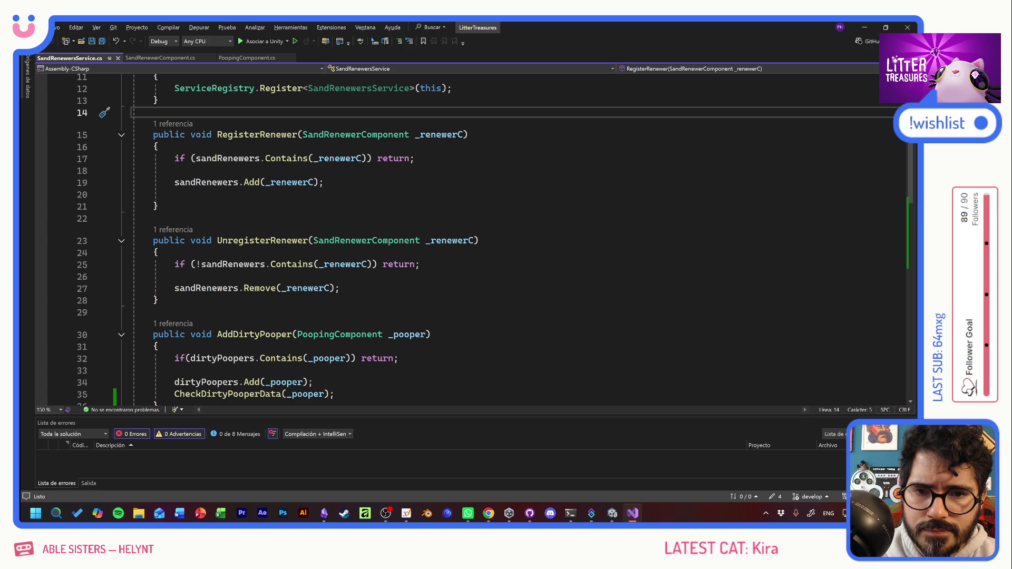
pyautogui.scroll(-4, 474, 237)
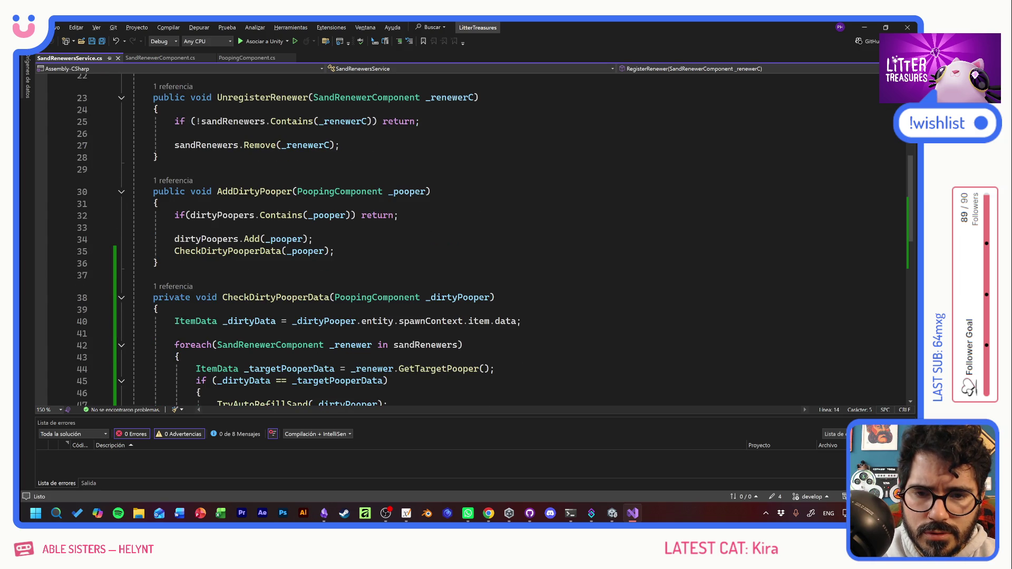
pyautogui.scroll(-3, 475, 237)
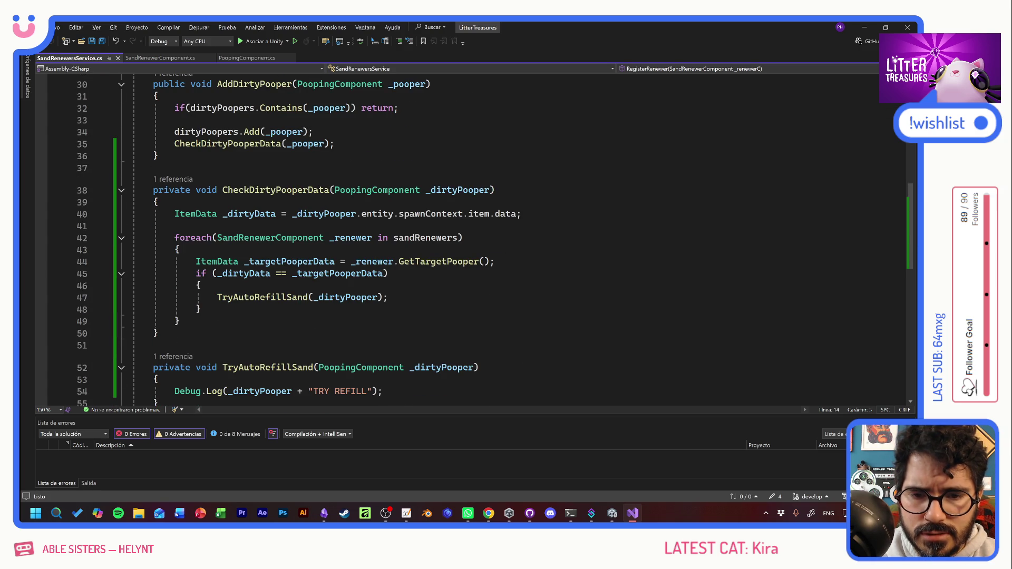
pyautogui.scroll(-3, 375, 308)
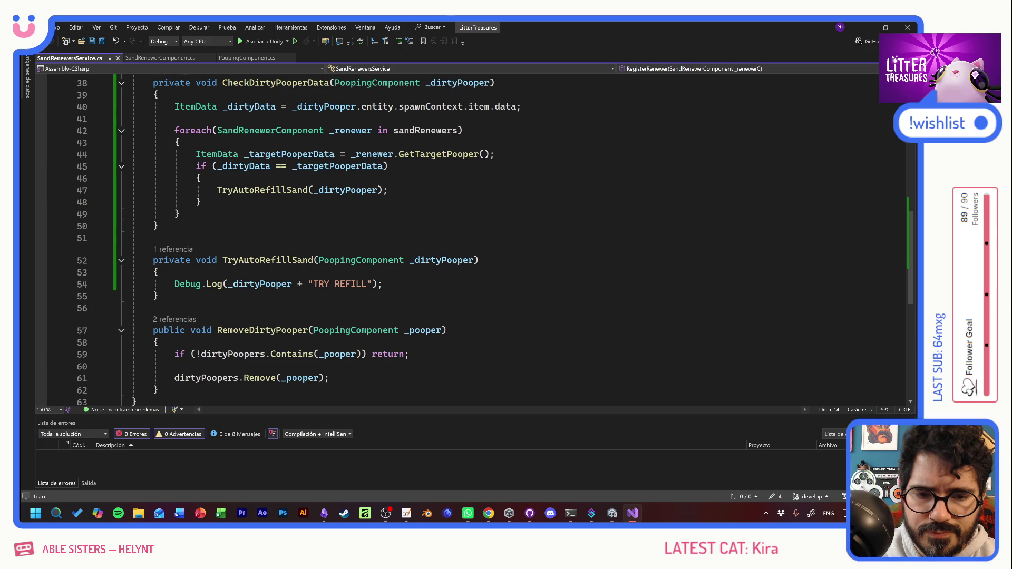
pyautogui.click(317, 272)
pyautogui.press('Return')
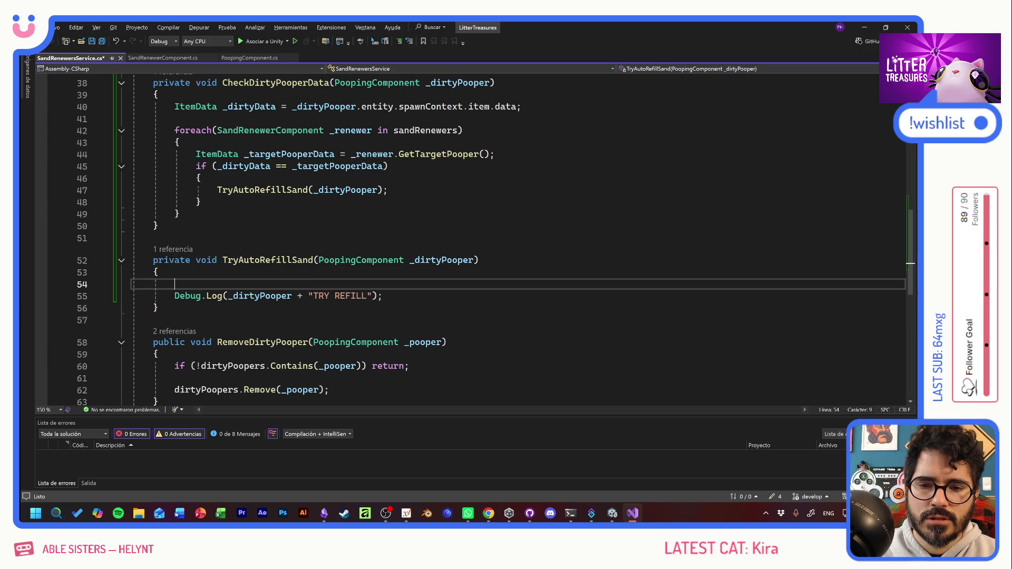
# Step: Type ServiceRegistry.Get<InventoryManager> on the new line, correcting several mistyped names
pyautogui.write('sERVICE')
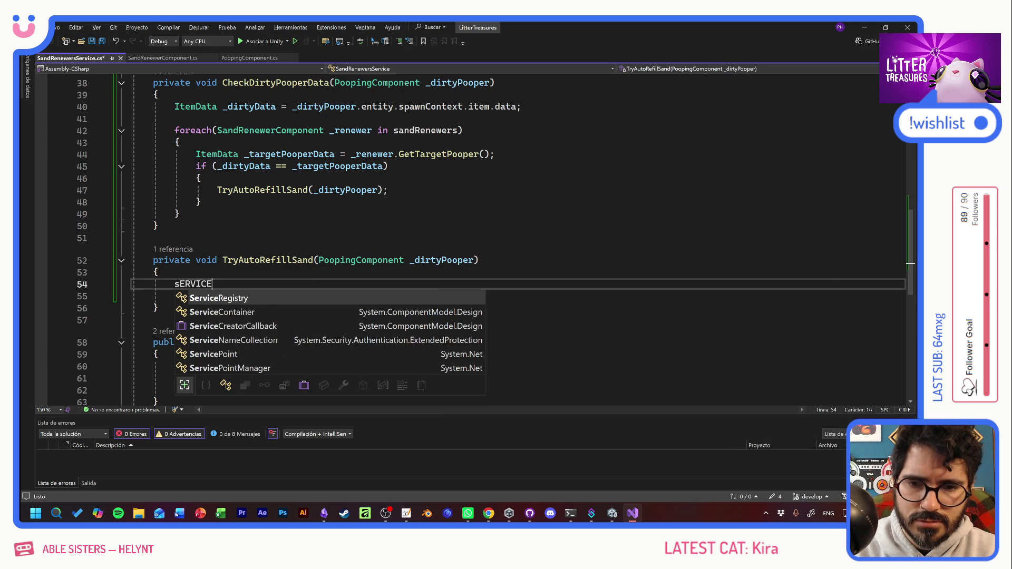
pyautogui.press('BackSpace')
pyautogui.press('BackSpace')
pyautogui.press('BackSpace')
pyautogui.write('SandInte')
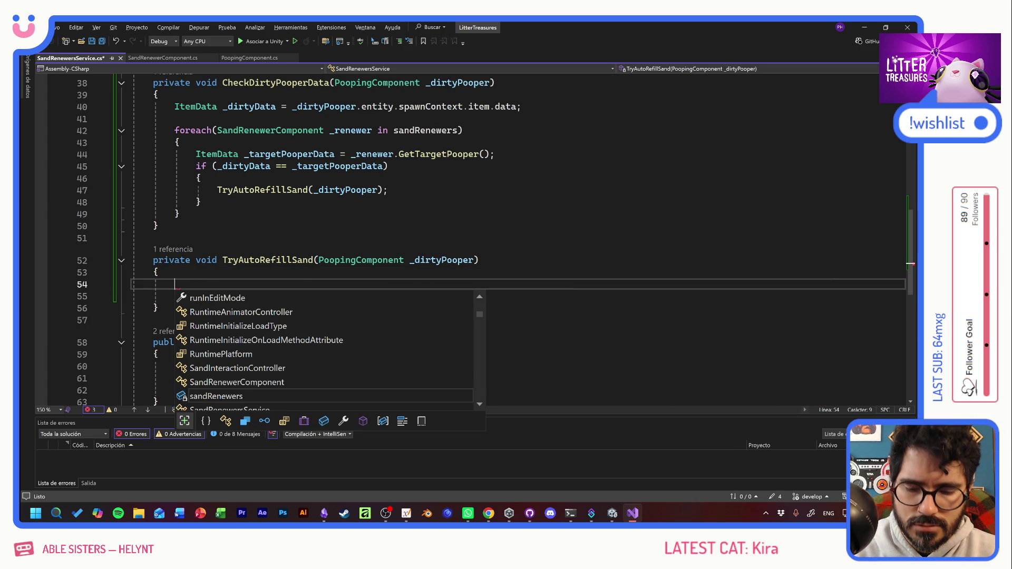
pyautogui.press('BackSpace')
pyautogui.press('BackSpace')
pyautogui.press('BackSpace')
pyautogui.write('erv')
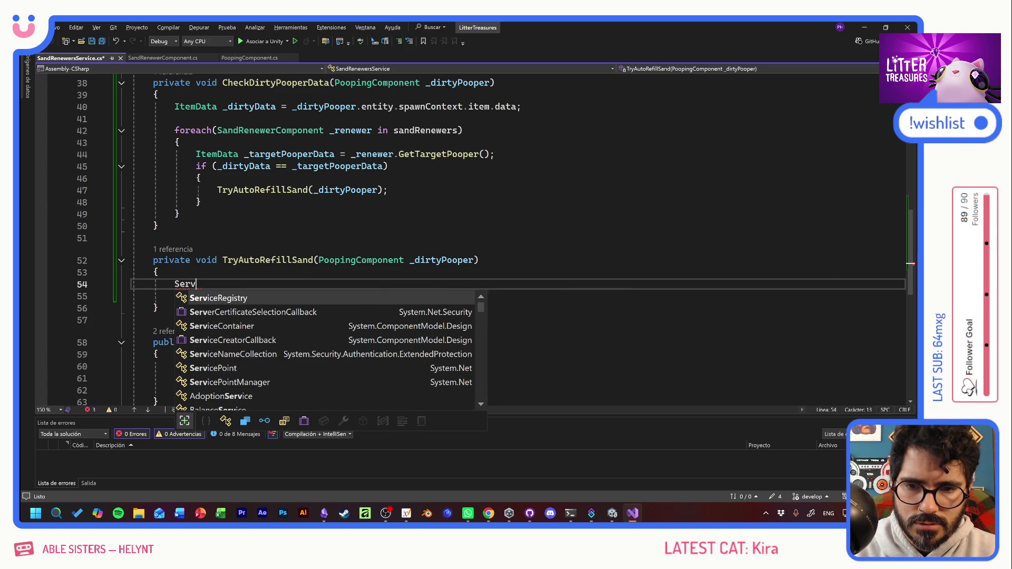
pyautogui.write('icePointManager.')
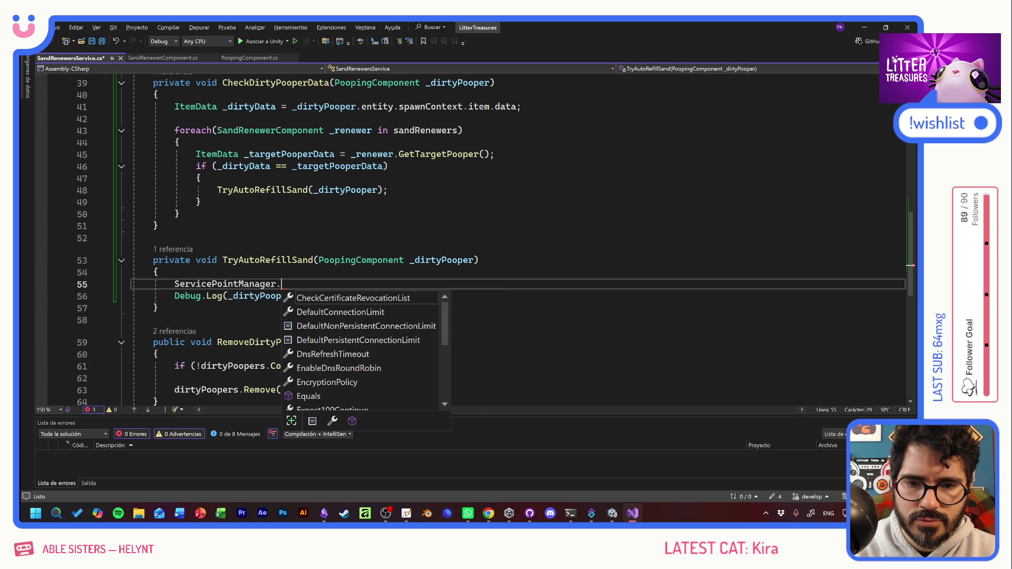
pyautogui.press('BackSpace')
pyautogui.press('BackSpace')
pyautogui.press('BackSpace')
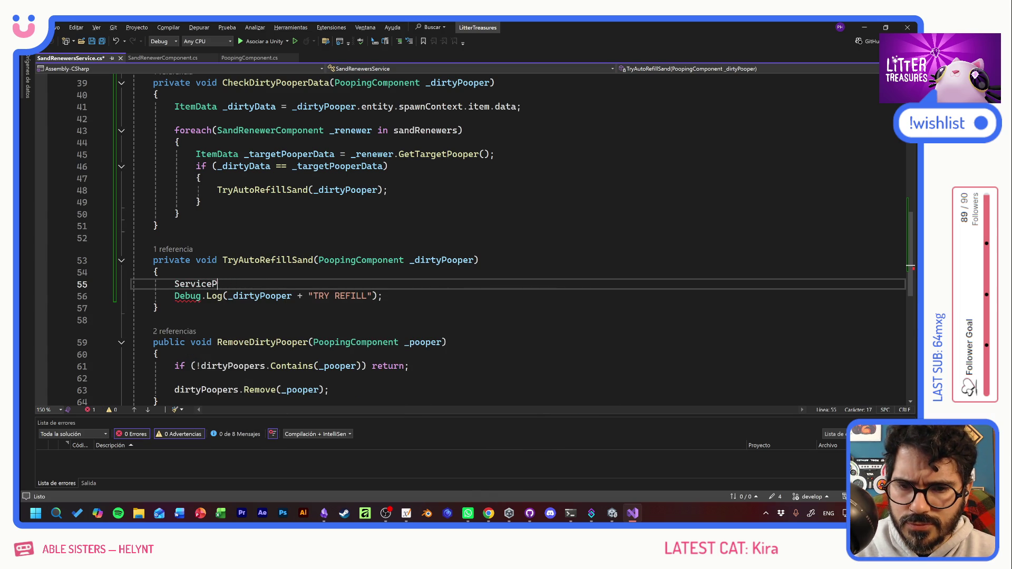
pyautogui.write('Registry')
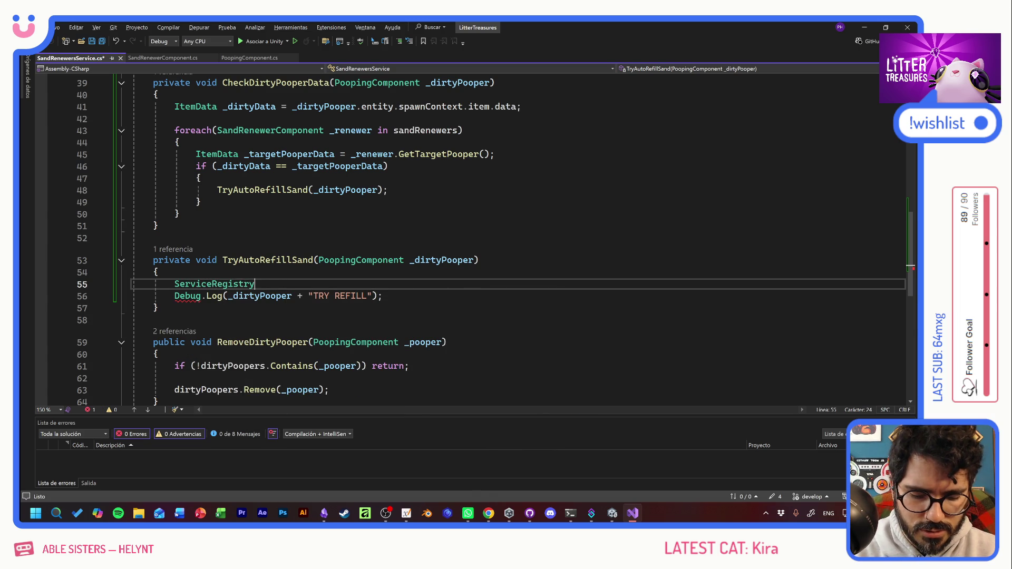
pyautogui.write('.Get<Inve>')
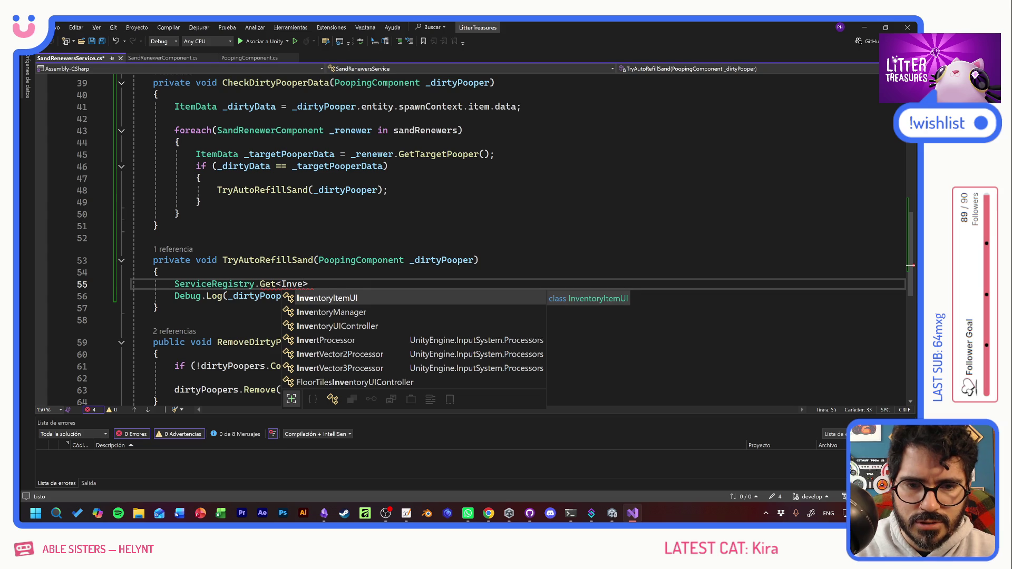
pyautogui.press('Down')
pyautogui.press('Tab')
# Step: Complete the call as TryGetTopSand(), store it in Item _refillSupply, and save
pyautogui.write('>')
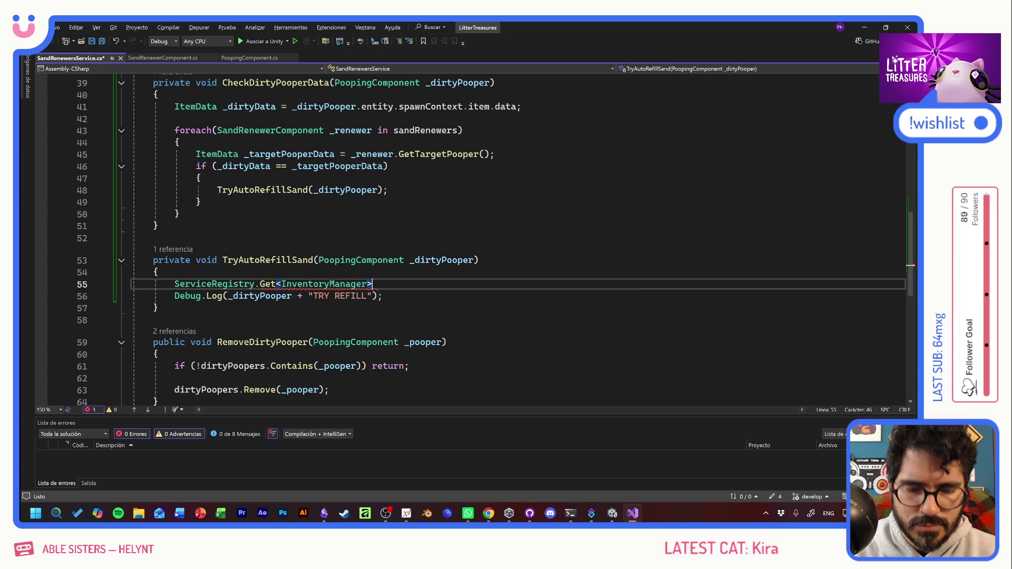
pyautogui.write('().')
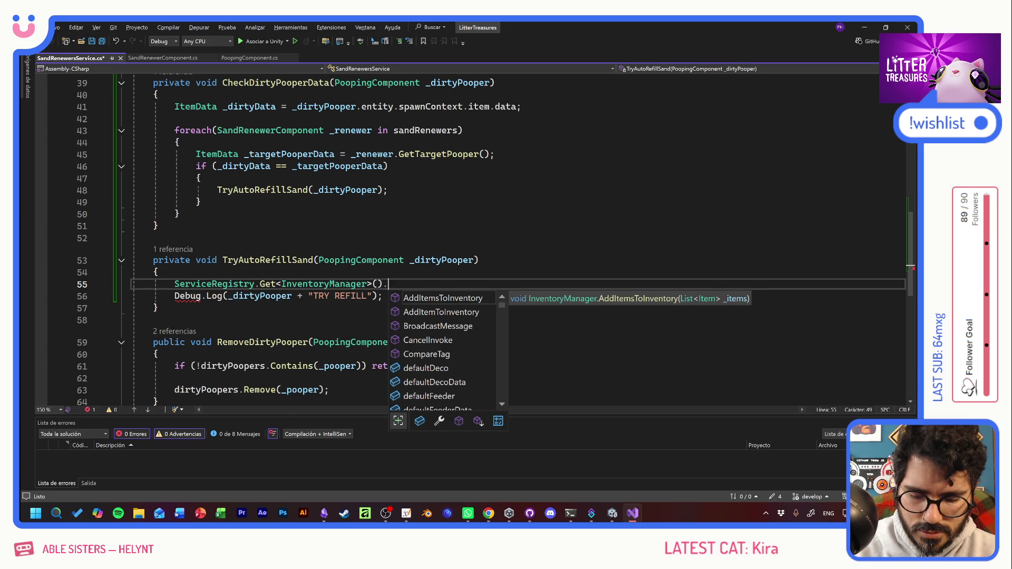
pyautogui.write('TryGet')
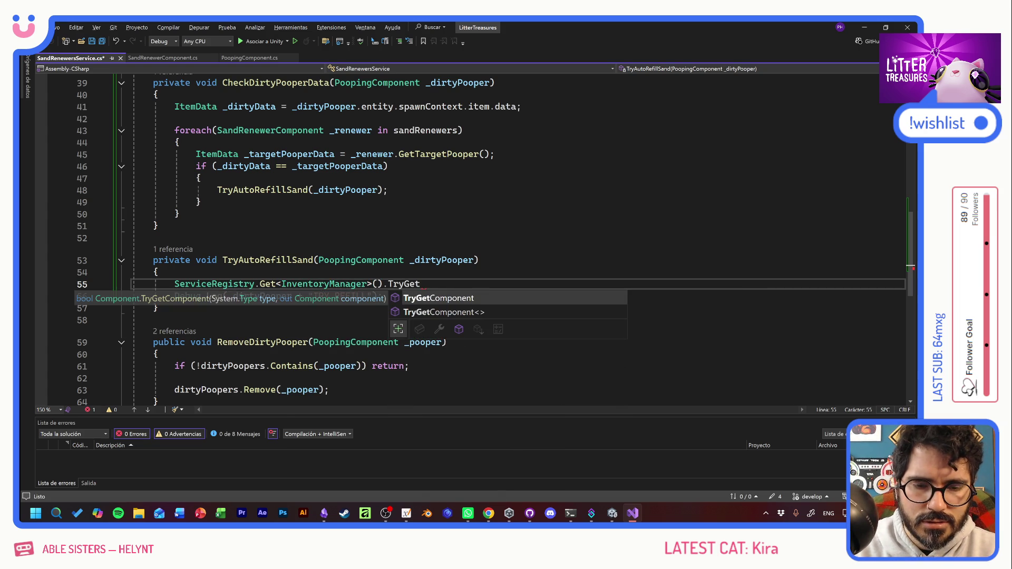
pyautogui.write('BestSand')
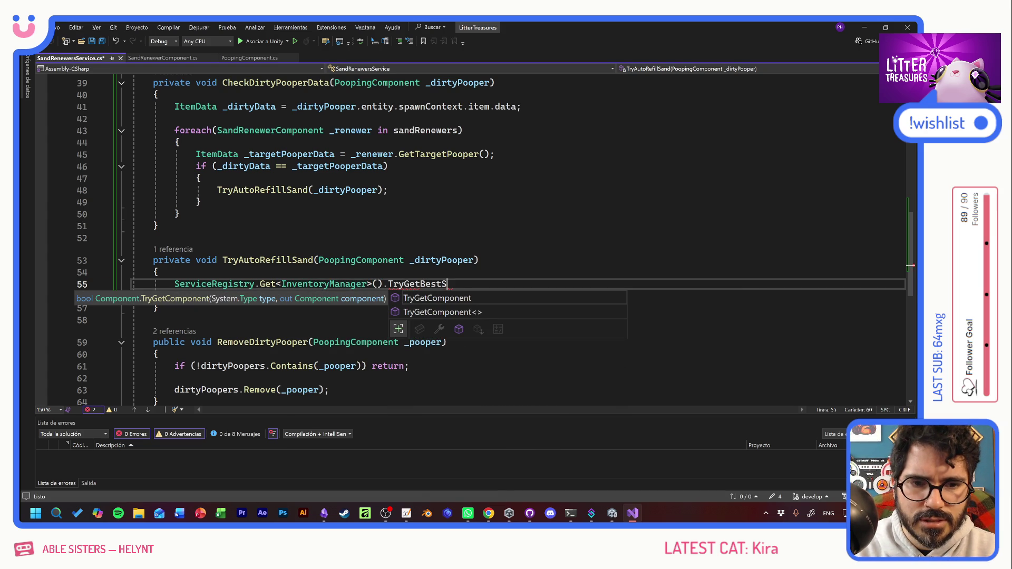
pyautogui.press('BackSpace')
pyautogui.press('BackSpace')
pyautogui.press('BackSpace')
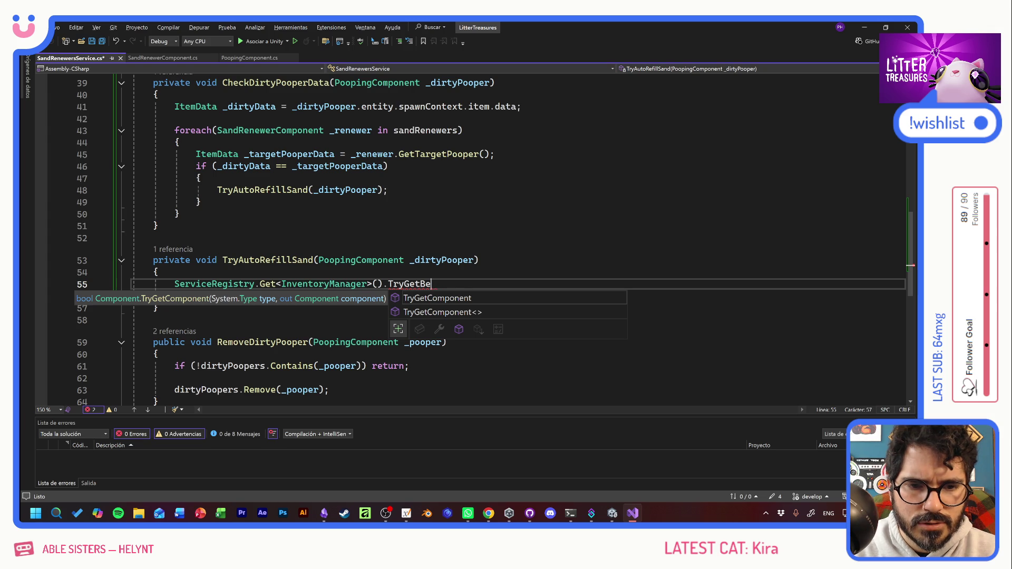
pyautogui.write('TopSand')
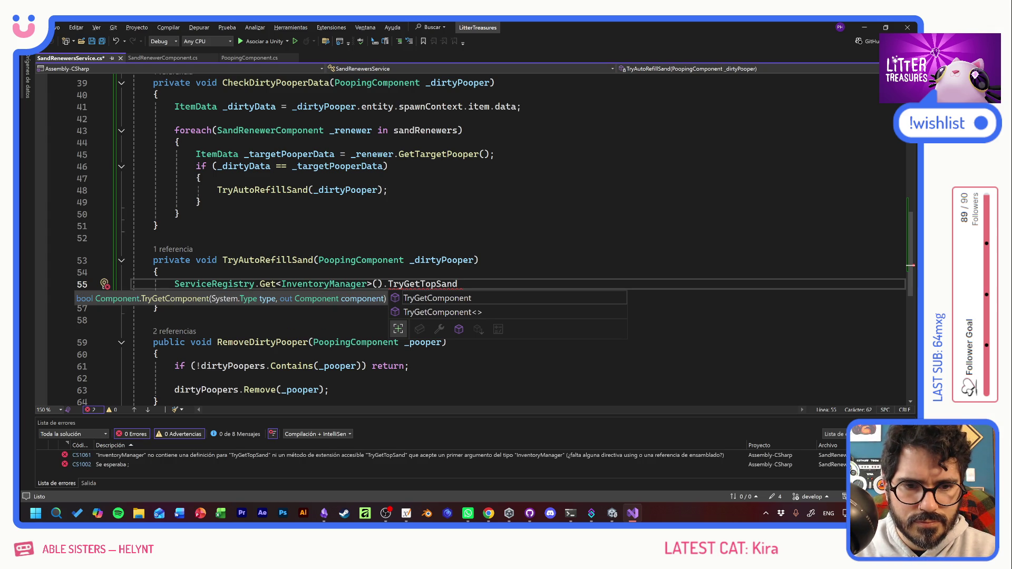
pyautogui.write('()')
pyautogui.write(';')
pyautogui.hotkey('ctrl', 's')
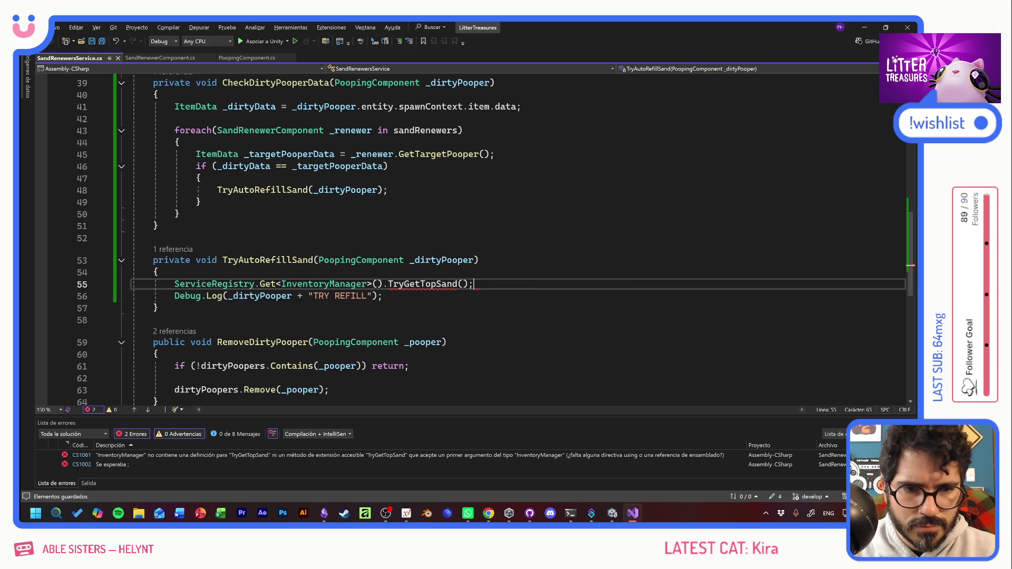
pyautogui.press('Home')
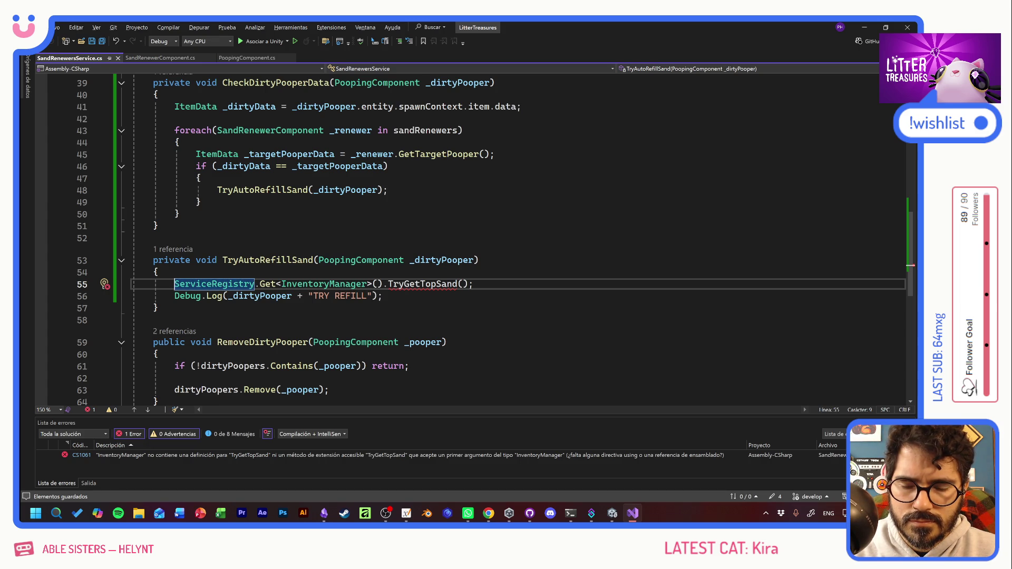
pyautogui.write('Item ')
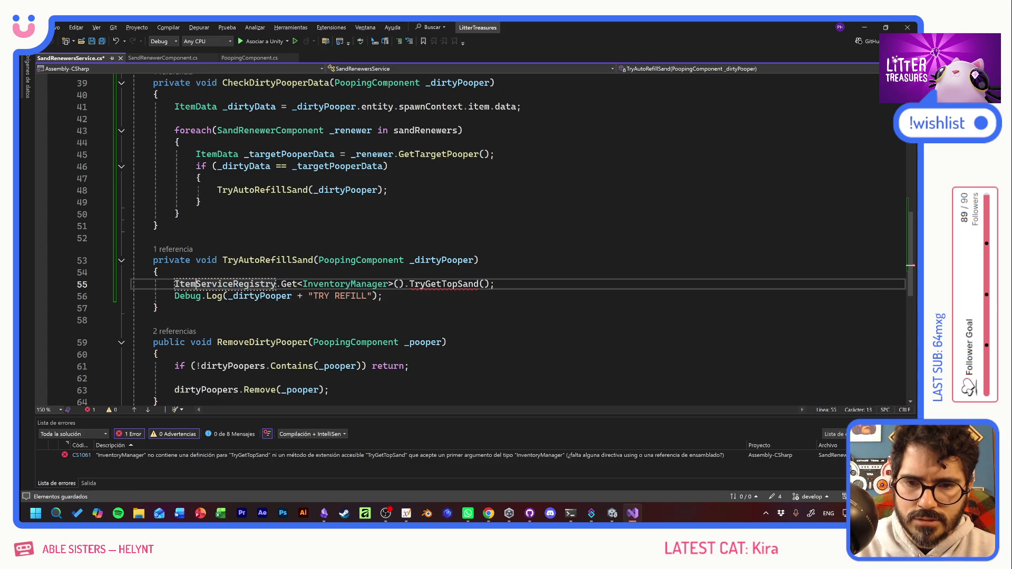
pyautogui.write('_')
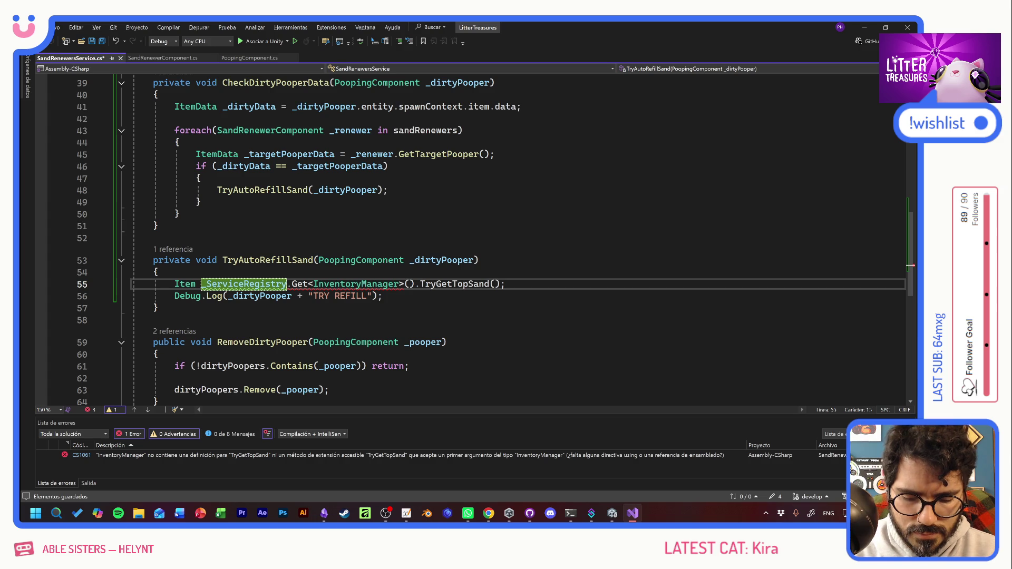
pyautogui.write('refill')
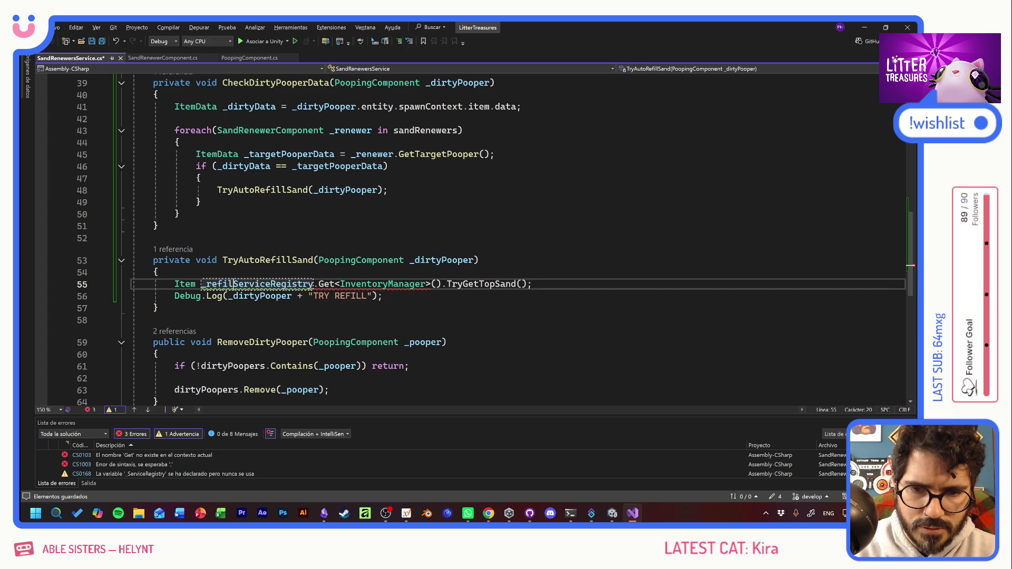
pyautogui.write('Supply =')
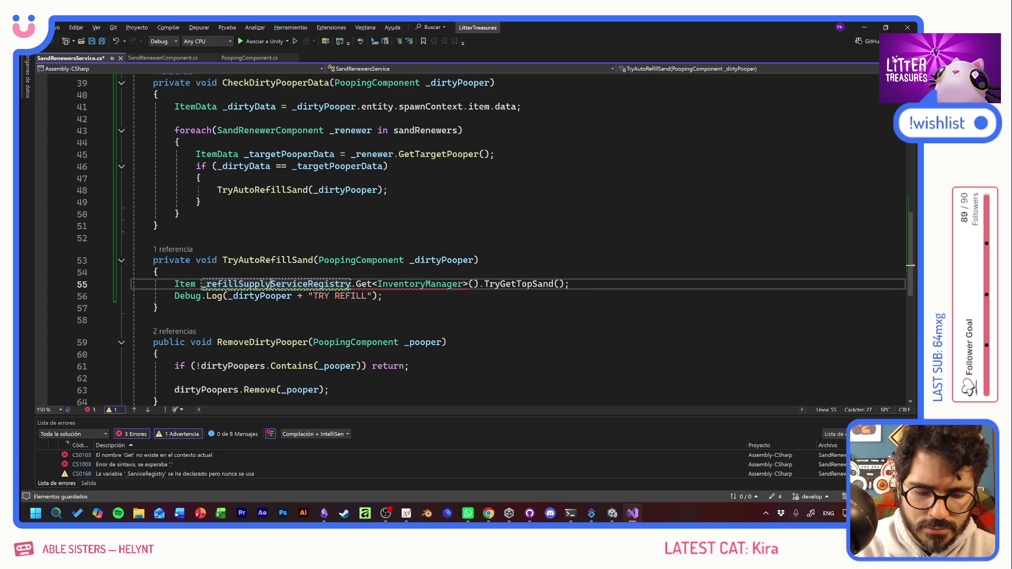
pyautogui.hotkey('ctrl', 's')
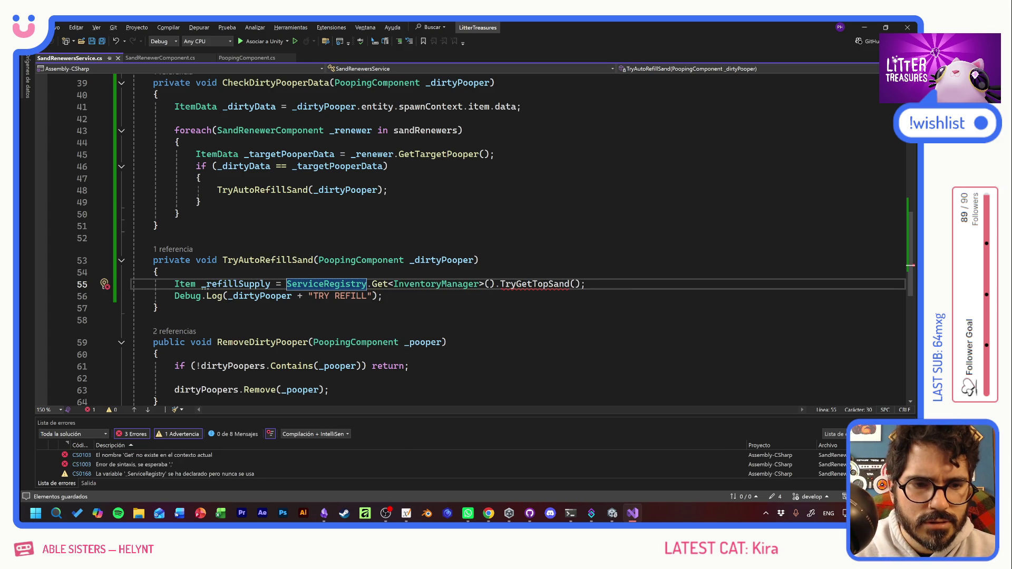
pyautogui.click(570, 284)
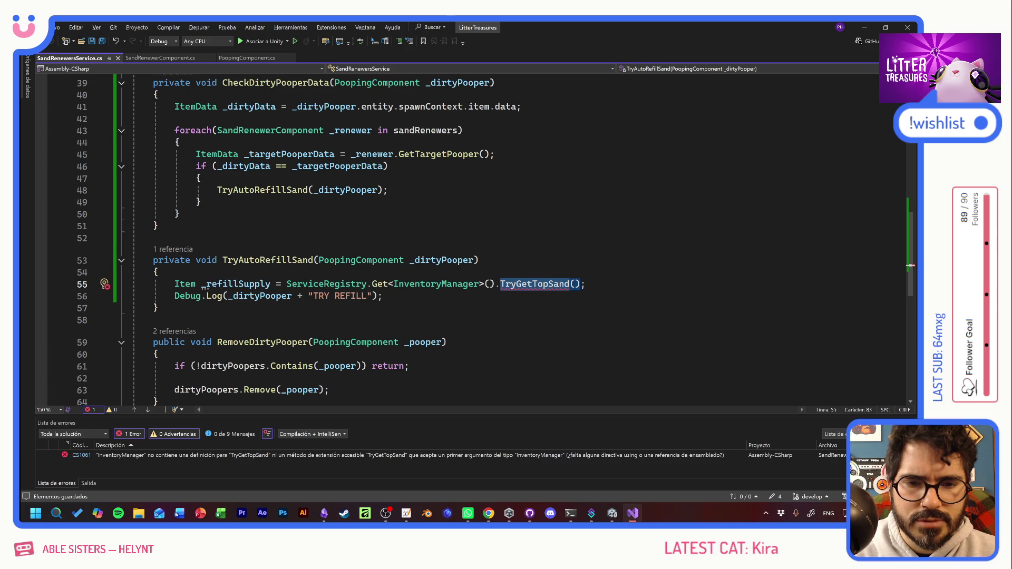
# Step: Go to InventoryManager's definition, browse its inventory getters, and place the caret on line 218 after GetSandInventory
pyautogui.keyDown('ctrl'); pyautogui.click(436, 284); pyautogui.keyUp('ctrl')
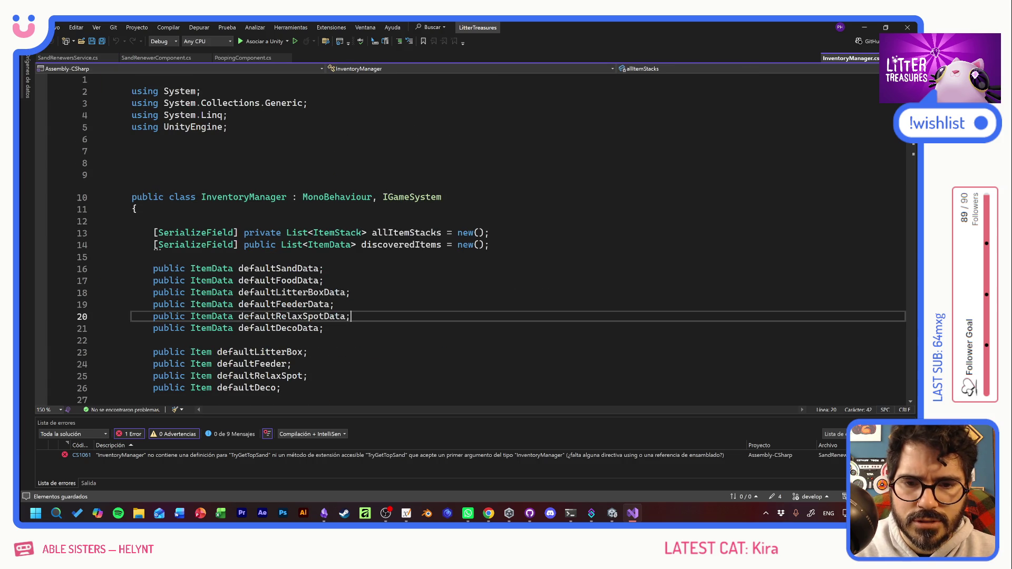
pyautogui.scroll(-17, 474, 237)
pyautogui.scroll(-10, 475, 237)
pyautogui.scroll(-16, 474, 238)
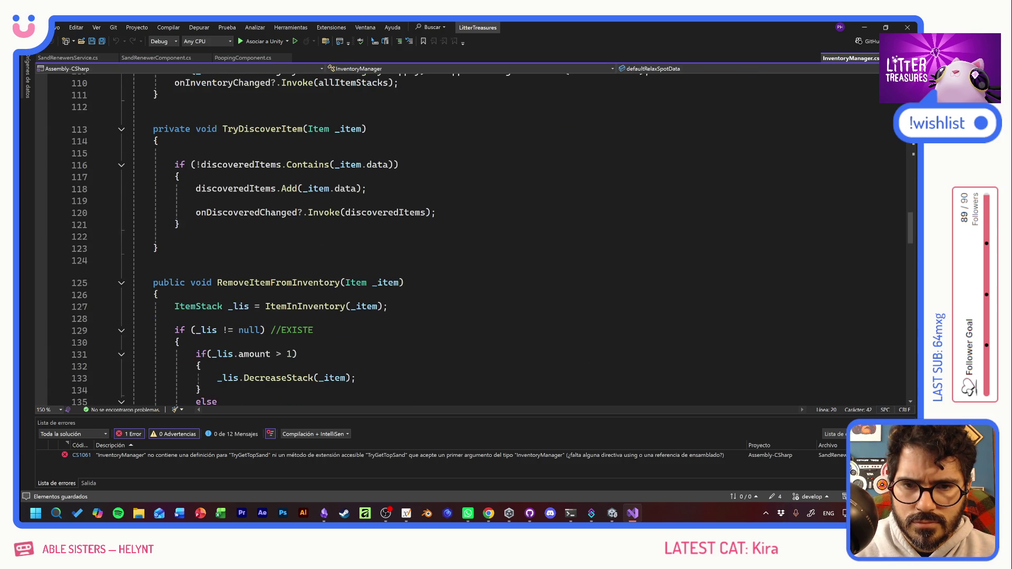
pyautogui.scroll(-7, 501, 309)
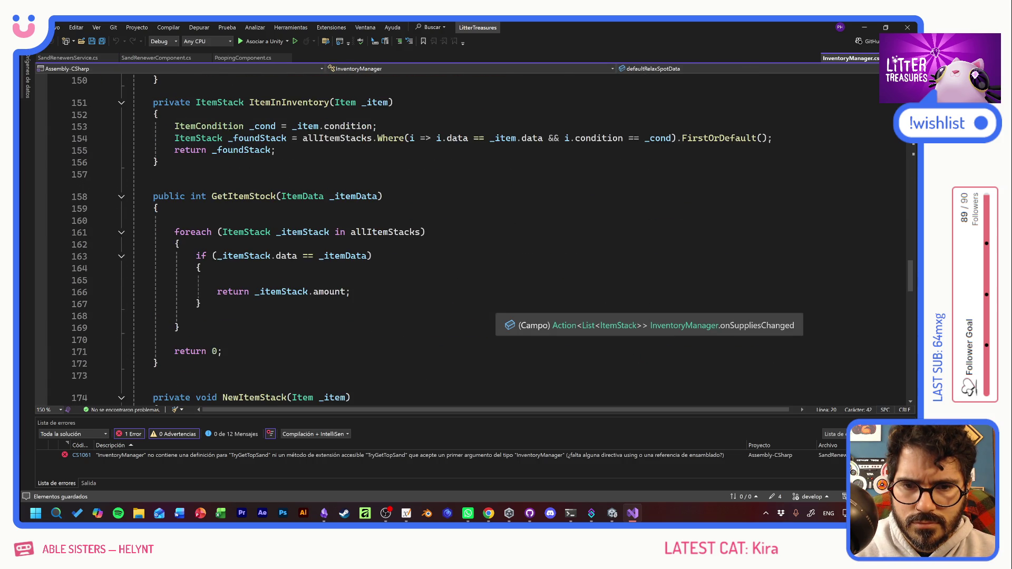
pyautogui.scroll(-8, 501, 309)
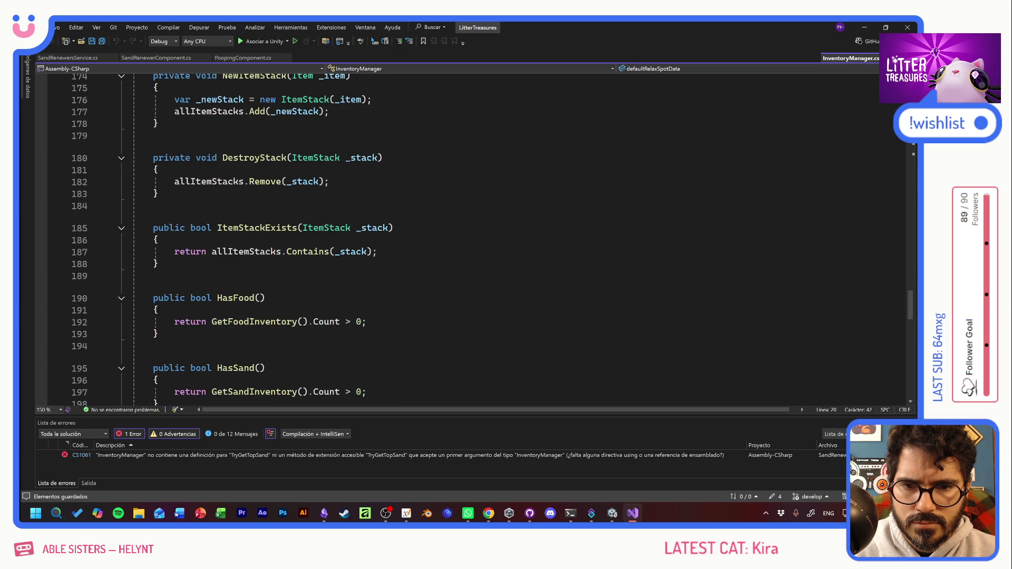
pyautogui.scroll(20, 474, 237)
pyautogui.scroll(20, 475, 237)
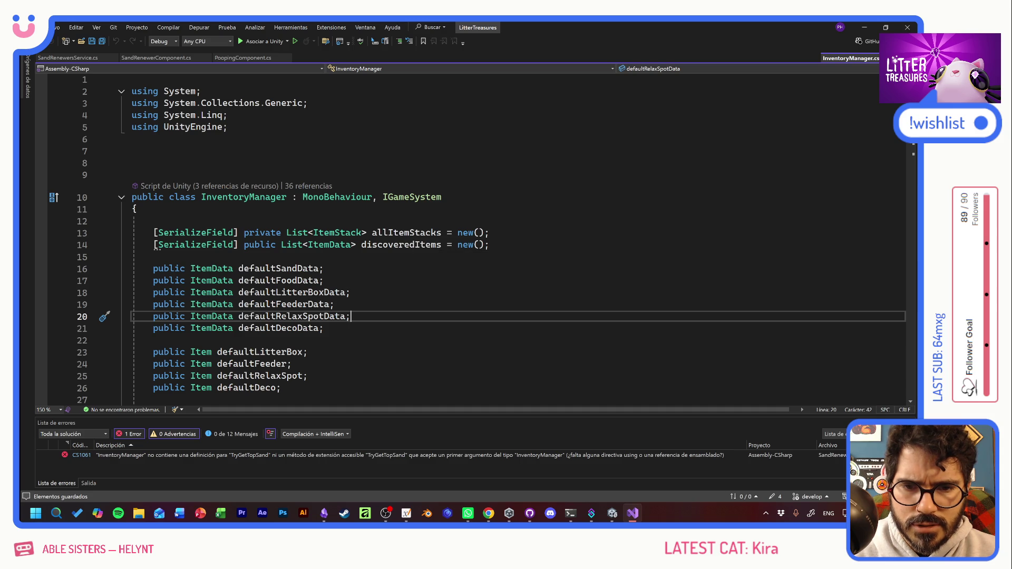
pyautogui.scroll(-4, 475, 237)
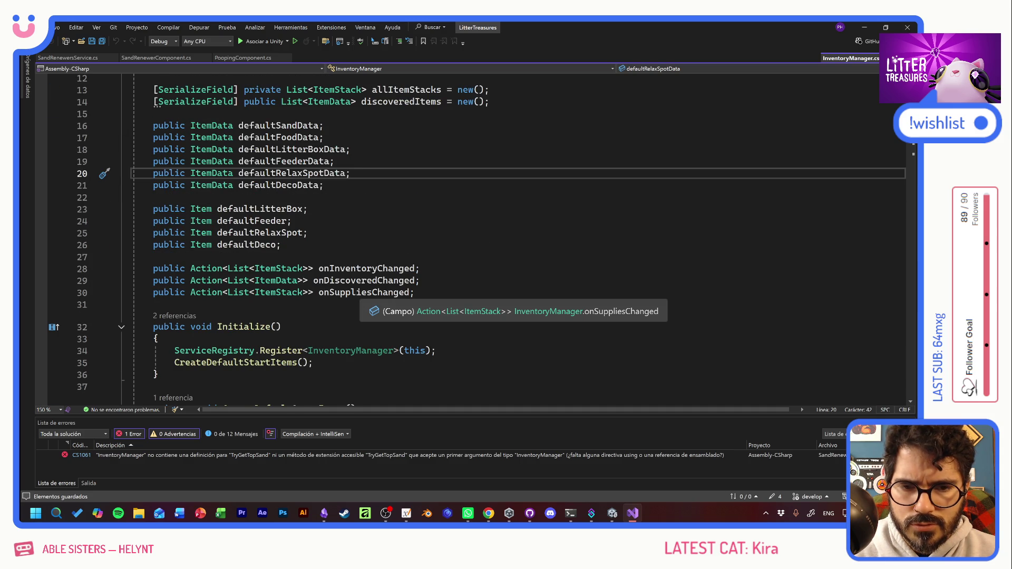
pyautogui.scroll(-20, 401, 316)
pyautogui.scroll(-20, 401, 317)
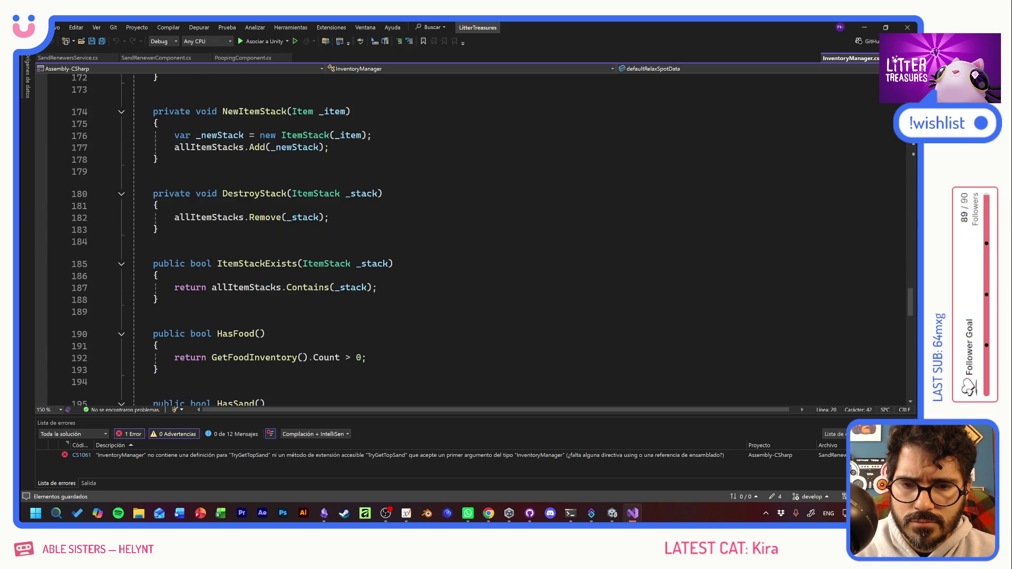
pyautogui.scroll(-4, 401, 237)
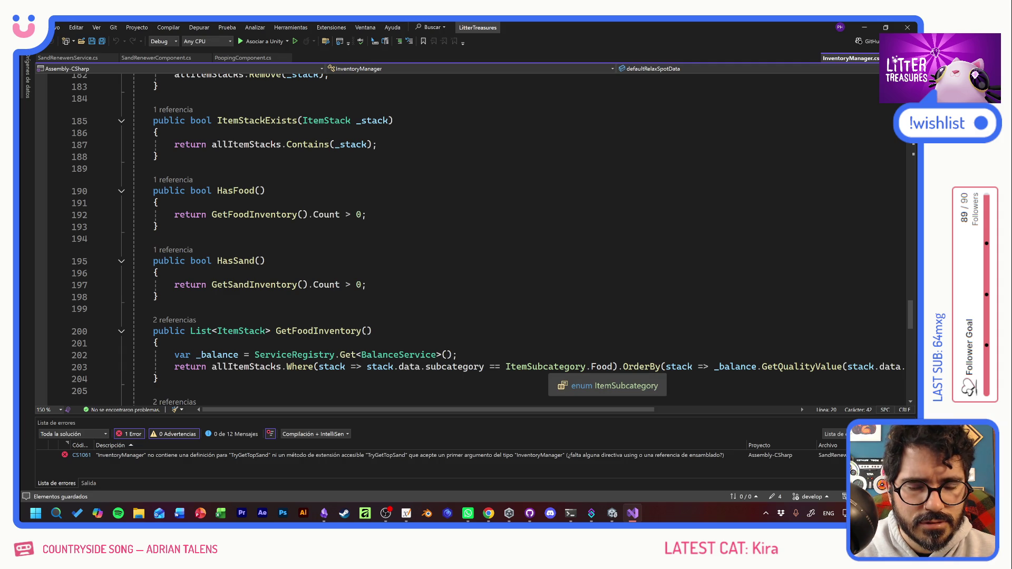
pyautogui.scroll(-4, 474, 238)
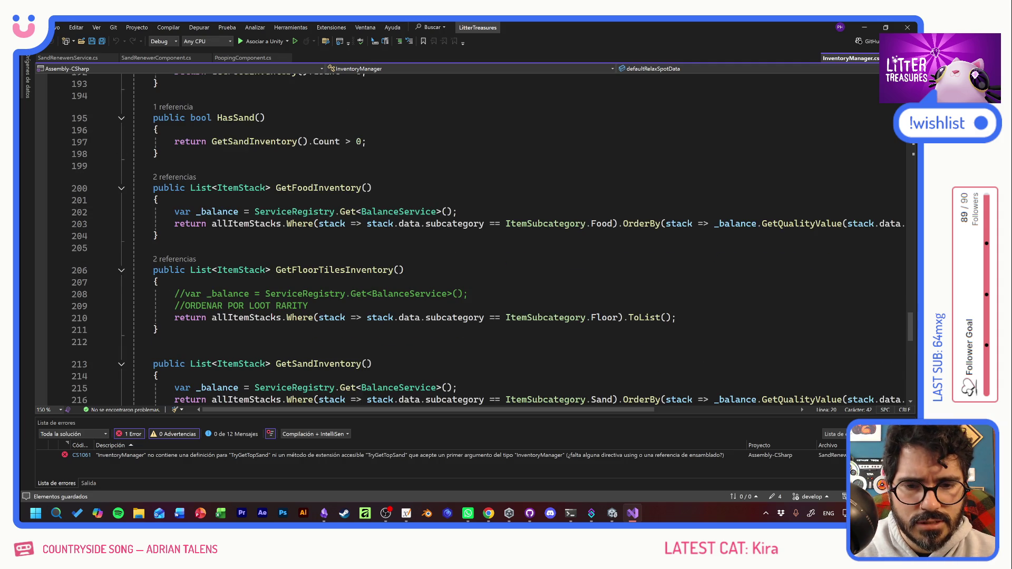
pyautogui.scroll(-3, 474, 237)
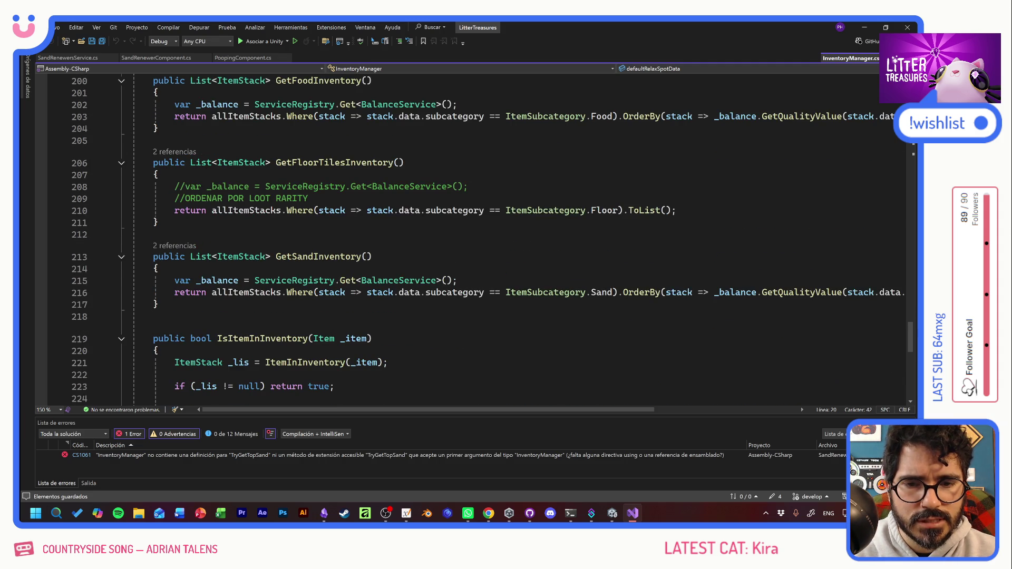
pyautogui.click(154, 317)
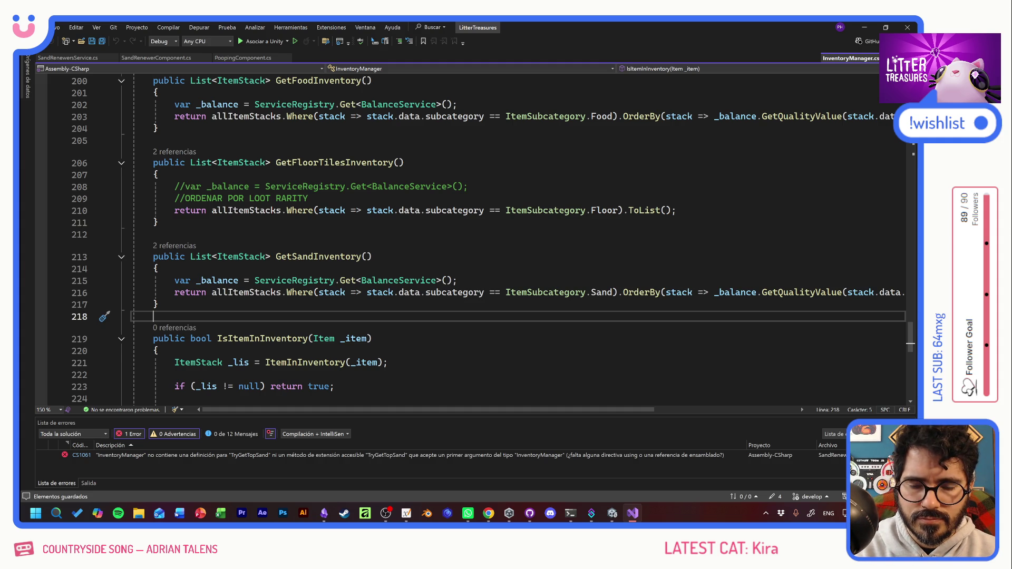
# Step: Declare a new public Item TryGetTopSand() method in InventoryManager.cs
pyautogui.press('Return')
pyautogui.press('Return')
pyautogui.write('TryGetTopSand')
pyautogui.click(153, 328)
pyautogui.write('public ')
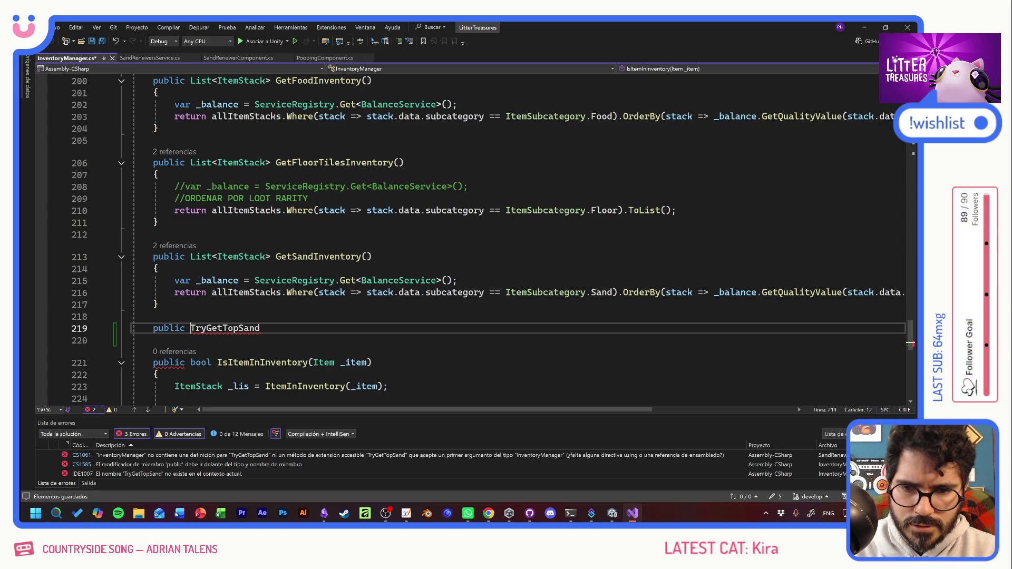
pyautogui.write('voi')
pyautogui.press('BackSpace')
pyautogui.press('BackSpace')
pyautogui.press('BackSpace')
pyautogui.write('Item')
pyautogui.press('End')
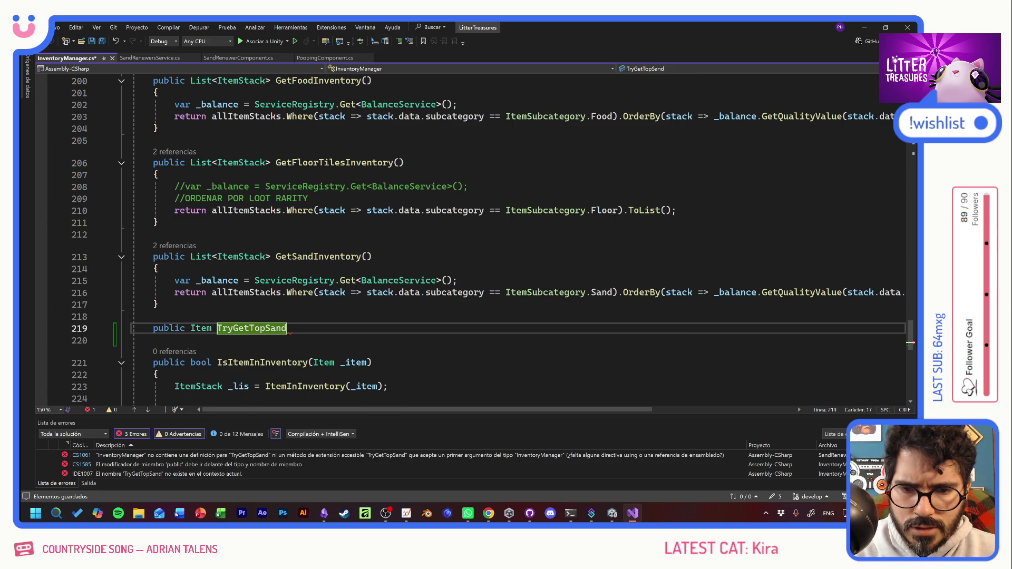
pyautogui.write('() {')
pyautogui.press('Return')
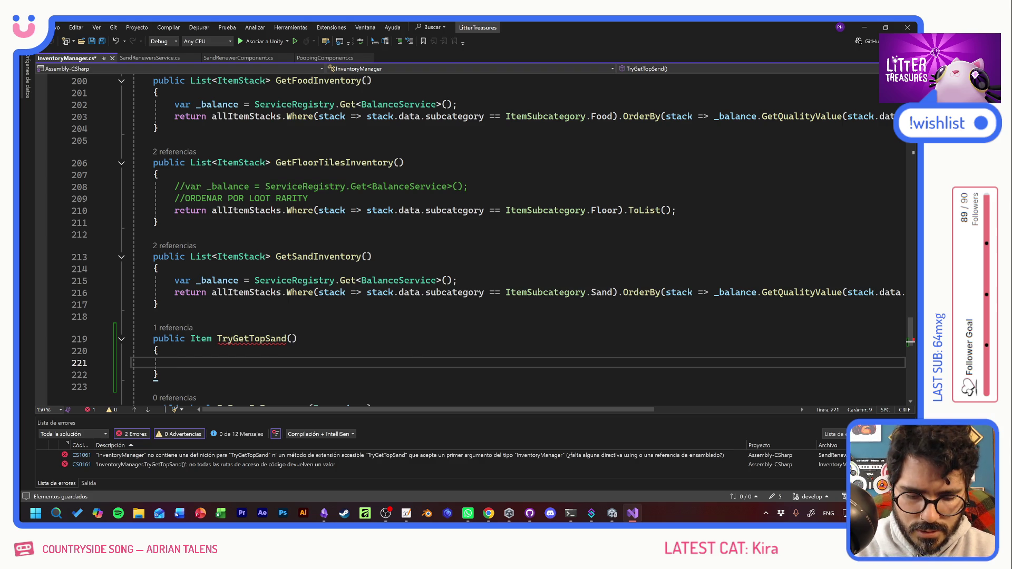
# Step: Add an if (!HasSand) return null guard at the top of TryGetTopSand and save
pyautogui.write('if(')
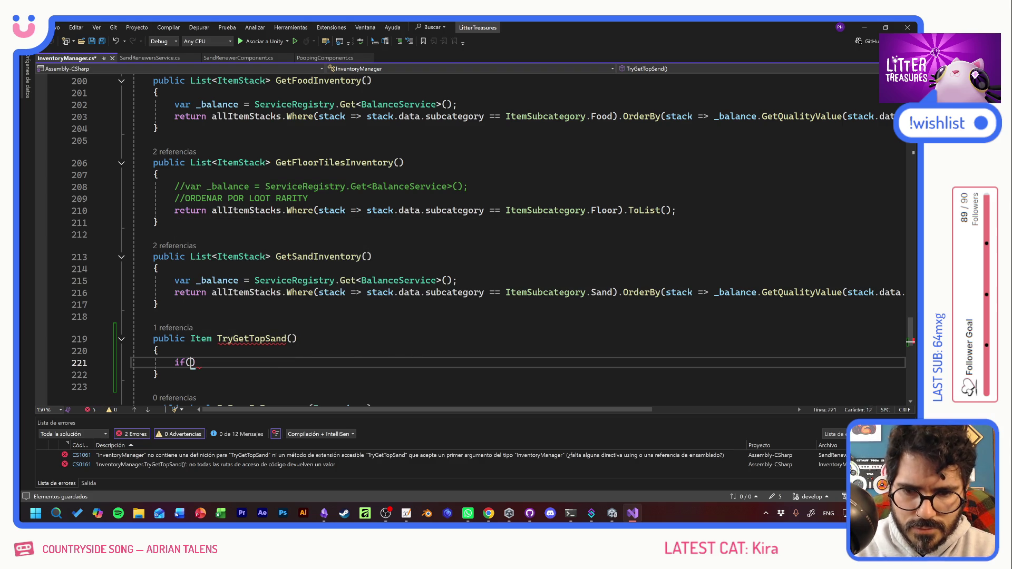
pyautogui.write('!hasS')
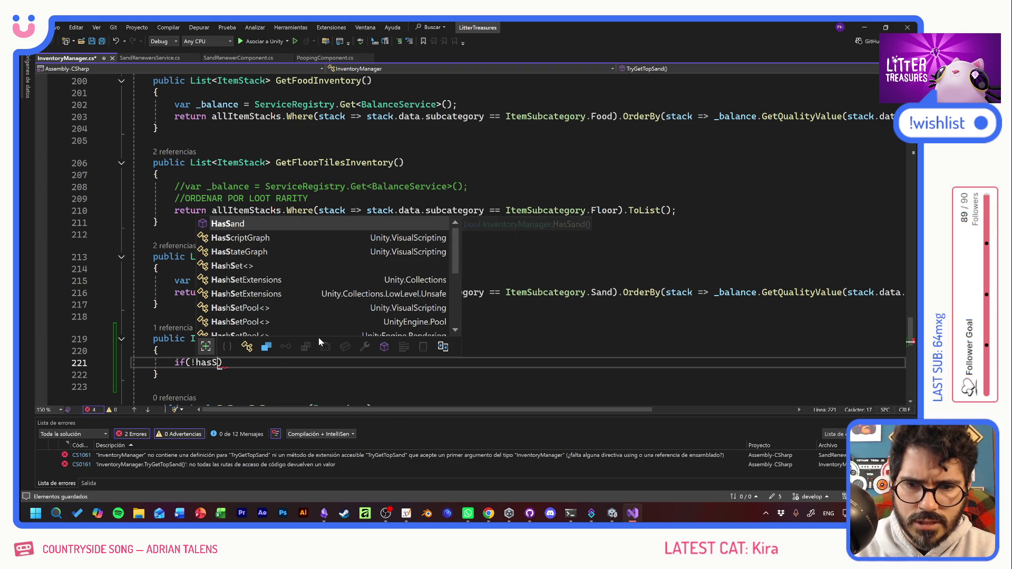
pyautogui.press('Tab')
pyautogui.write(')')
pyautogui.press('Tab')
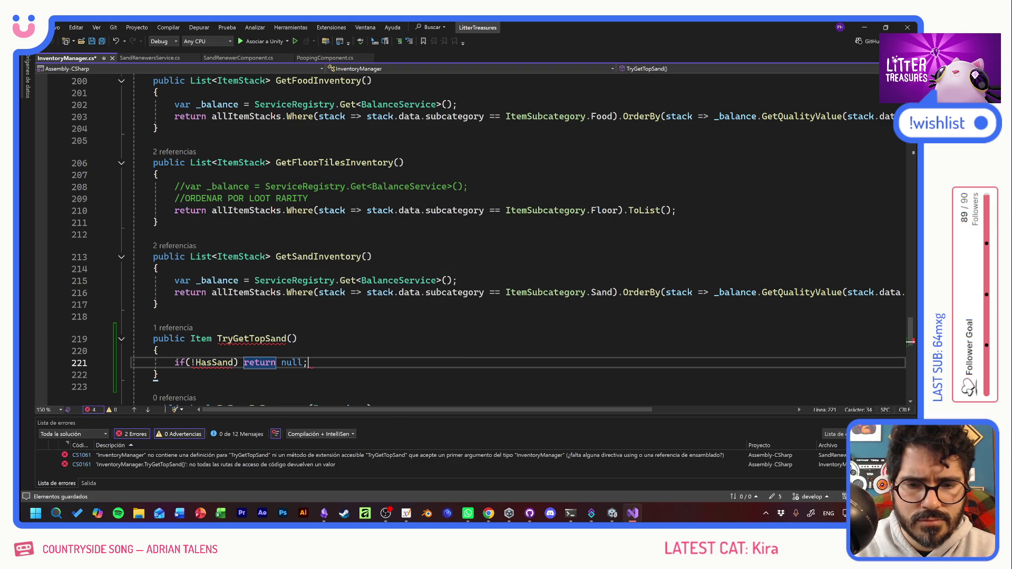
pyautogui.hotkey('ctrl', 's')
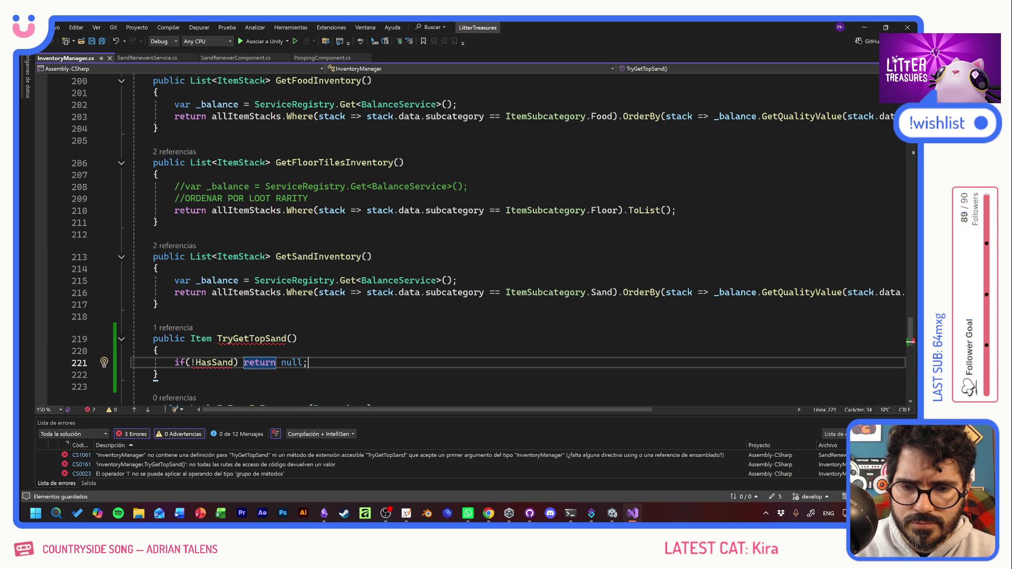
# Step: Fix the guard to call HasSand() with parentheses and save the file
pyautogui.press('Return')
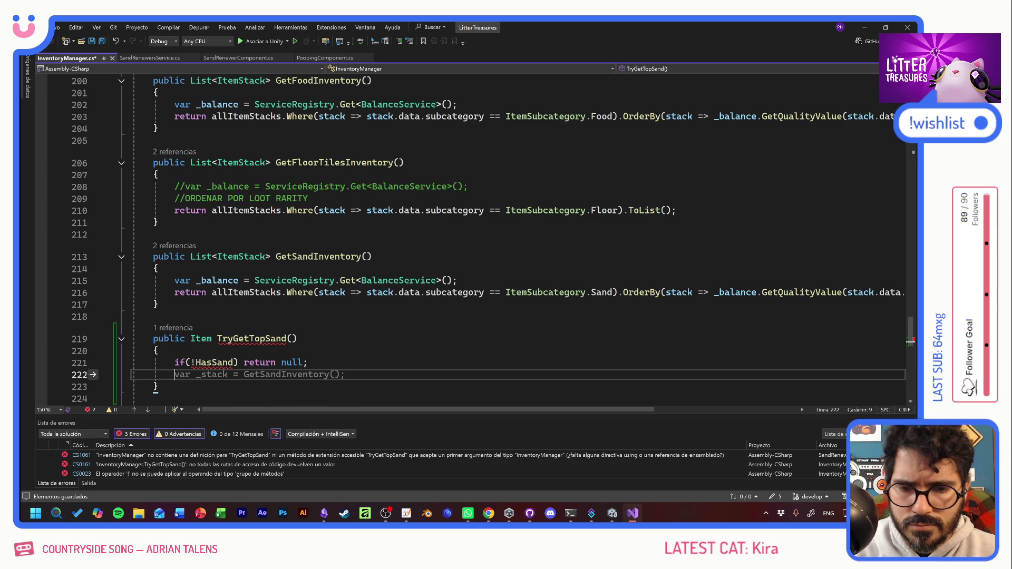
pyautogui.moveTo(213, 363)
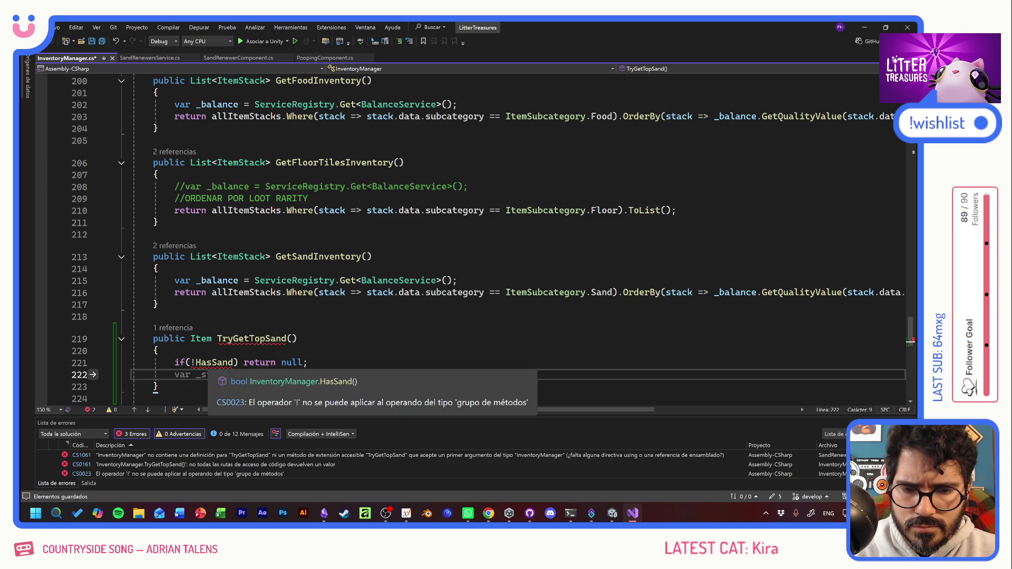
pyautogui.click(234, 363)
pyautogui.write('()')
pyautogui.hotkey('ctrl', 's')
# Step: Insert a GetSandInventory() call inside an if, with a blank line above it
pyautogui.click(175, 375)
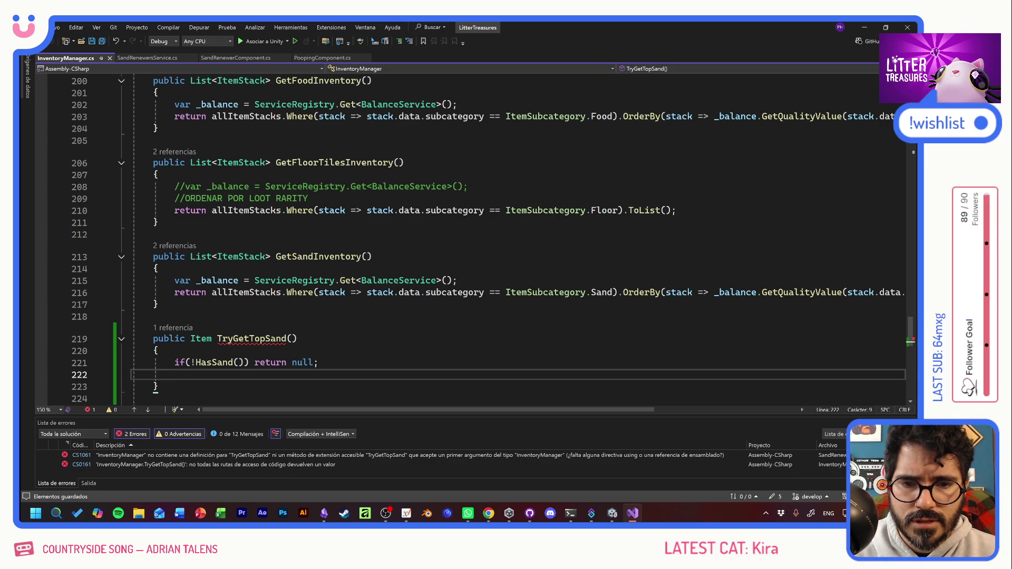
pyautogui.moveTo(362, 257); pyautogui.dragTo(275, 257)
pyautogui.hotkey('ctrl', 'c')
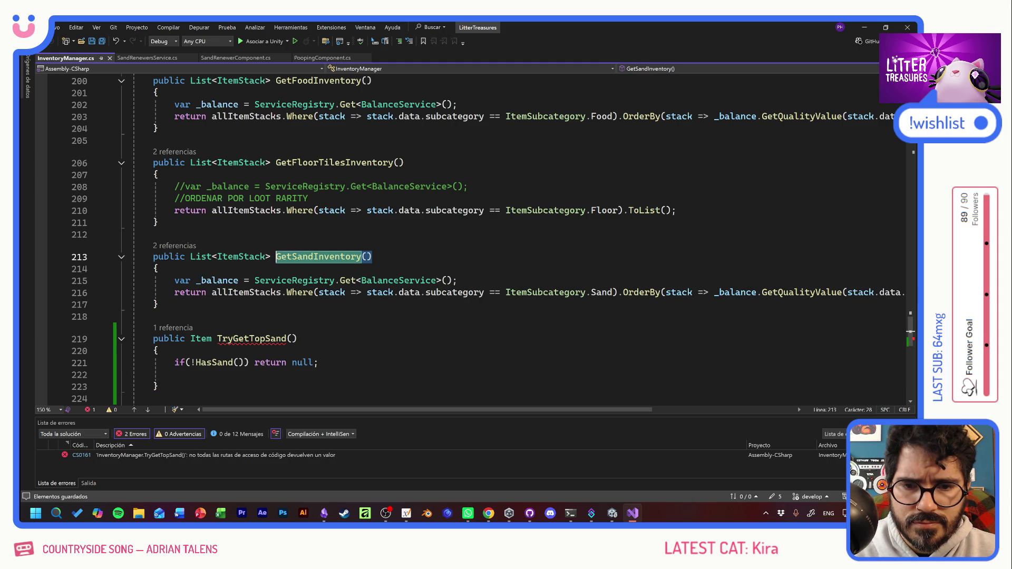
pyautogui.click(174, 375)
pyautogui.hotkey('ctrl', 'v')
pyautogui.write('()')
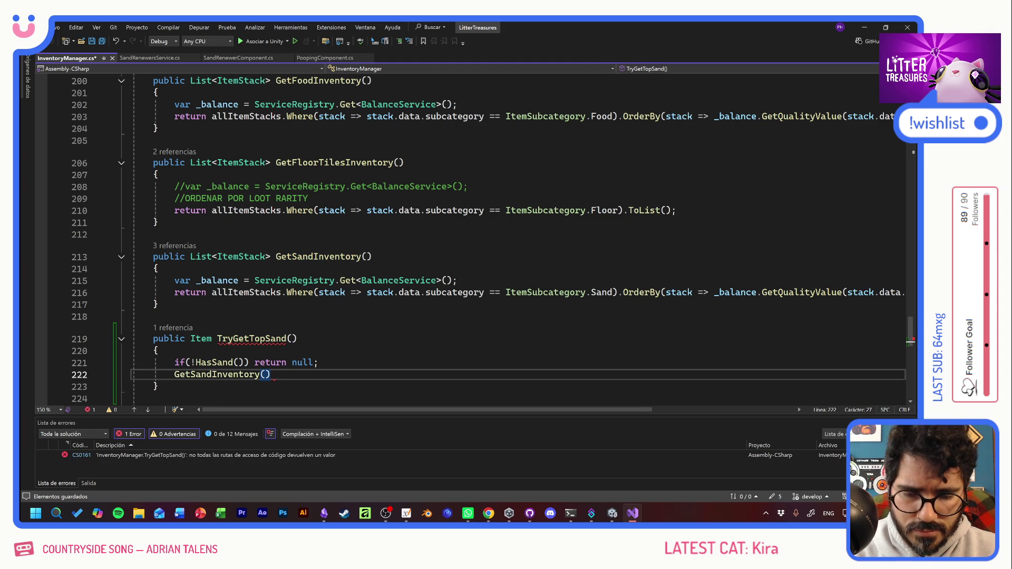
pyautogui.press('Home')
pyautogui.write('if(')
pyautogui.press('Up')
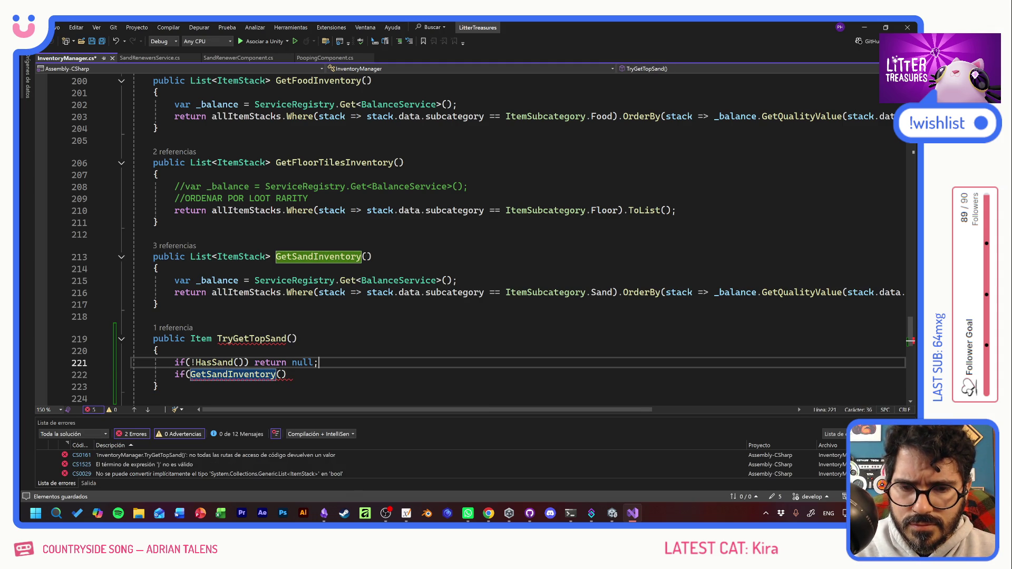
pyautogui.press('End')
pyautogui.press('Return')
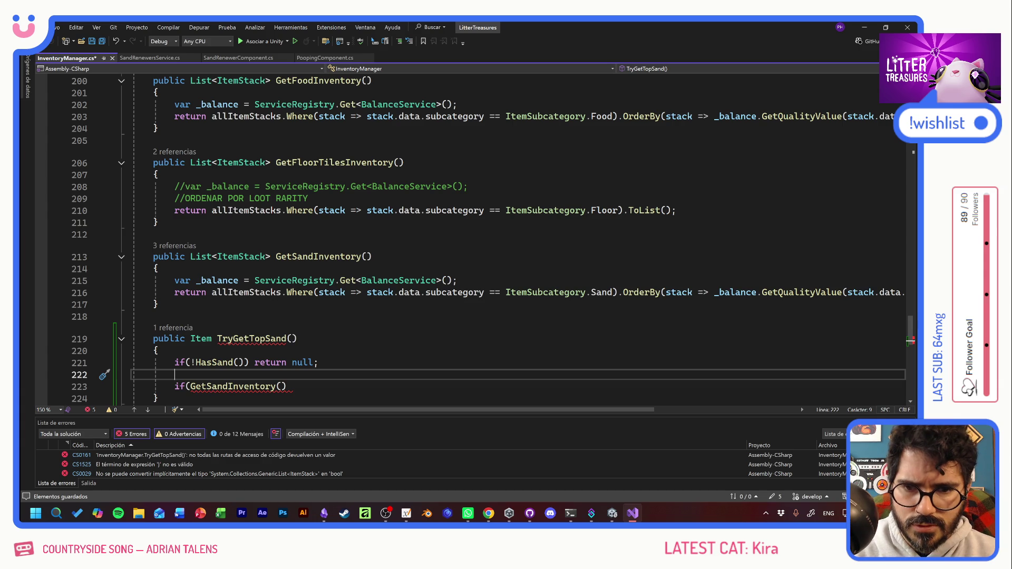
pyautogui.click(201, 257)
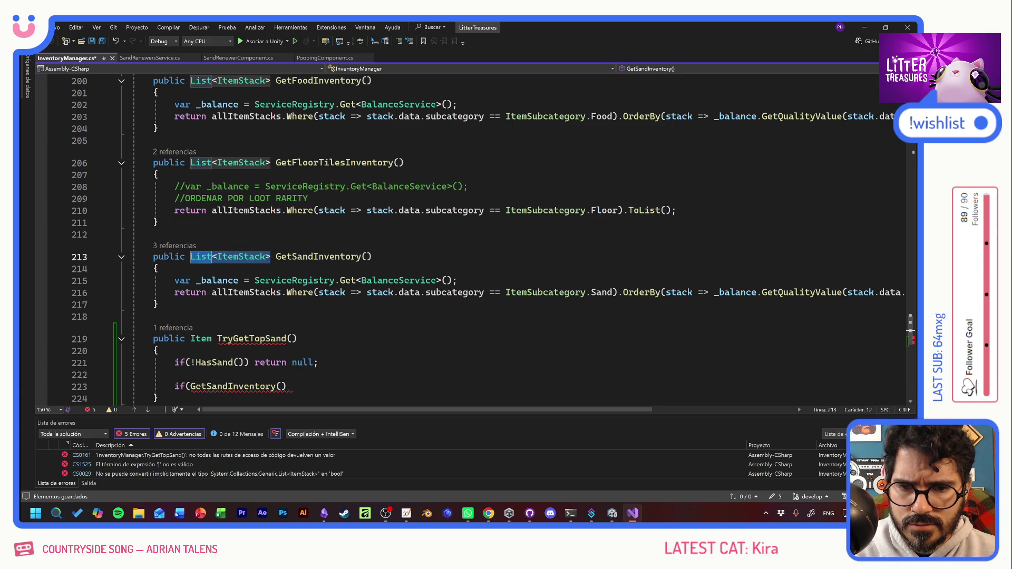
pyautogui.click(175, 375)
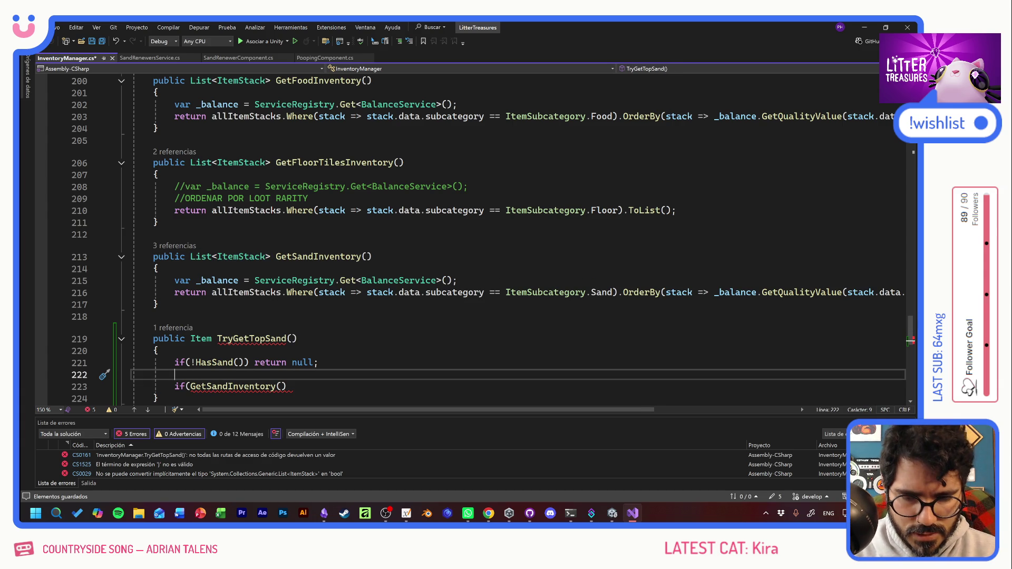
# Step: Declare List<ItemStack> _availableSupplies initialized with GetSandInventory()
pyautogui.write('List < ItemStack > ')
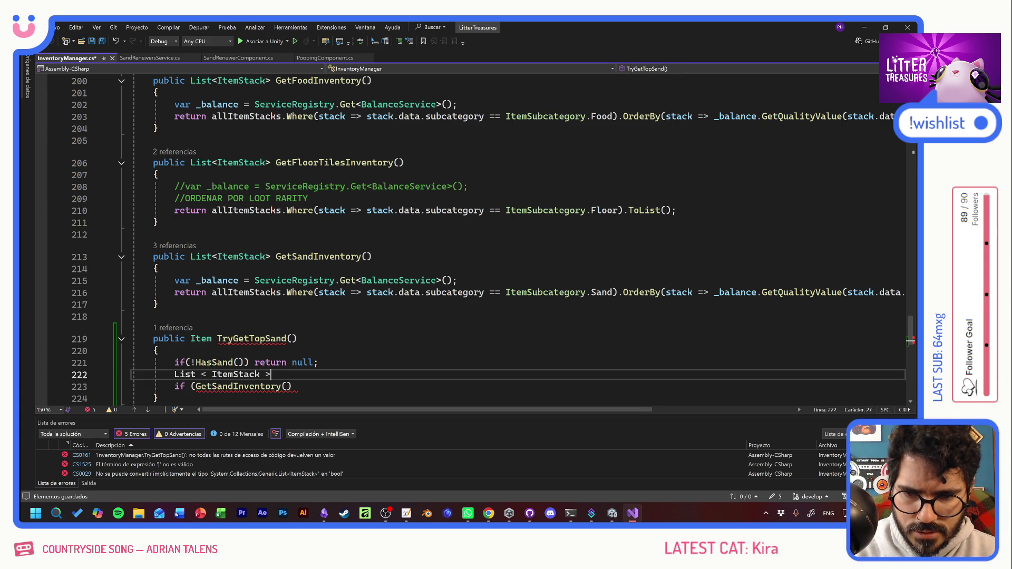
pyautogui.write('_')
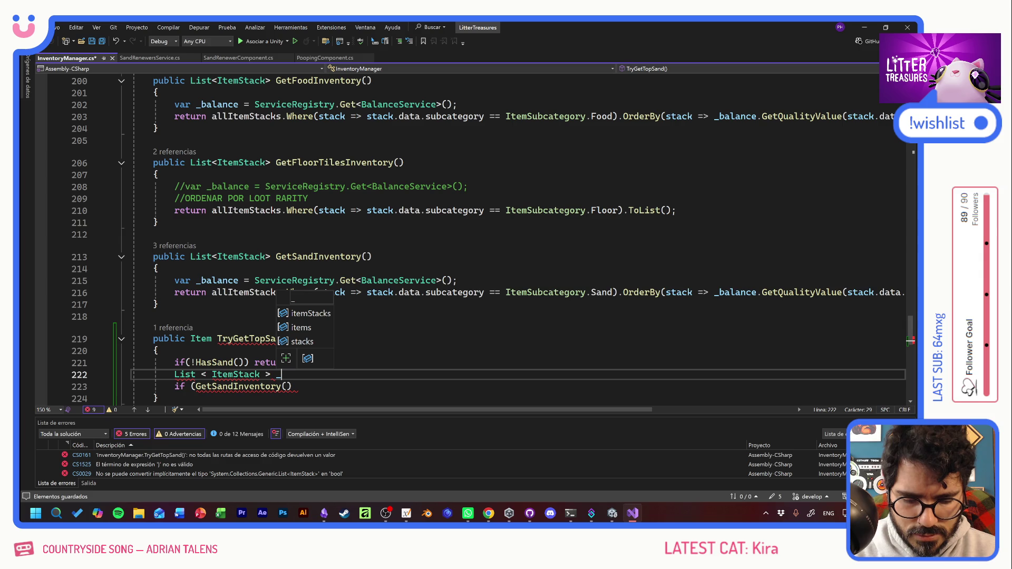
pyautogui.write('available')
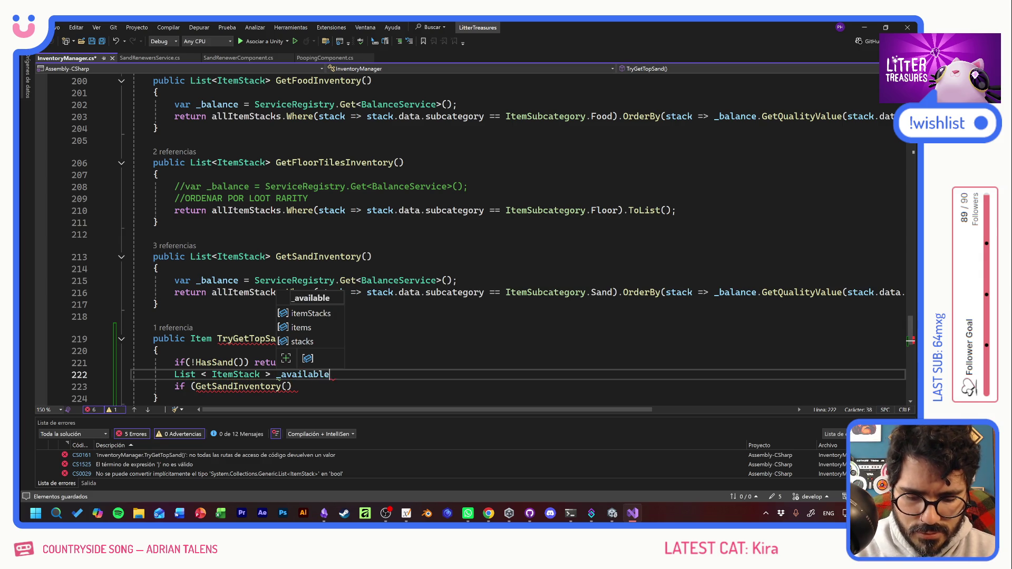
pyautogui.write('Supplies')
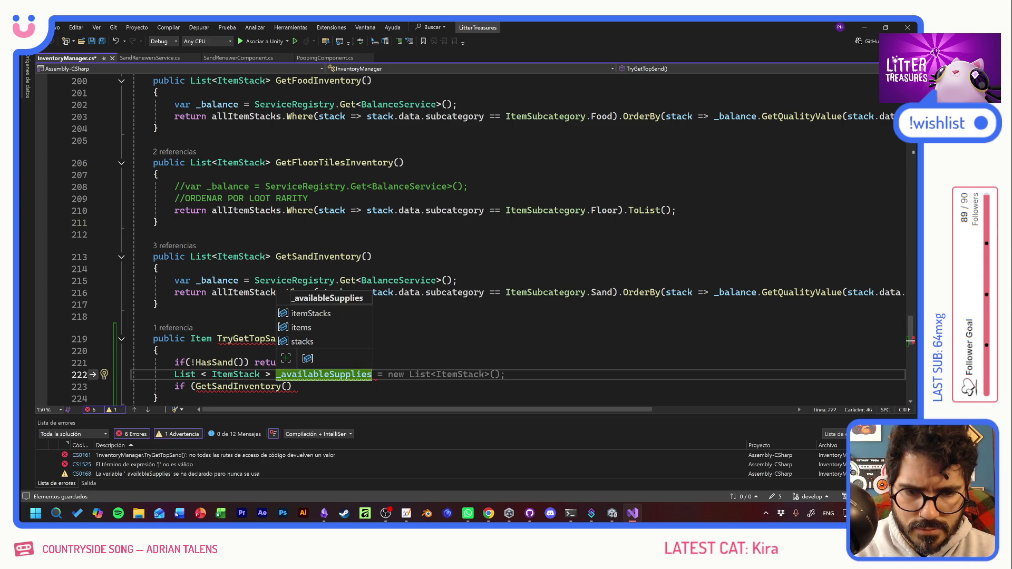
pyautogui.write(' =')
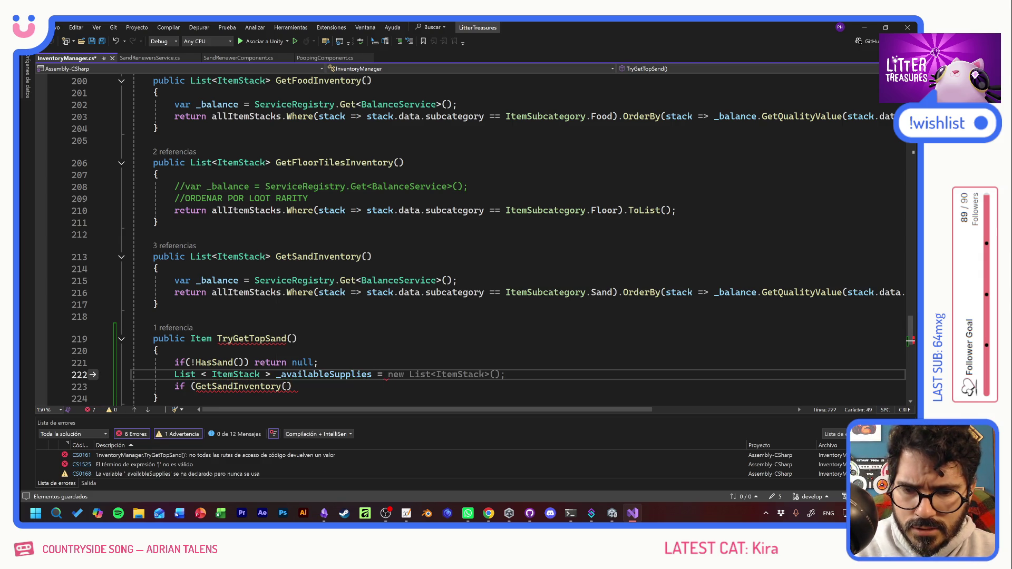
pyautogui.click(194, 387)
pyautogui.hotkey('shift', 'End')
pyautogui.hotkey('ctrl', 'c')
pyautogui.click(385, 374)
pyautogui.hotkey('ctrl', 'v')
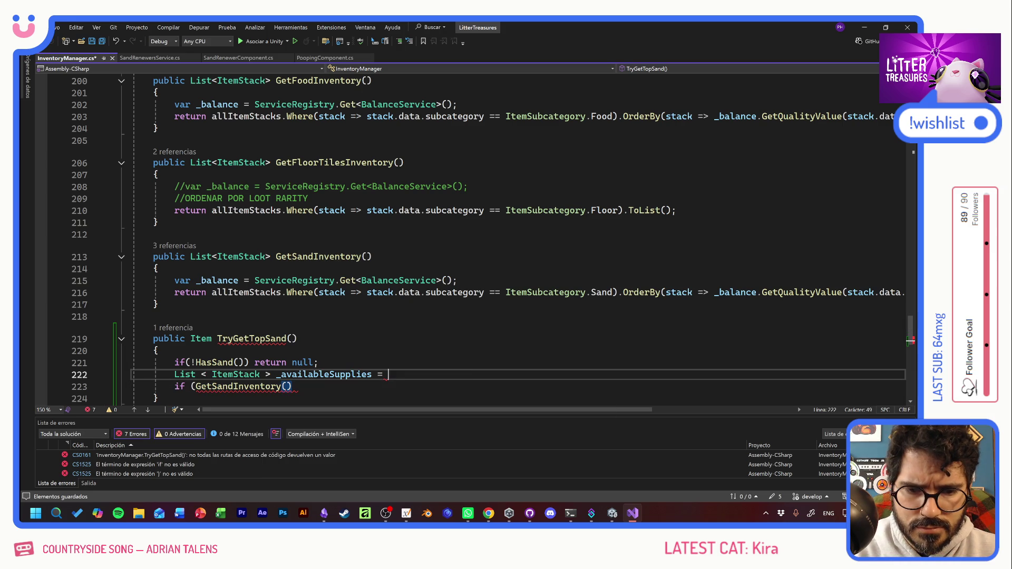
# Step: Tidy the spacing in List<ItemStack>, end the declaration with a semicolon, and save
pyautogui.click(293, 386)
pyautogui.click(484, 375)
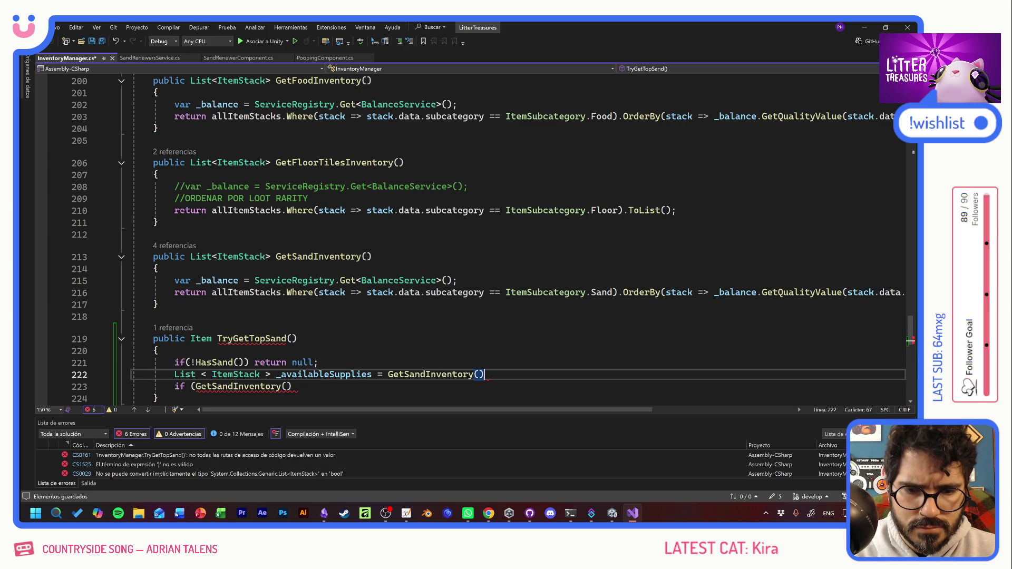
pyautogui.click(212, 375)
pyautogui.press('BackSpace')
pyautogui.click(255, 375)
pyautogui.press('Delete')
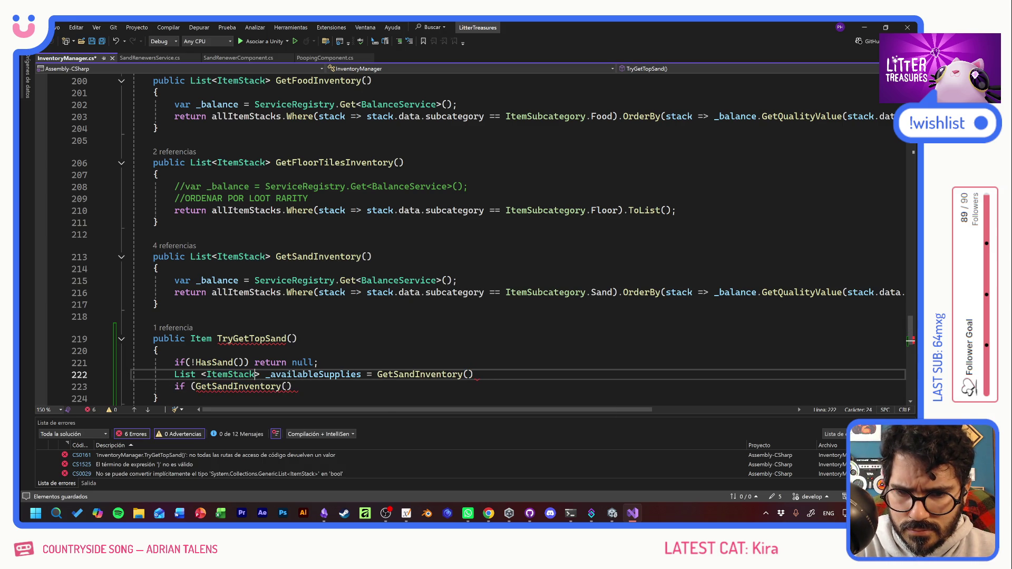
pyautogui.click(201, 374)
pyautogui.press('BackSpace')
pyautogui.click(470, 374)
pyautogui.write(';')
pyautogui.hotkey('ctrl', 's')
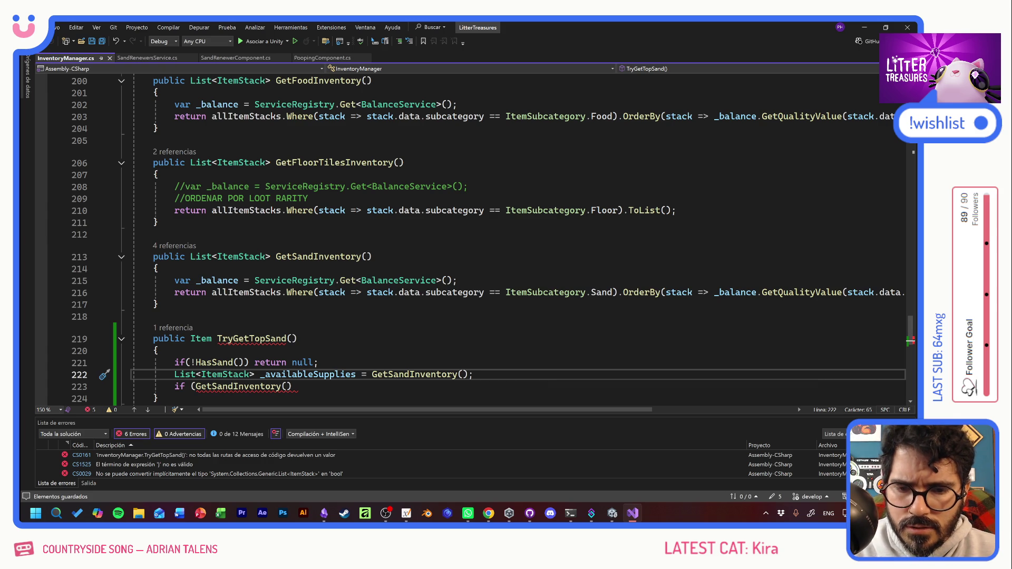
# Step: Make the if check _availableSupplies.Count < 1 and return null
pyautogui.doubleClick(307, 375)
pyautogui.doubleClick(239, 387)
pyautogui.hotkey('shift', 'End')
pyautogui.hotkey('ctrl', 'v')
pyautogui.write('.C')
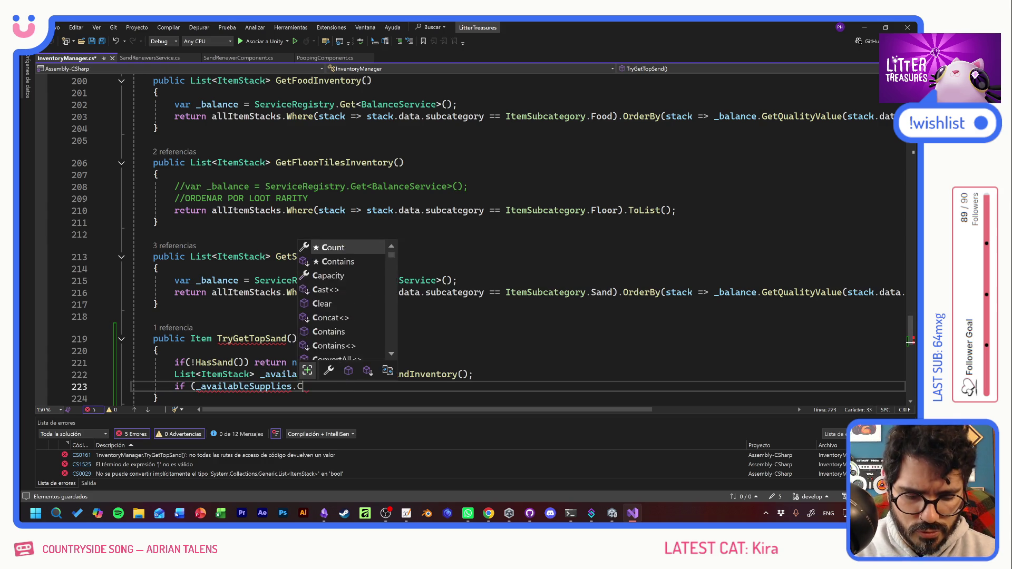
pyautogui.write('ount<')
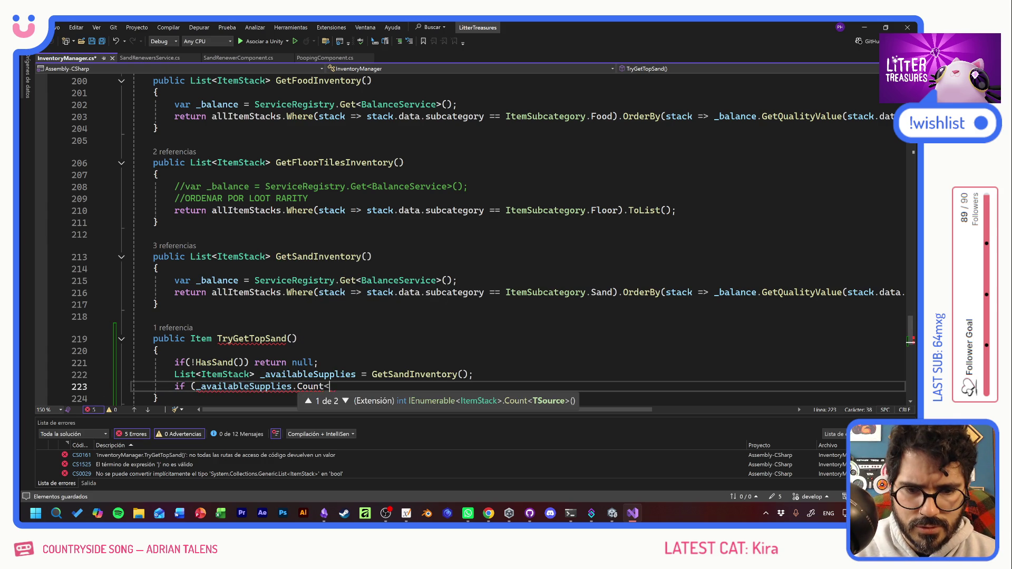
pyautogui.write('1')
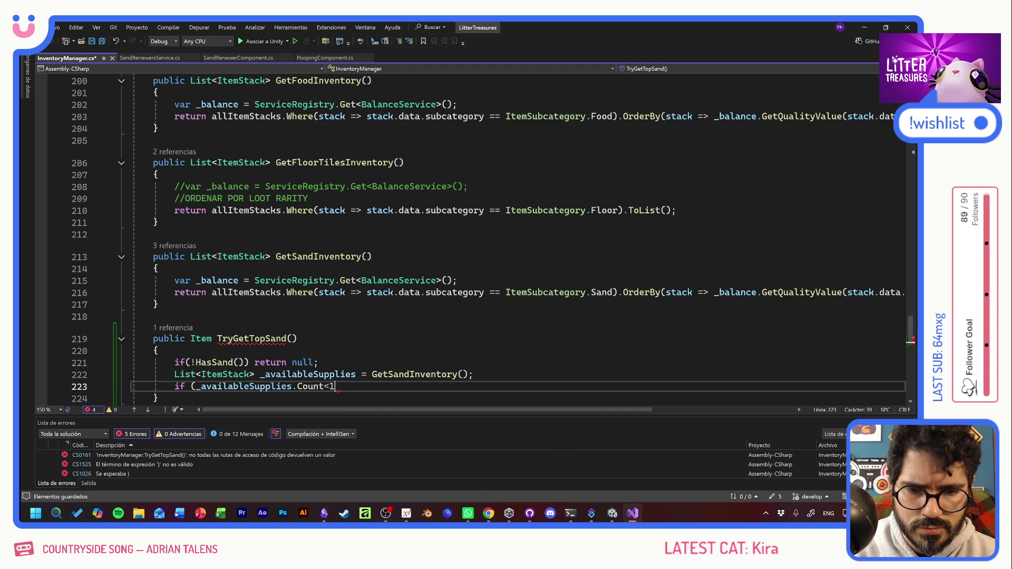
pyautogui.write(')')
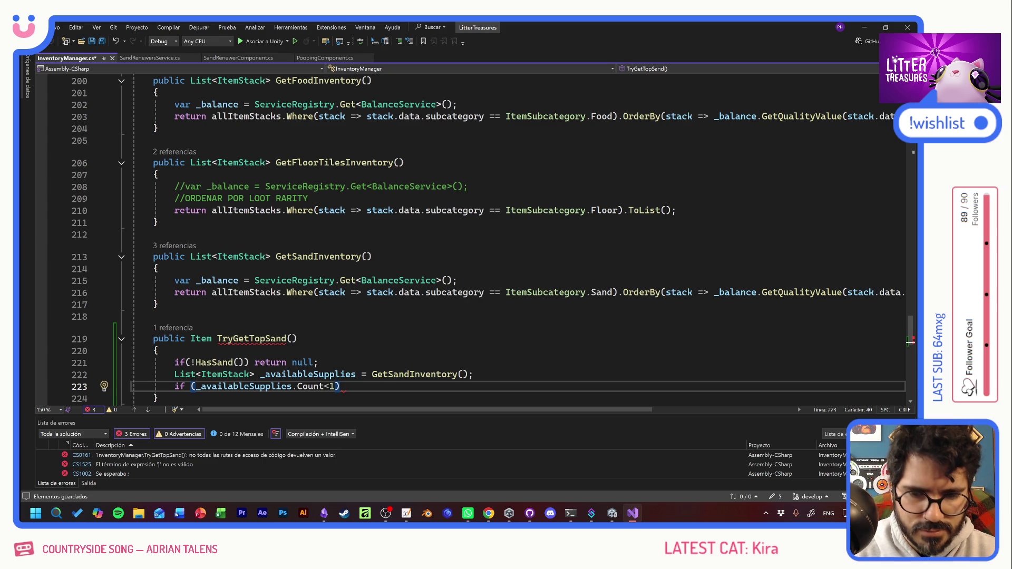
pyautogui.write('return null')
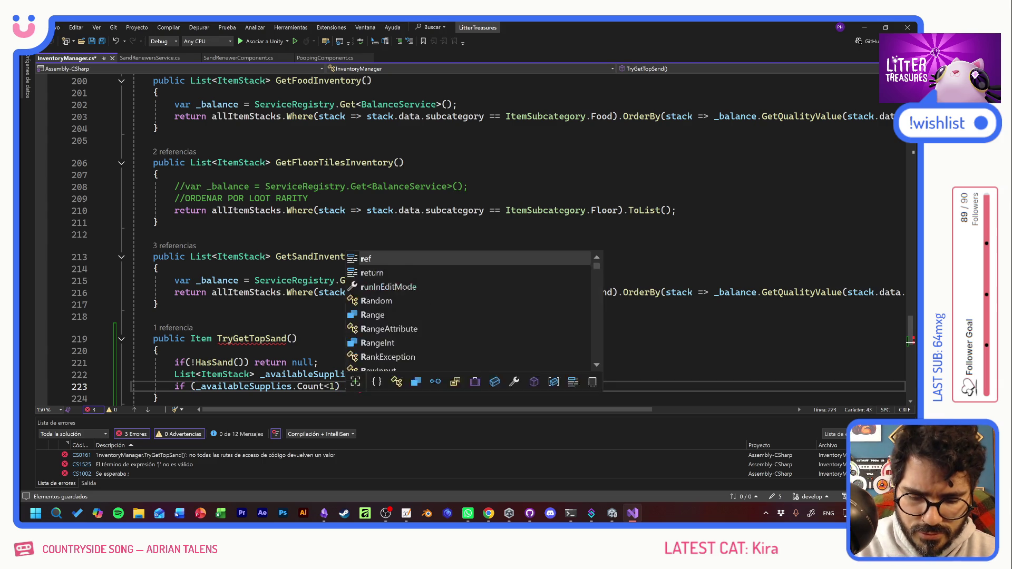
pyautogui.write(';')
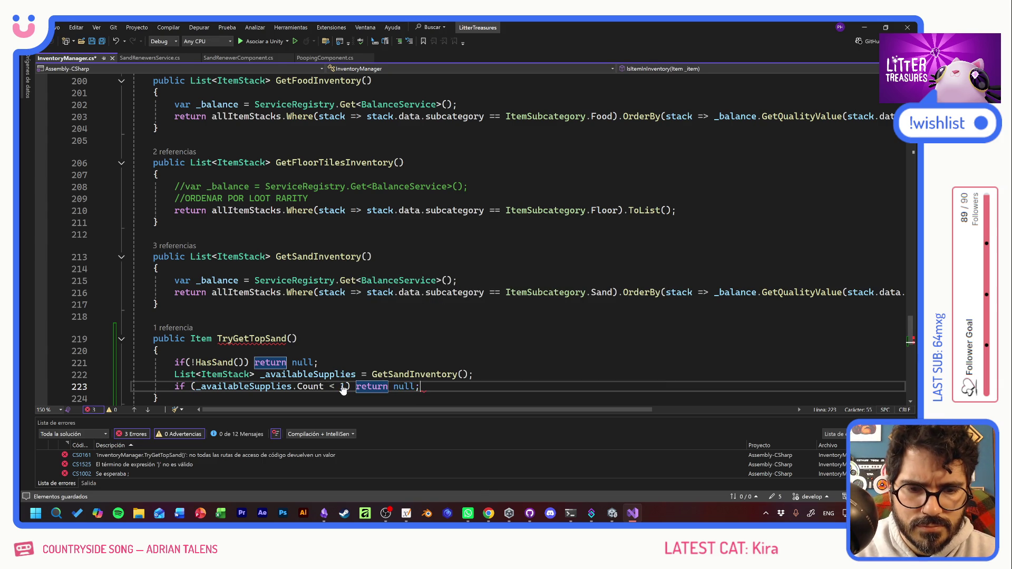
pyautogui.press('Return')
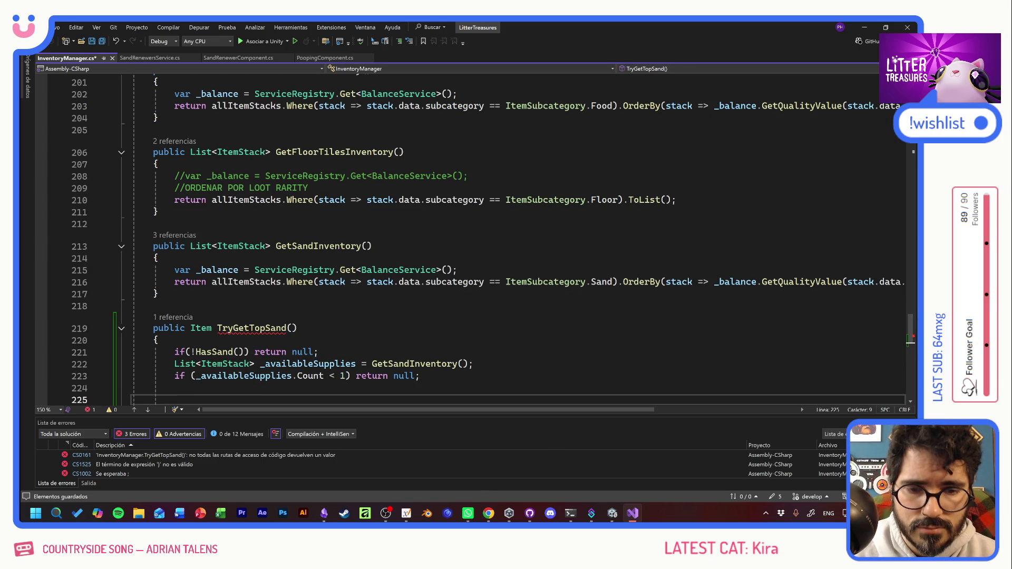
# Step: Finish TryGetTopSand with 'return _availableSupplies[0].items[0];'
pyautogui.write('return ')
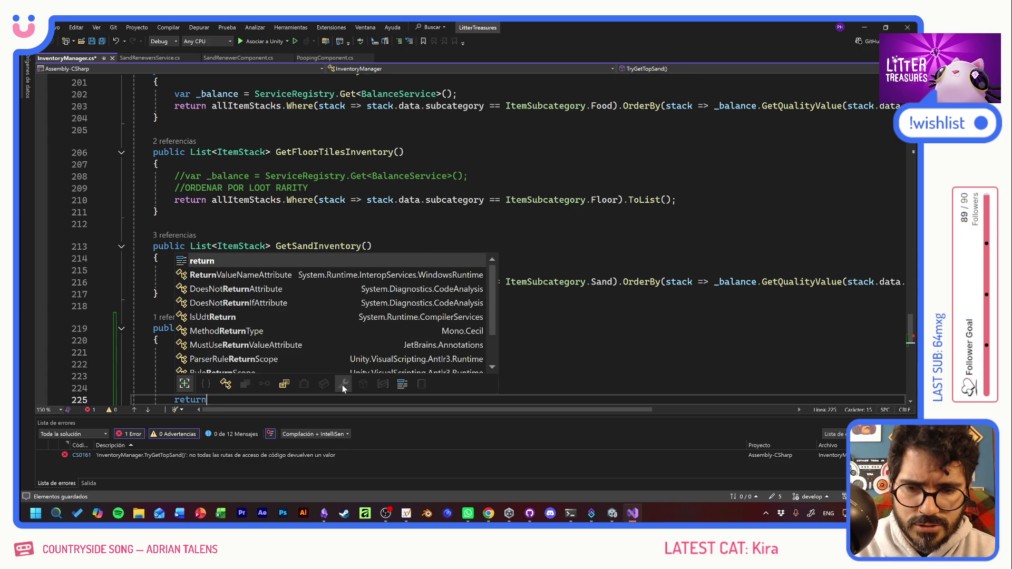
pyautogui.write('_availableSupplies')
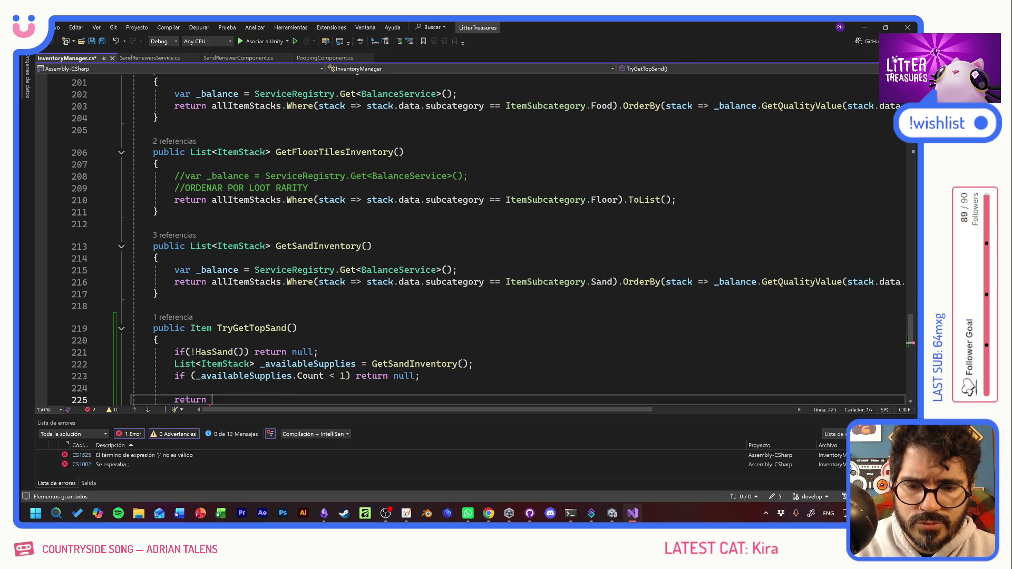
pyautogui.write('[')
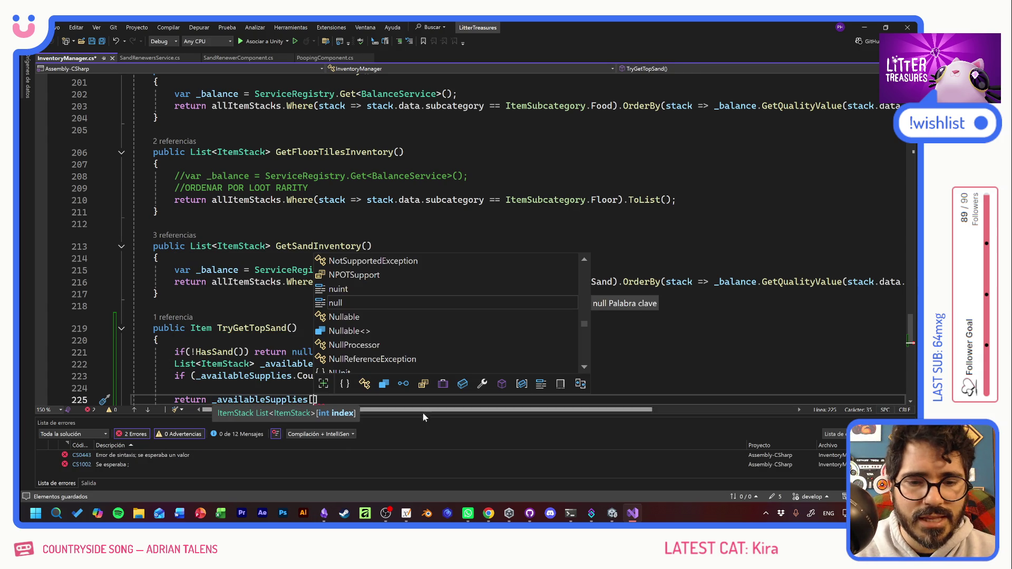
pyautogui.write('0')
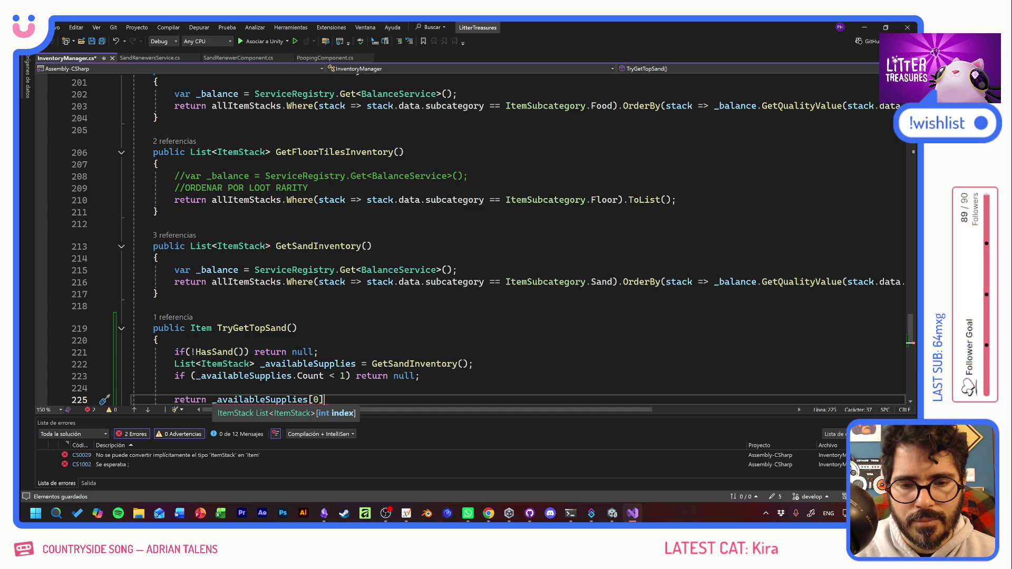
pyautogui.press('Right')
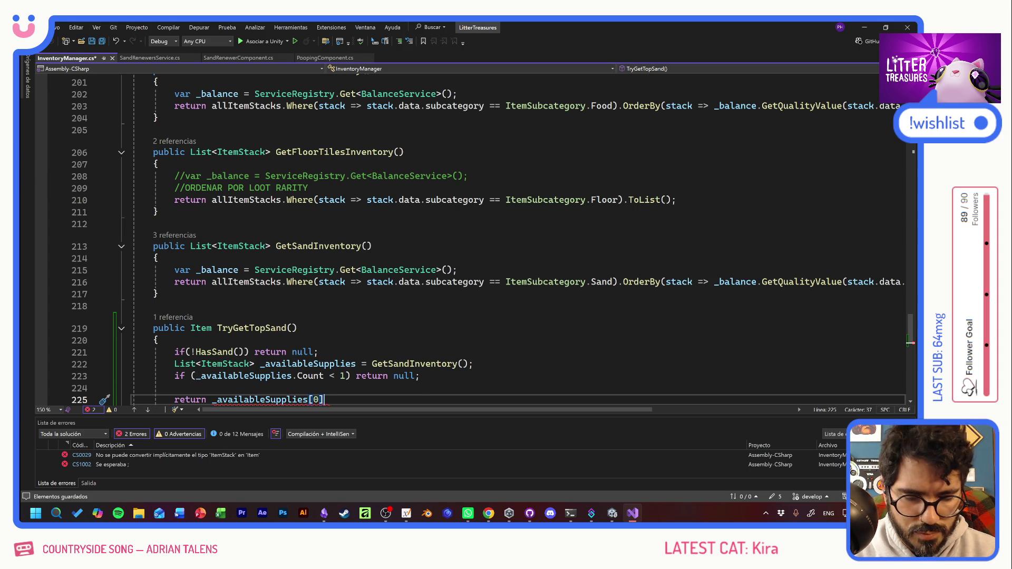
pyautogui.write('.')
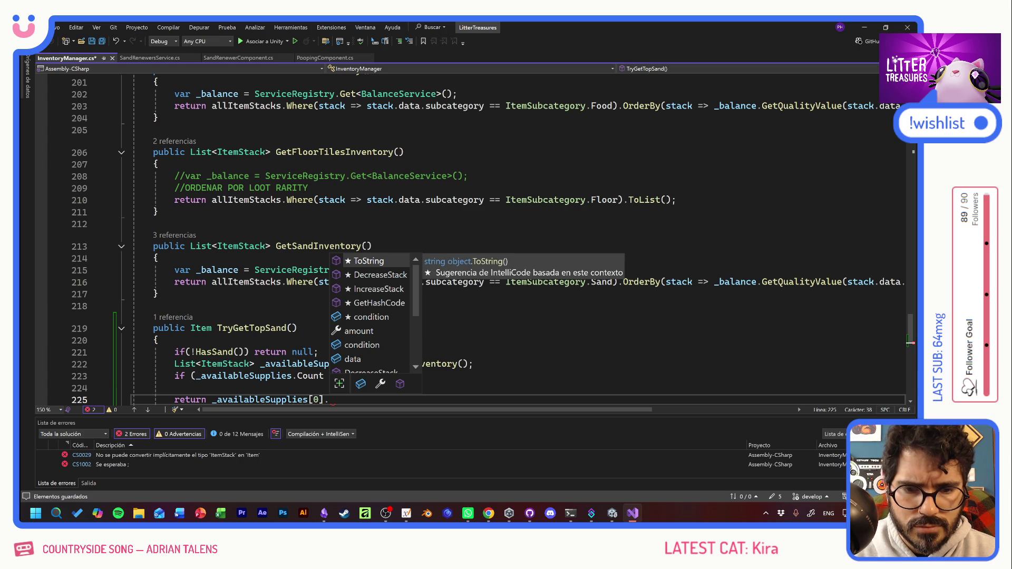
pyautogui.write('ite')
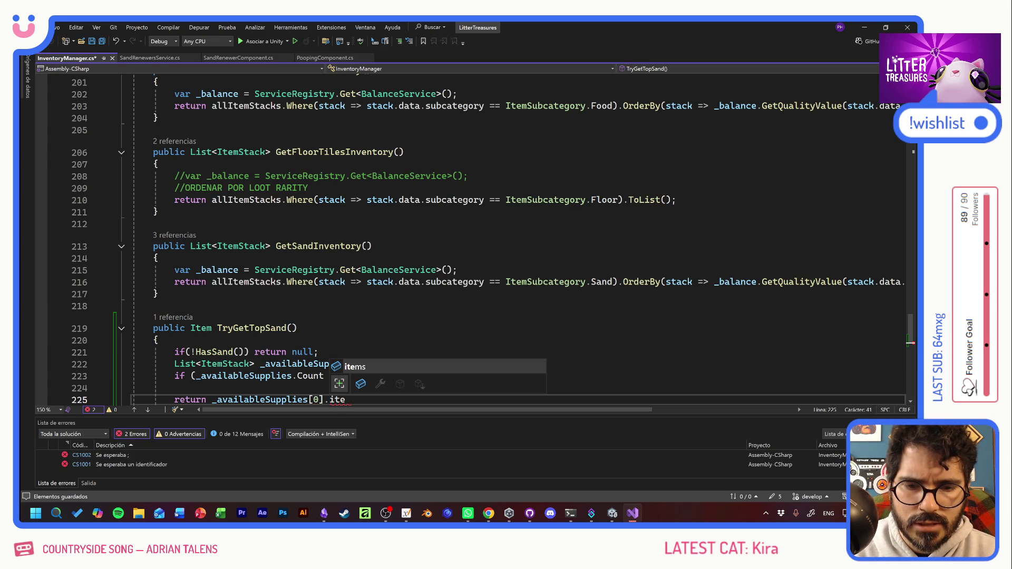
pyautogui.click(325, 400)
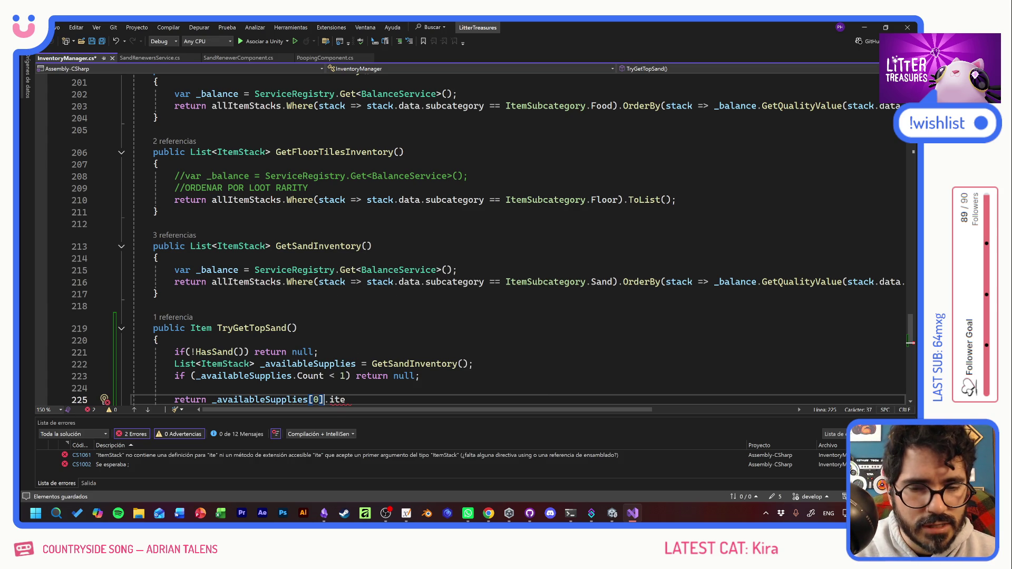
pyautogui.click(329, 400)
pyautogui.write('ms[0];')
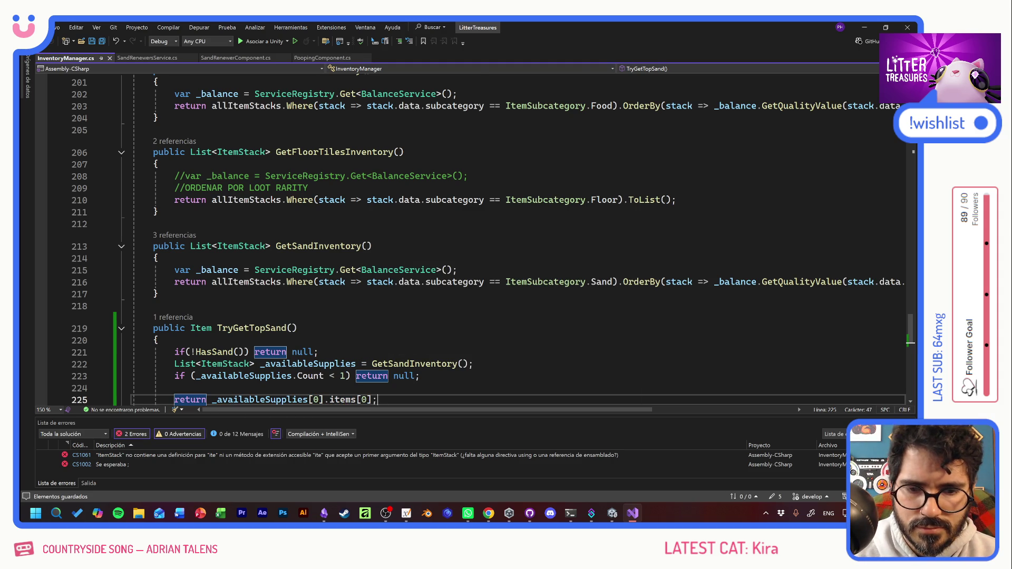
# Step: Jump from TryGetTopSand's '1 referencia' CodeLens to its call in SandRenewersService.cs
pyautogui.scroll(-2, 489, 242)
pyautogui.press('Down')
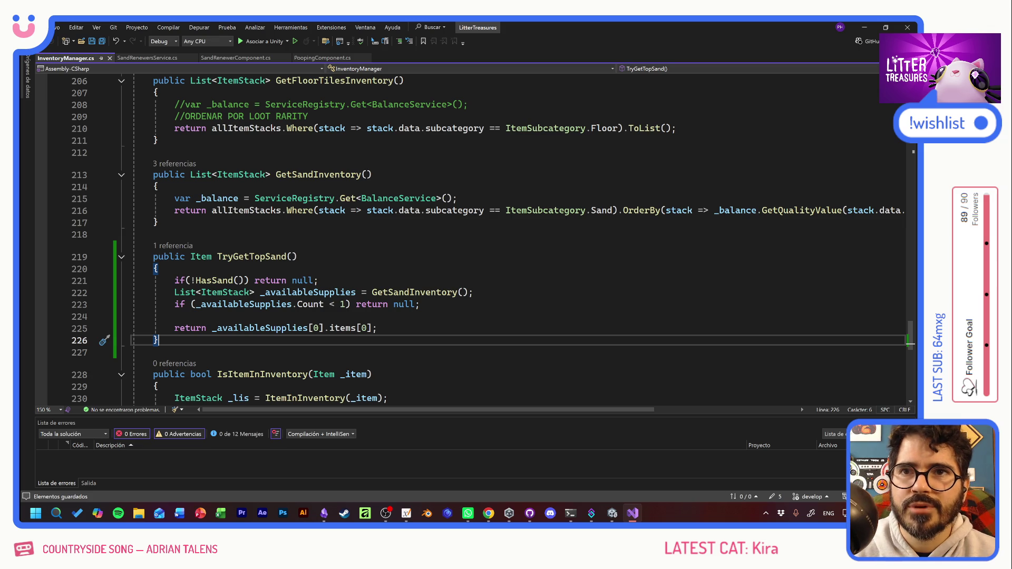
pyautogui.click(185, 328)
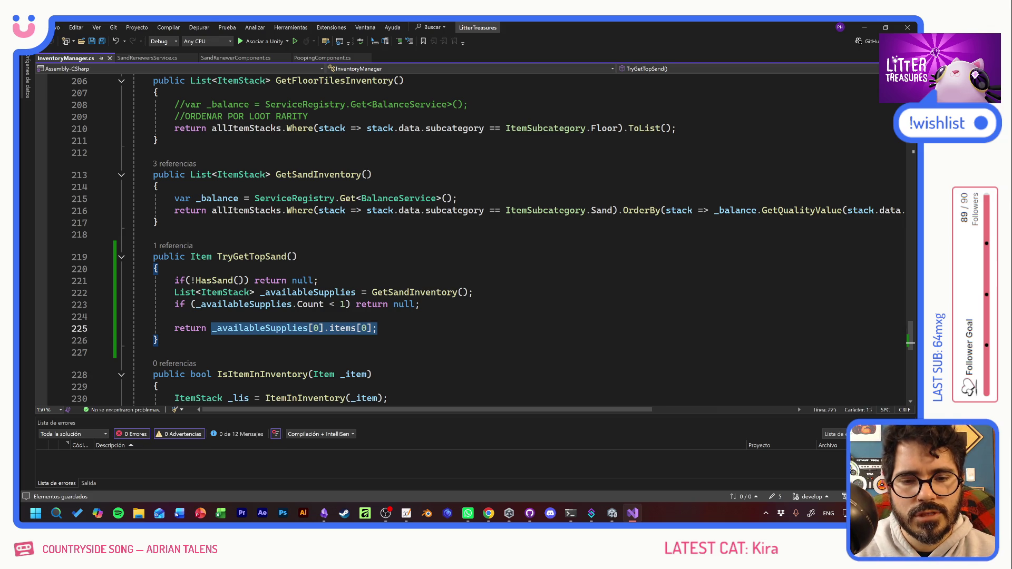
pyautogui.press('Up')
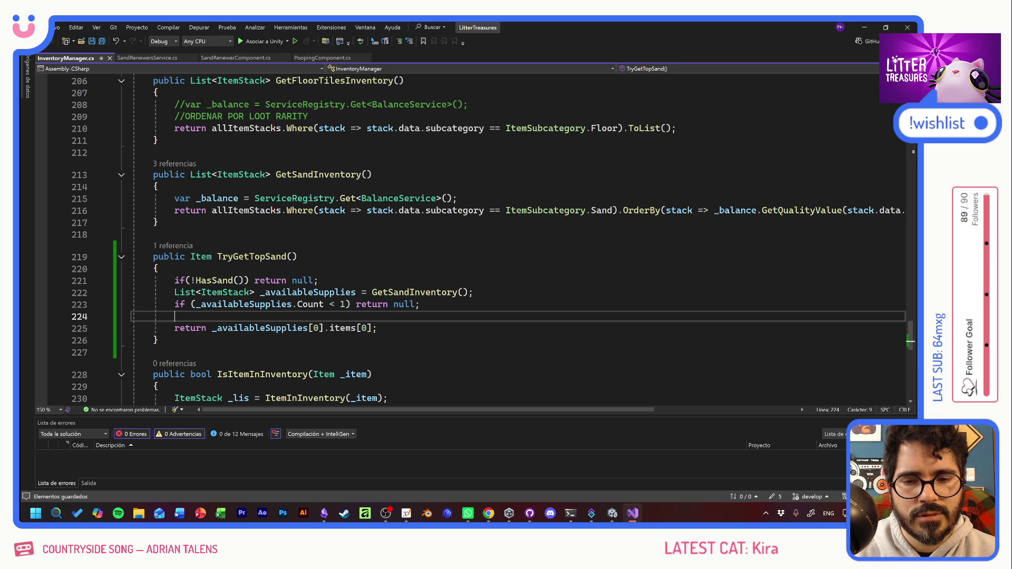
pyautogui.click(158, 340)
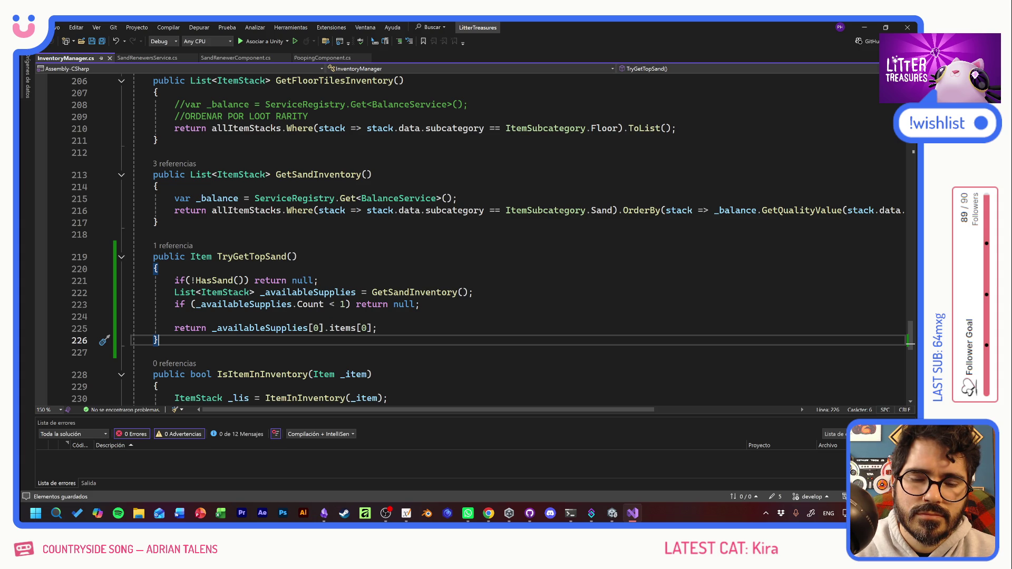
pyautogui.click(173, 245)
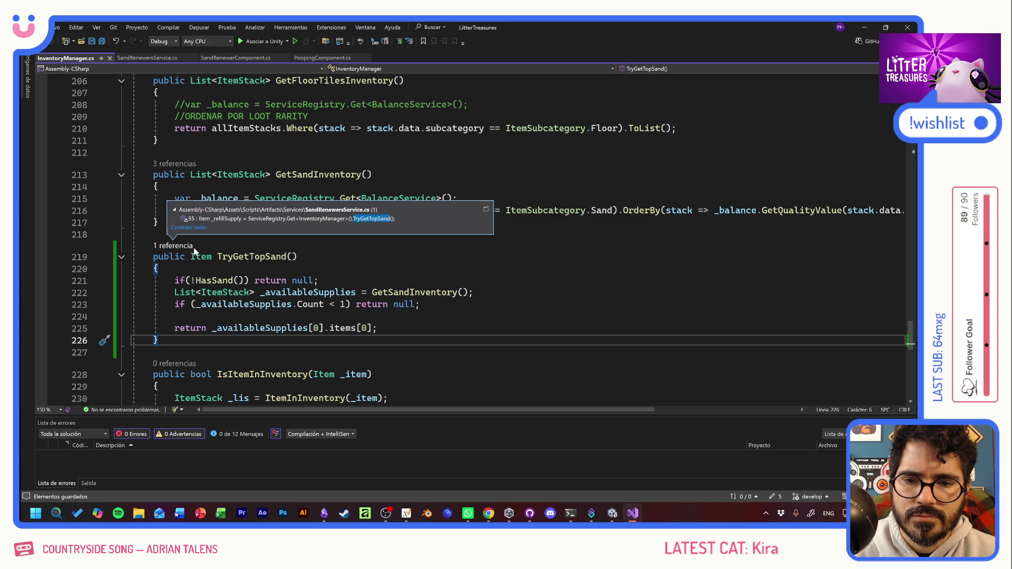
pyautogui.doubleClick(263, 217)
# Step: After the TryGetTopSand call, add the suggested if (_refillSupply != null) check
pyautogui.click(159, 269)
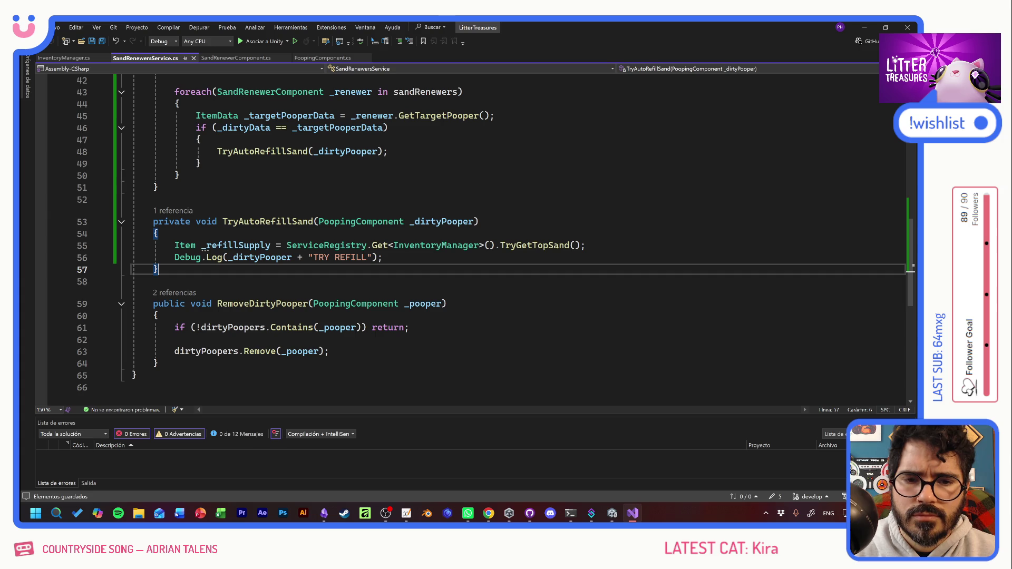
pyautogui.click(586, 246)
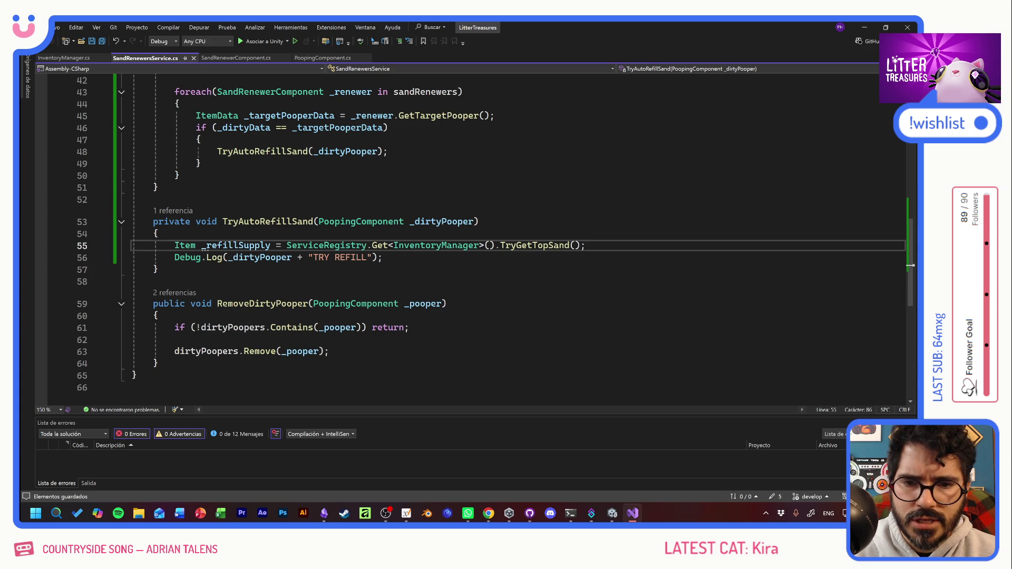
pyautogui.press('Return')
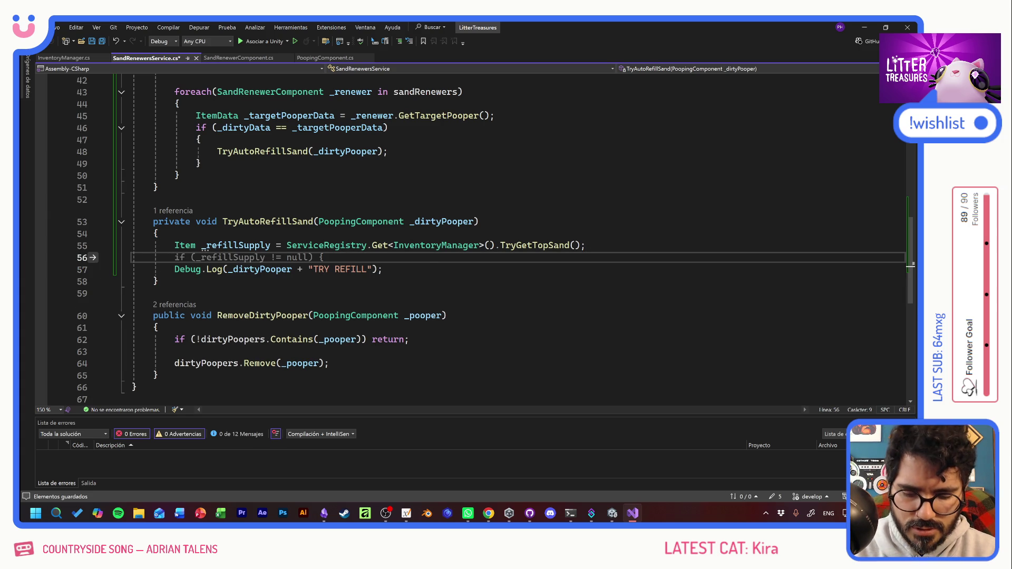
pyautogui.write('if(')
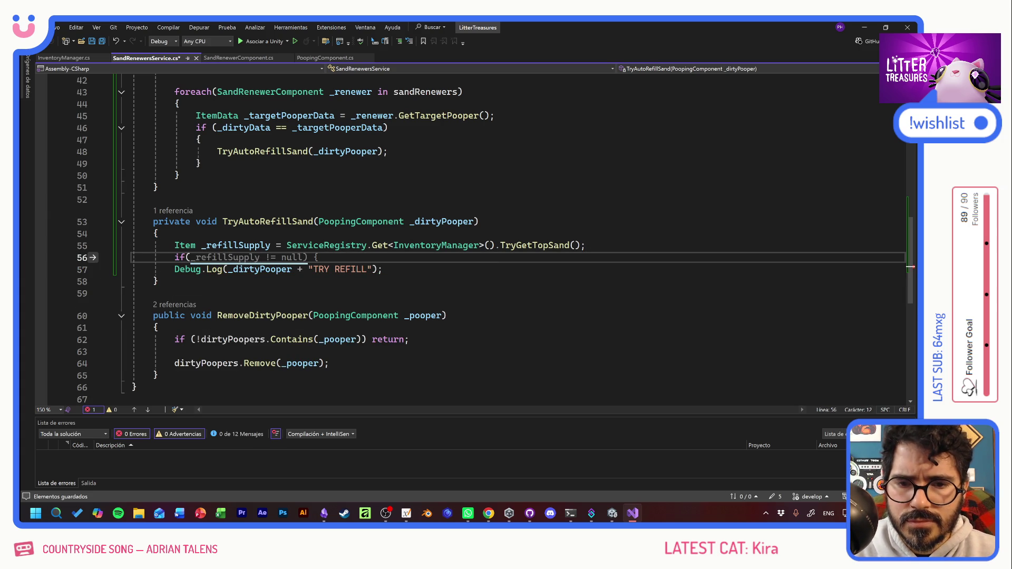
pyautogui.press('Tab')
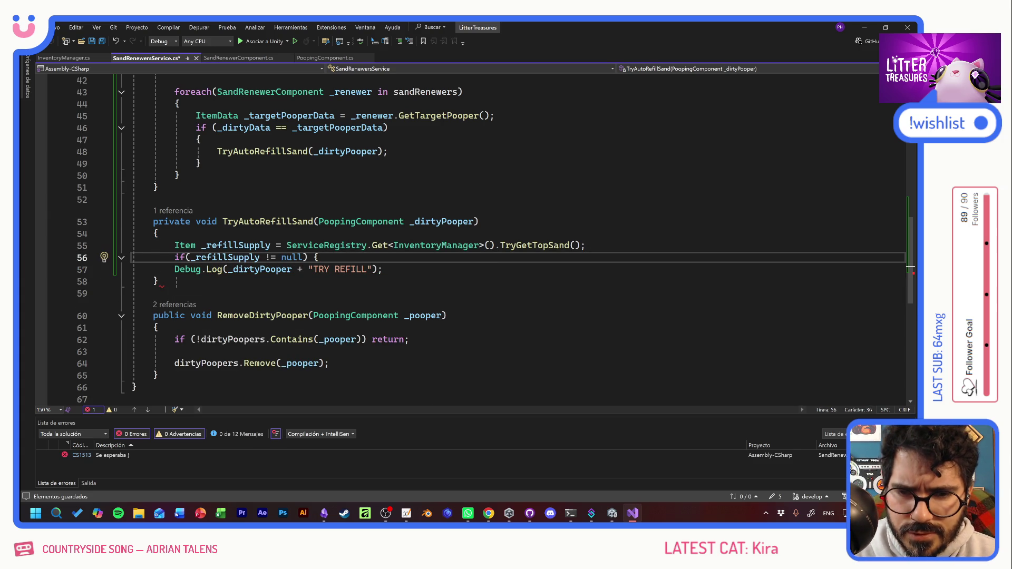
pyautogui.press('BackSpace')
pyautogui.press('BackSpace')
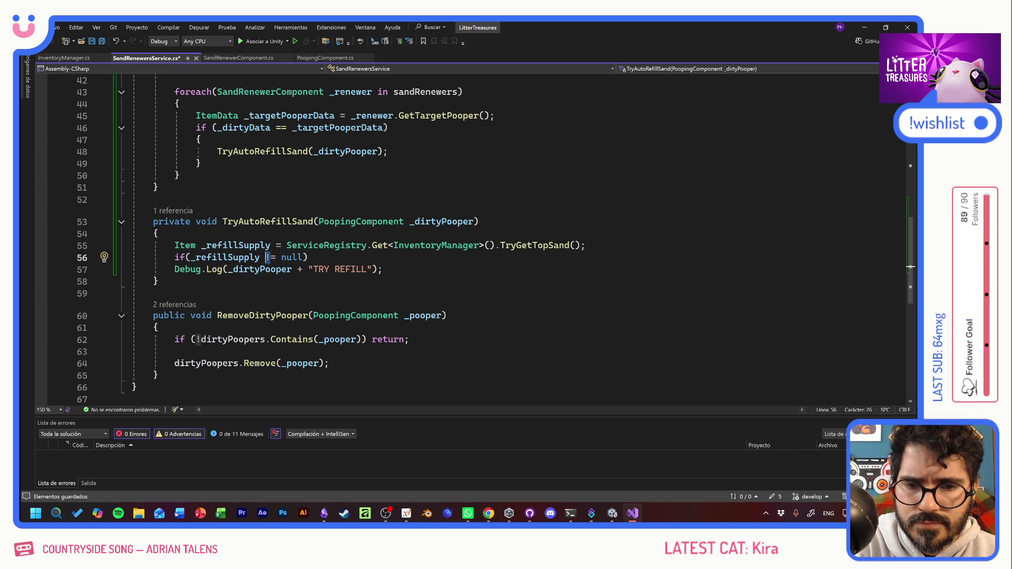
pyautogui.click(271, 258)
# Step: Change the check to == null and copy the TRY REFILL log line into its block
pyautogui.press('BackSpace')
pyautogui.write('=')
pyautogui.press('End')
pyautogui.write('{')
pyautogui.press('Return')
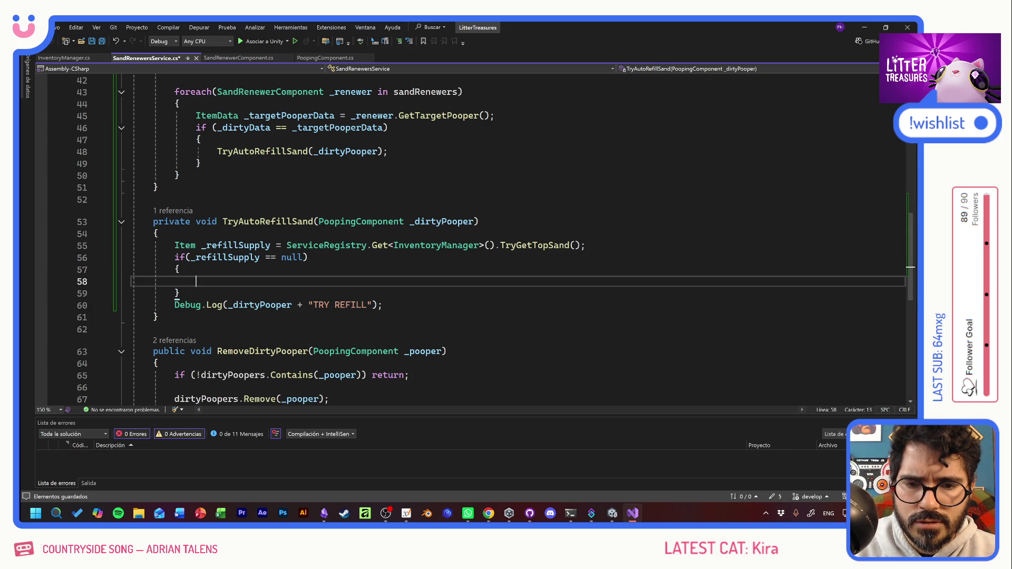
pyautogui.press('Down')
pyautogui.press('Down')
pyautogui.press('End')
pyautogui.hotkey('shift', 'Home')
pyautogui.hotkey('shift', 'Home')
pyautogui.hotkey('ctrl', 'c')
pyautogui.press('Up')
pyautogui.press('Up')
pyautogui.hotkey('ctrl', 'v')
# Step: Change the block's log message to 'REFILL FAILED' and add return;
pyautogui.moveTo(335, 281); pyautogui.dragTo(388, 281)
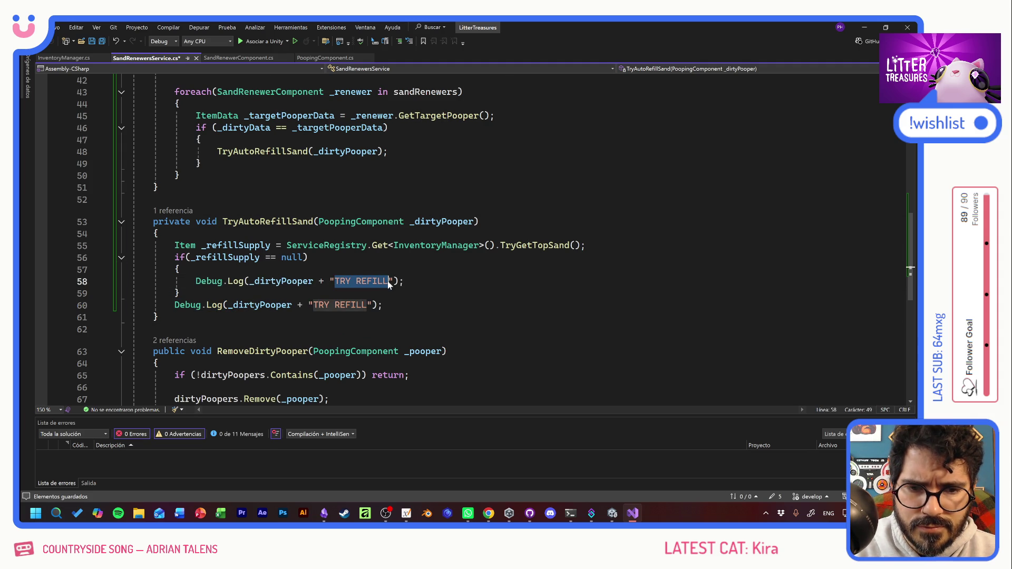
pyautogui.write('REFILL FAILED')
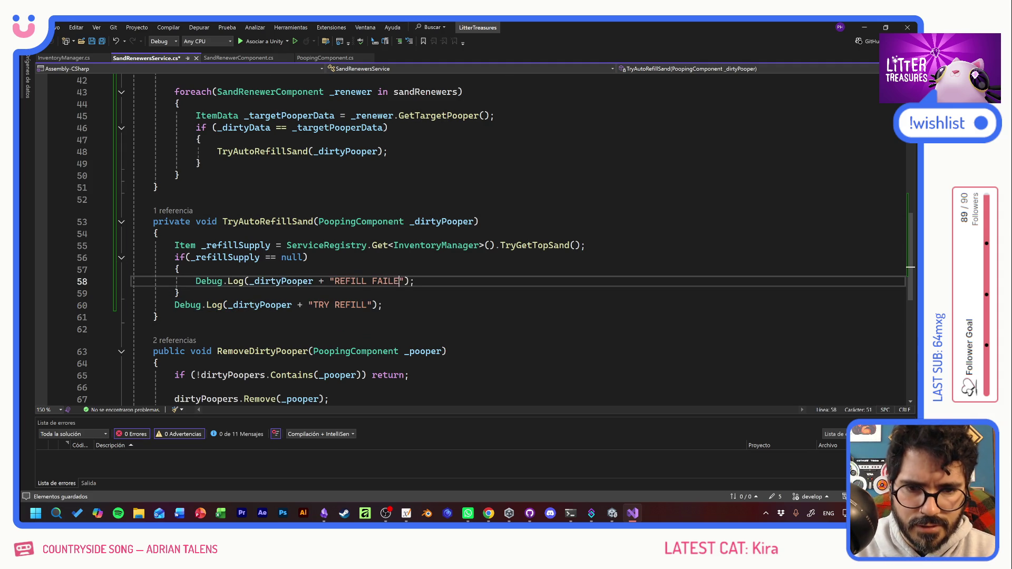
pyautogui.press('Down')
pyautogui.press('Up')
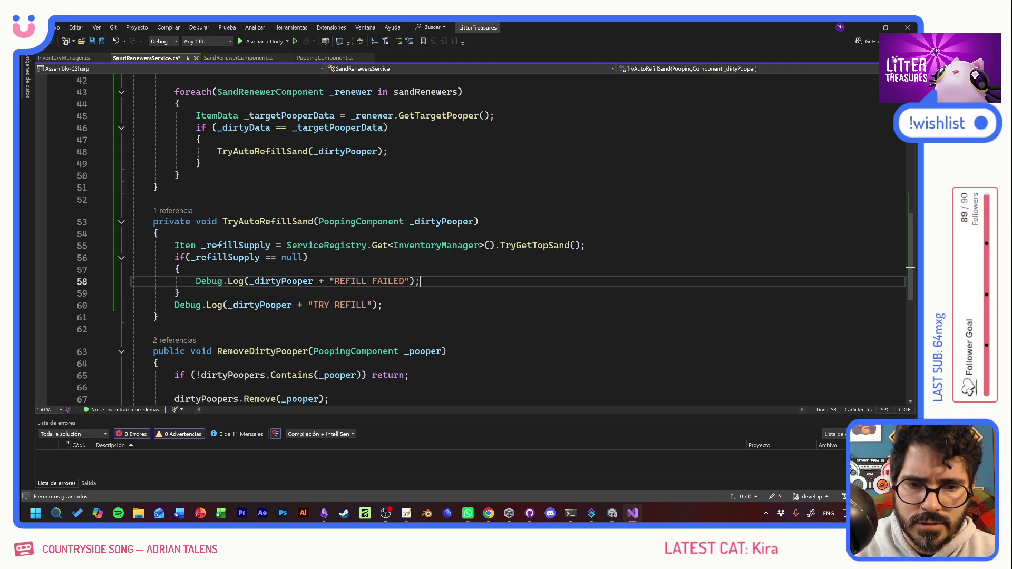
pyautogui.press('Return')
pyautogui.write('return;')
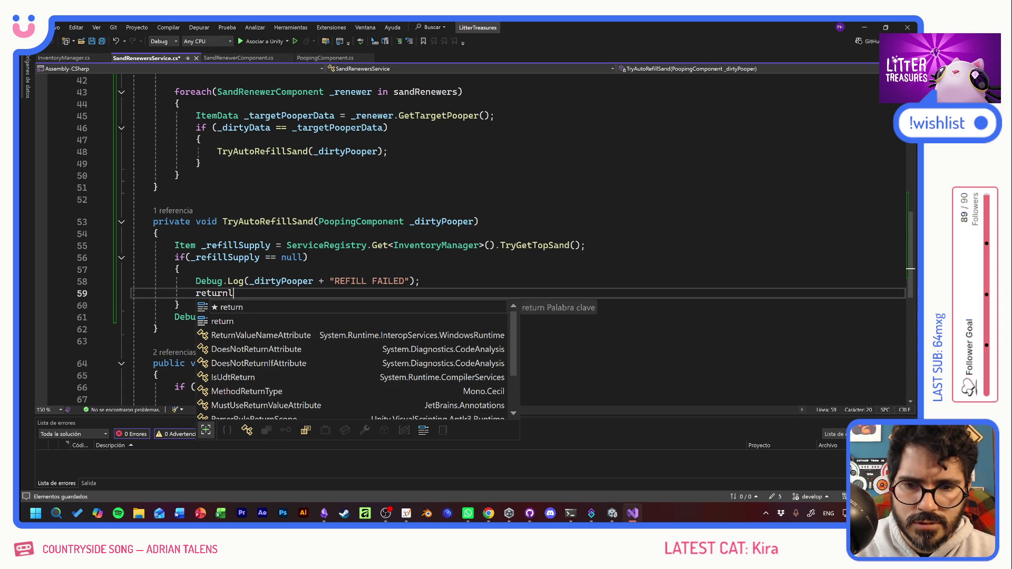
# Step: After the null-check block, add _dirtyPooper.Refill(_refillSupply);
pyautogui.press('Down')
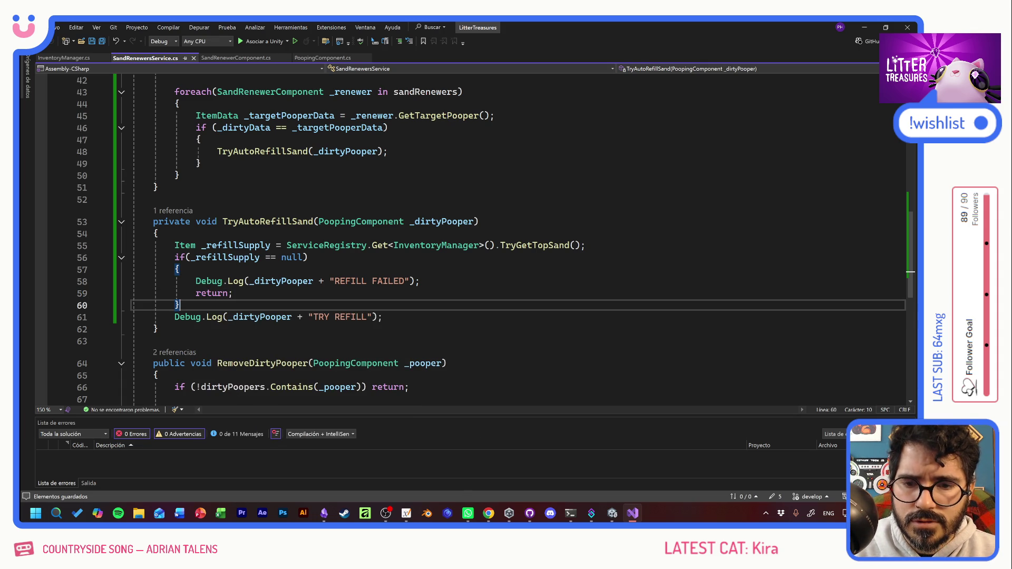
pyautogui.write('e')
pyautogui.press('BackSpace')
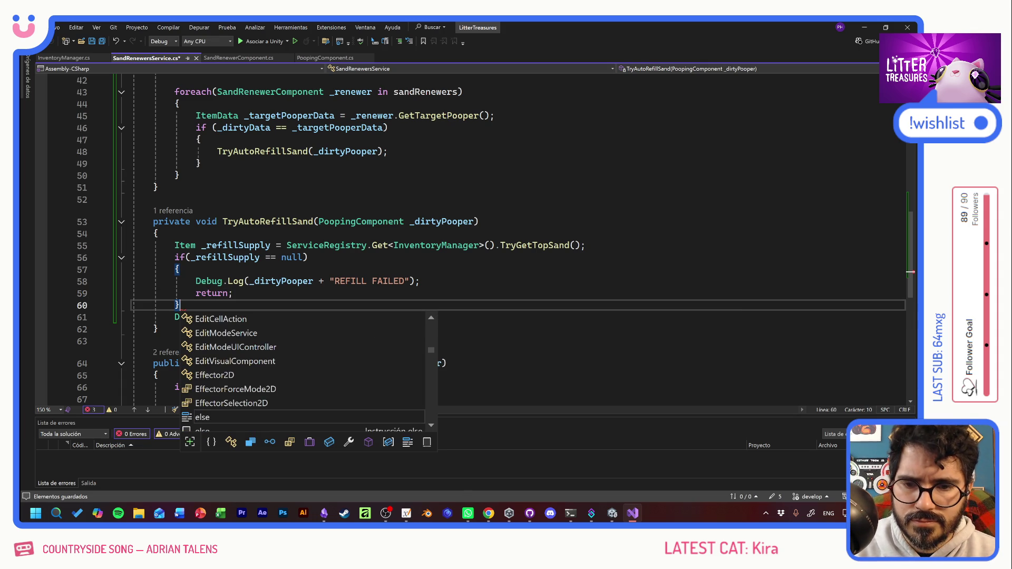
pyautogui.press('Escape')
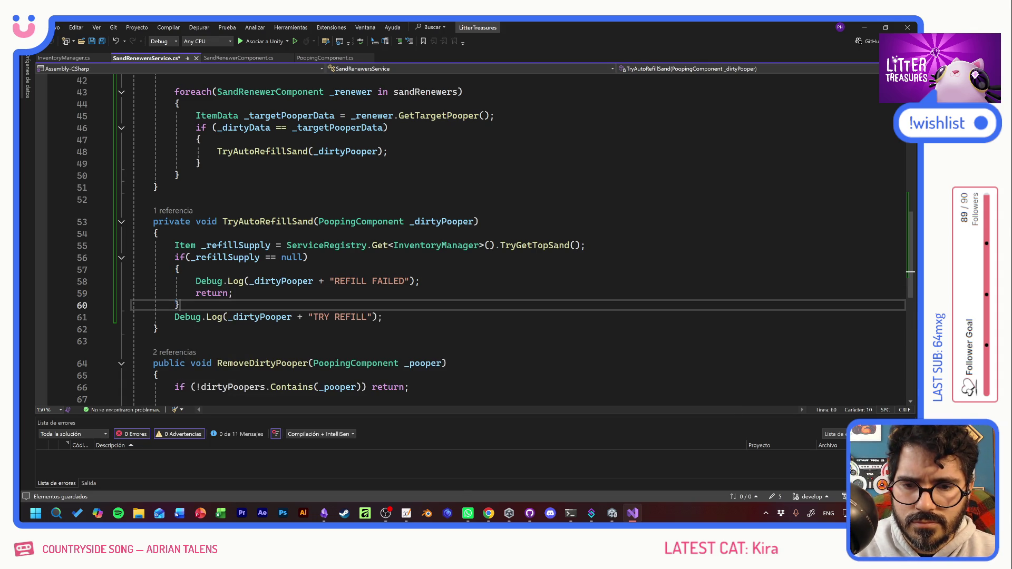
pyautogui.press('Return')
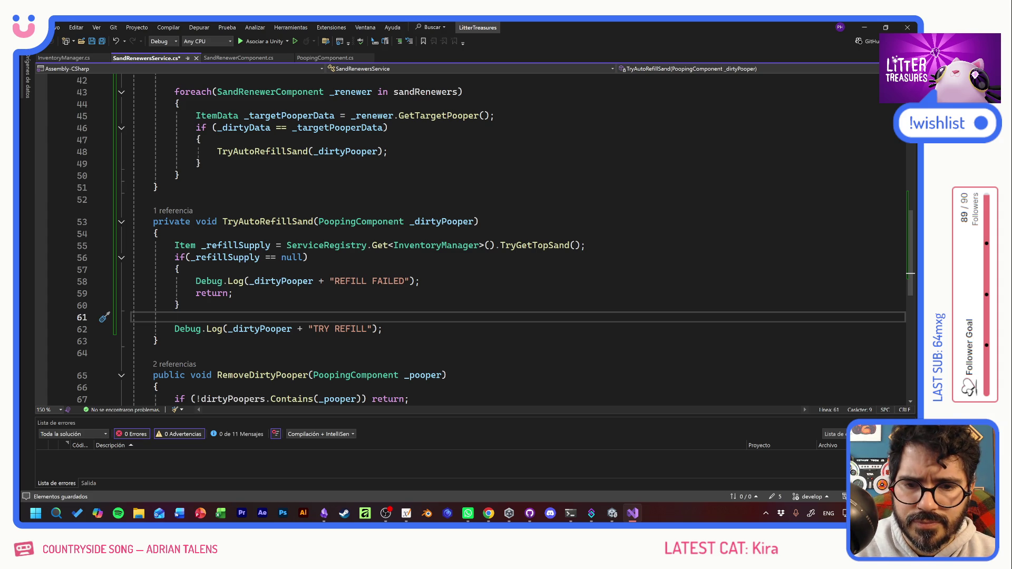
pyautogui.write('_dirtyPooper.')
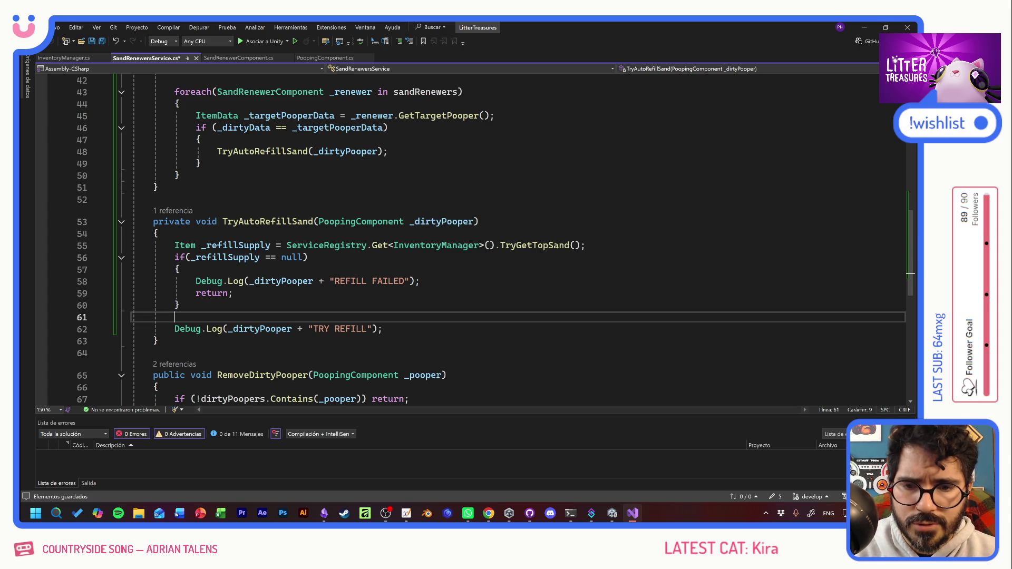
pyautogui.write('Refill(')
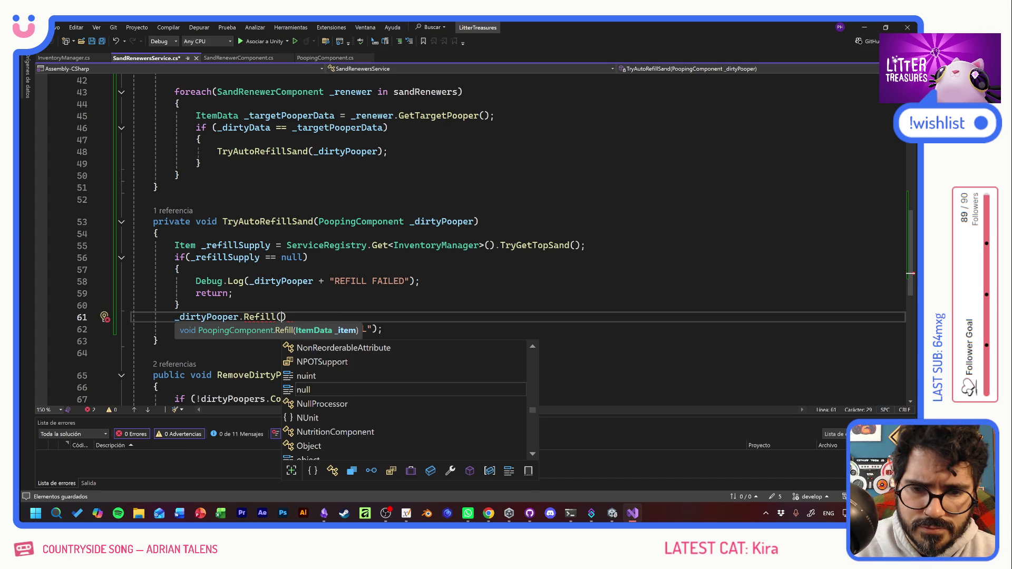
pyautogui.write(')')
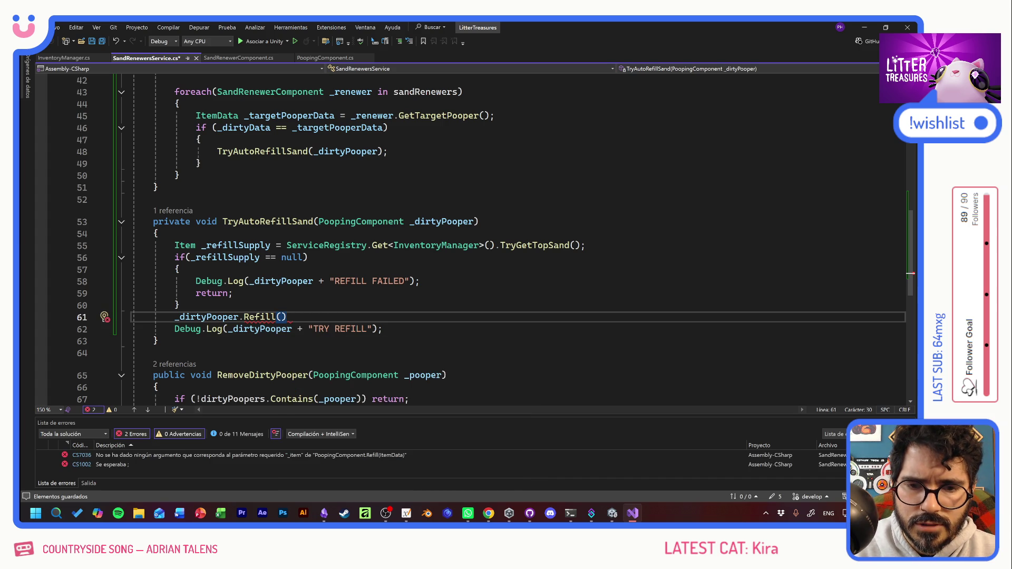
pyautogui.doubleClick(238, 245)
pyautogui.hotkey('ctrl', 'c')
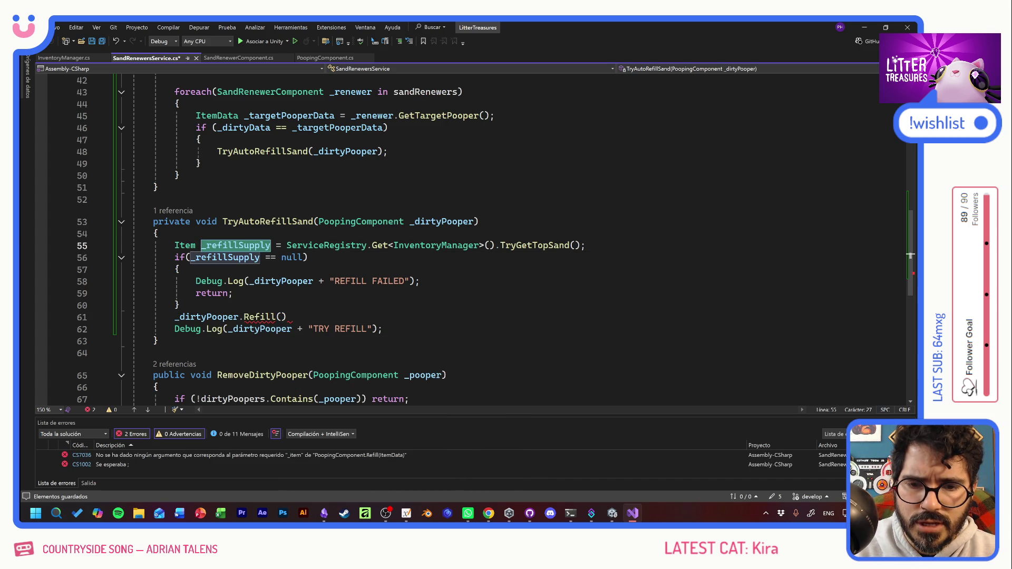
pyautogui.click(280, 317)
pyautogui.hotkey('ctrl', 'v')
pyautogui.write(');')
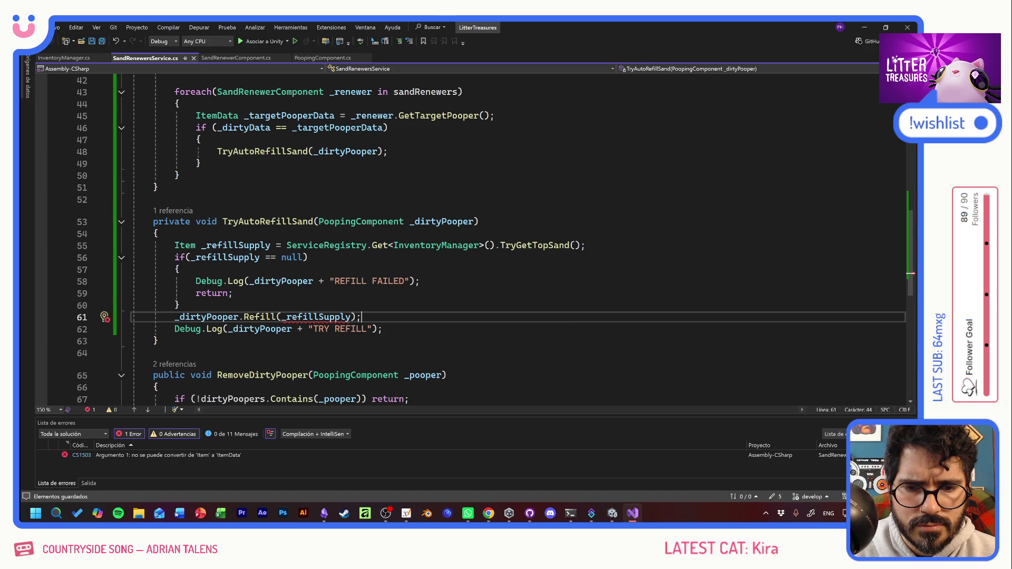
# Step: Go to the definition of Refill with F12
pyautogui.moveTo(317, 318)
pyautogui.moveTo(259, 316)
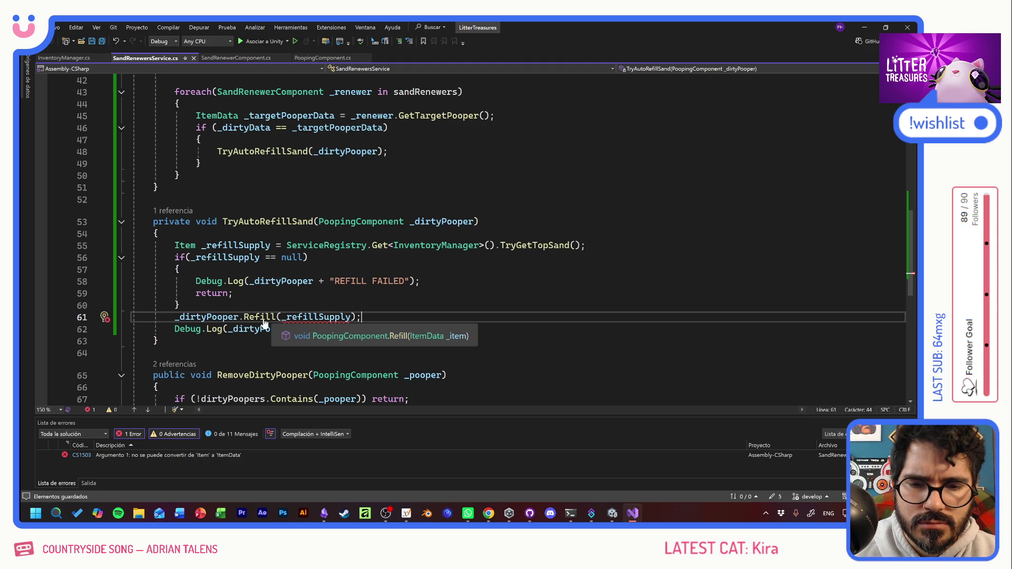
pyautogui.press('F12')
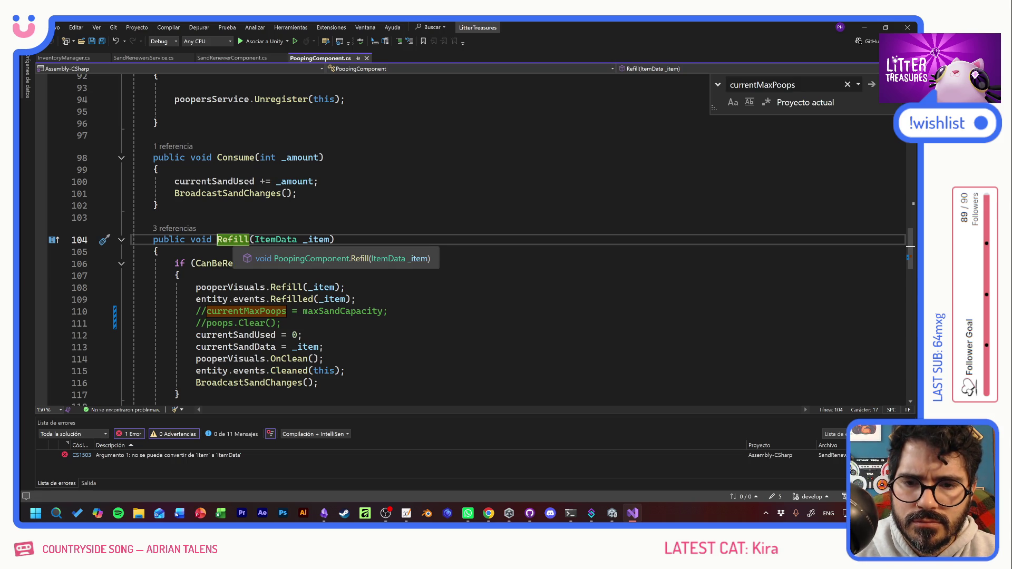
# Step: Look through the references to Refill, then close the list
pyautogui.click(239, 240)
pyautogui.click(172, 230)
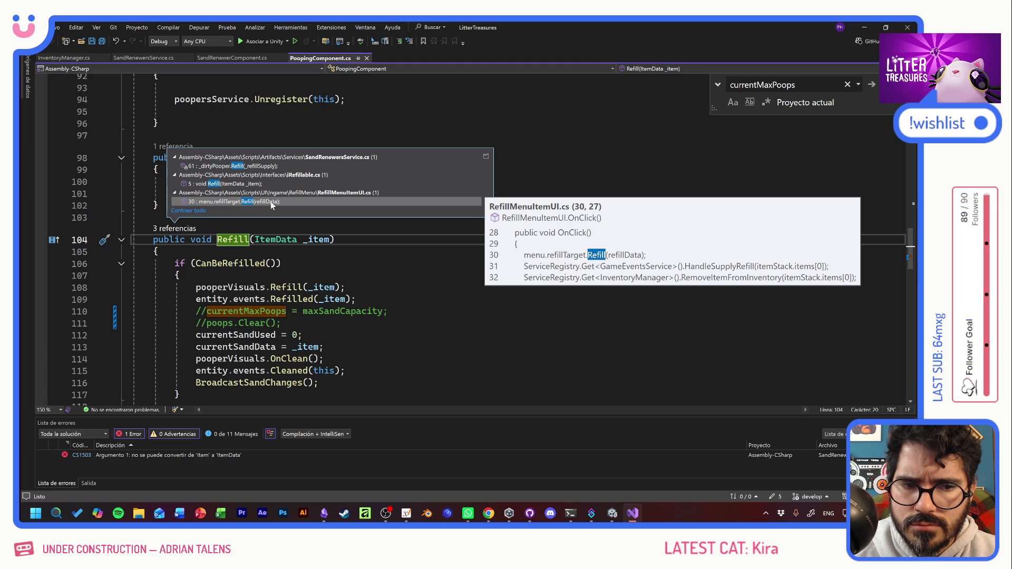
pyautogui.press('Escape')
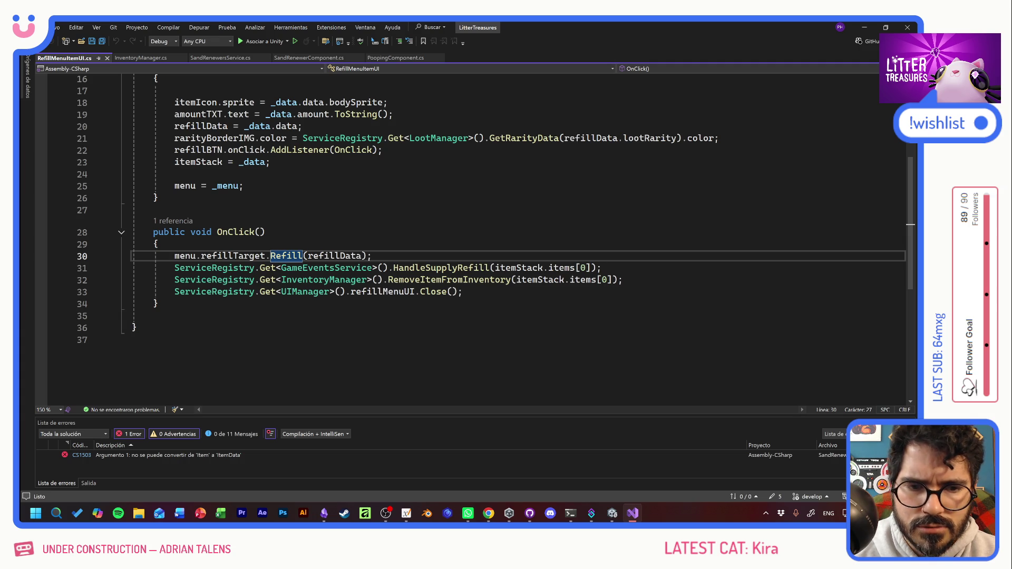
# Step: Select the HandleSupplyRefill and RemoveItemFromInventory lines in OnClick, then return to InventoryManager.cs
pyautogui.click(463, 292)
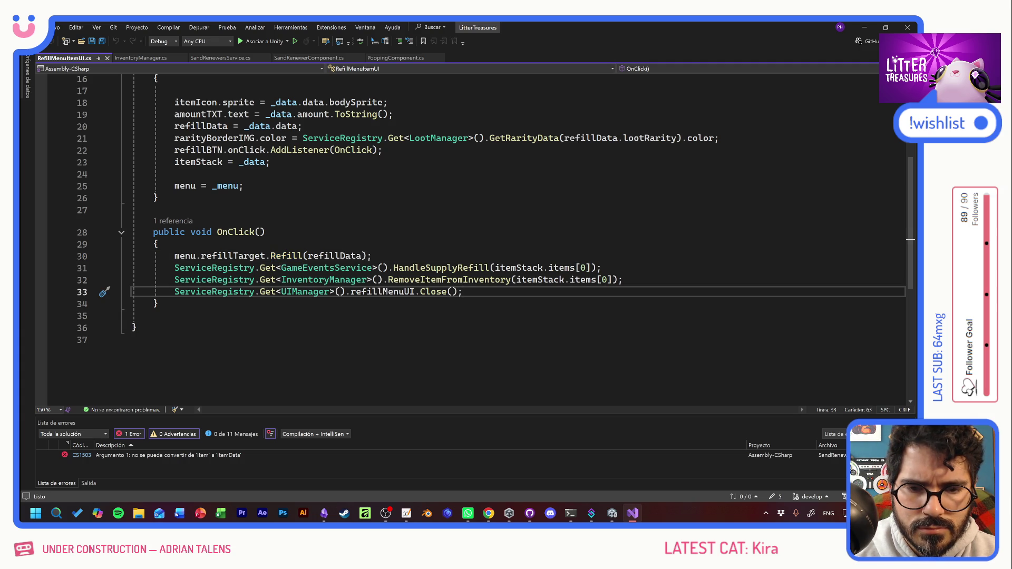
pyautogui.click(623, 279)
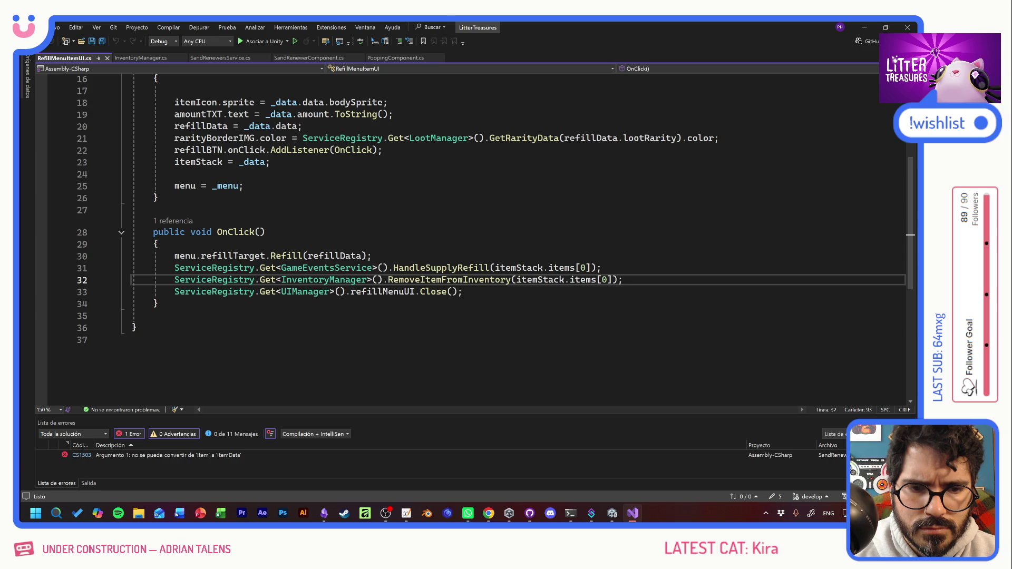
pyautogui.moveTo(453, 268)
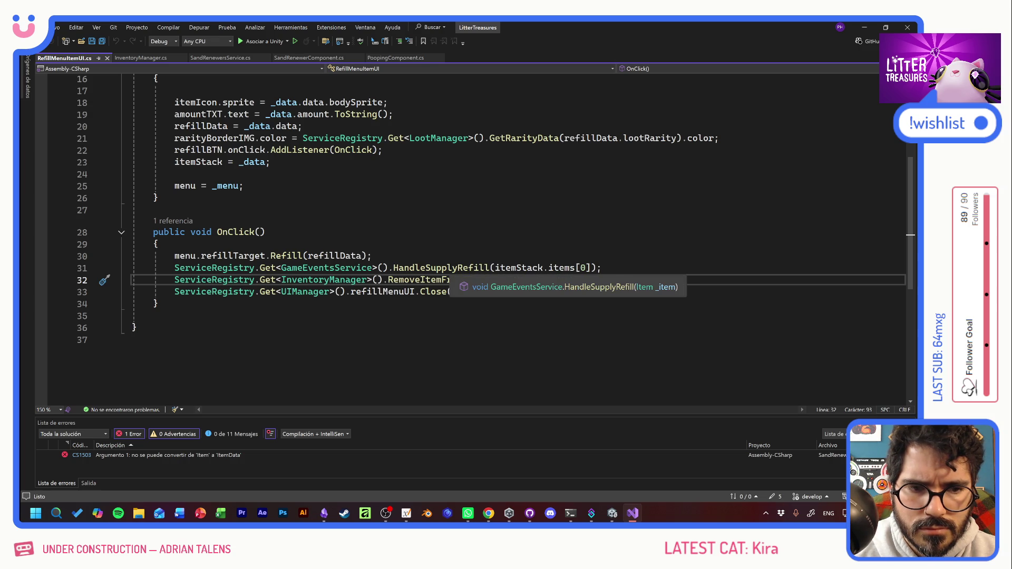
pyautogui.moveTo(624, 279); pyautogui.dragTo(132, 267)
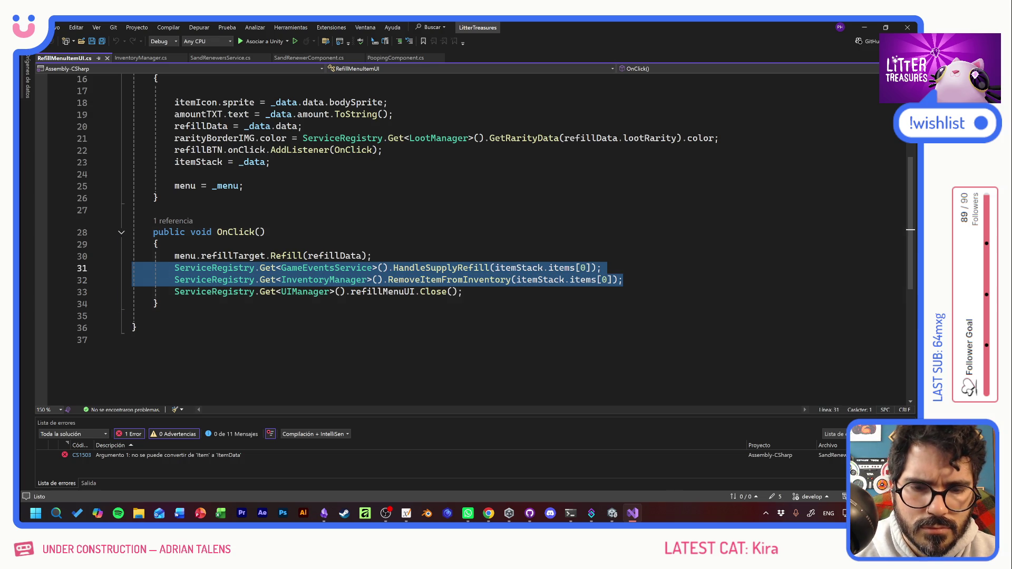
pyautogui.click(137, 59)
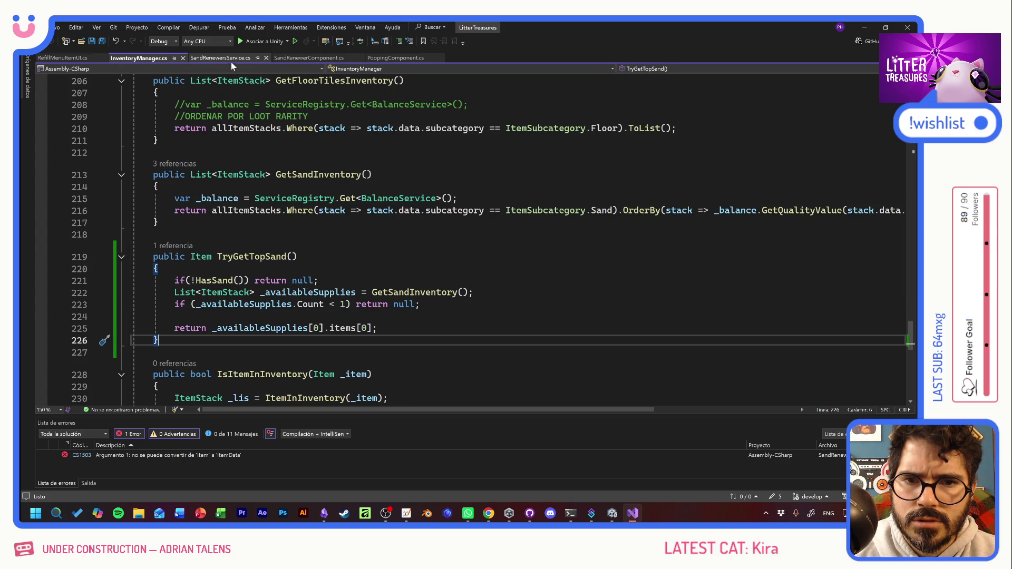
# Step: In SandRenewersService.cs, paste the supply lines after the Refill call and refill with _refillSupply.data
pyautogui.click(217, 61)
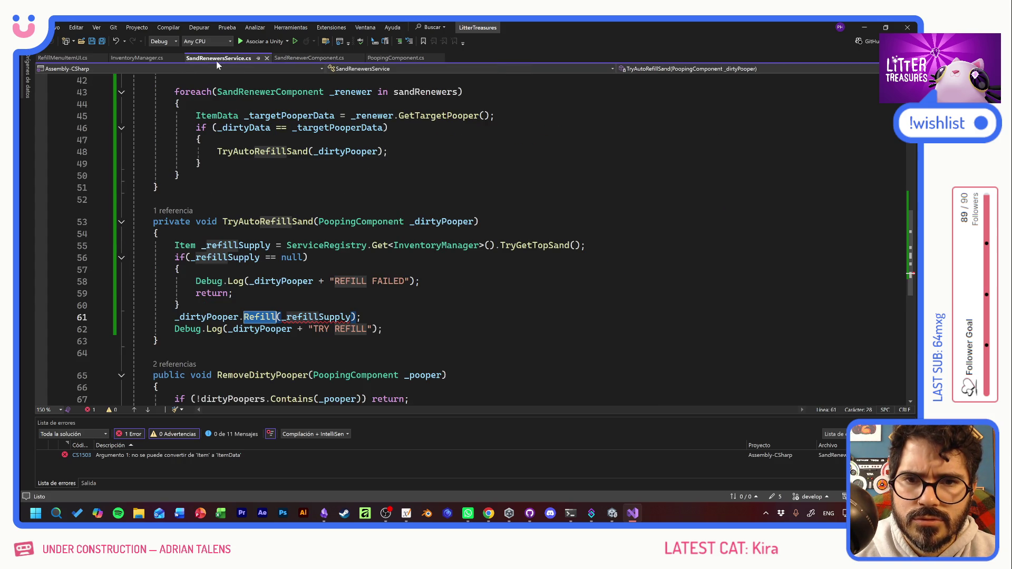
pyautogui.click(362, 317)
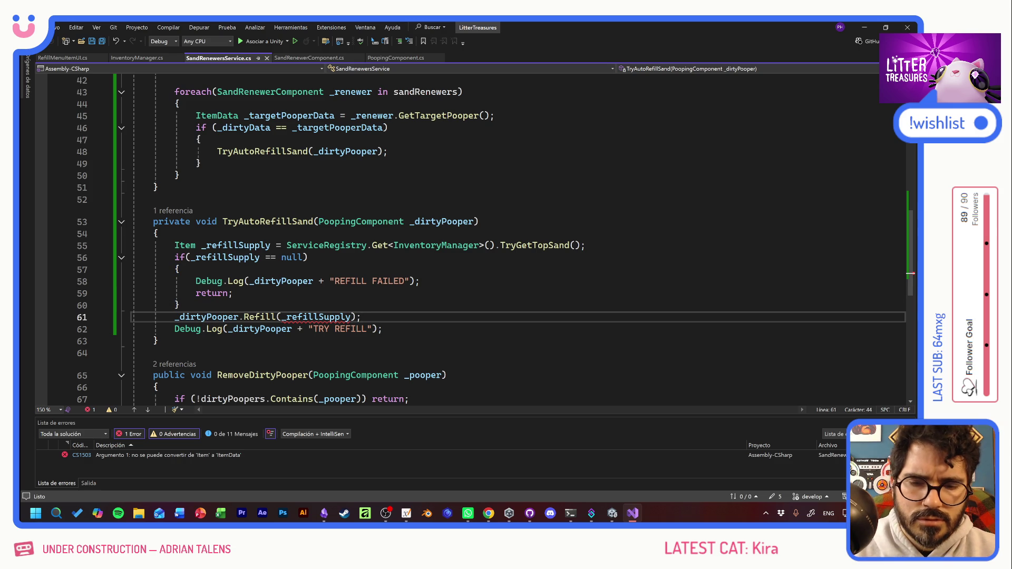
pyautogui.press('Return')
pyautogui.hotkey('ctrl', 'v')
pyautogui.click(351, 317)
pyautogui.write('.data')
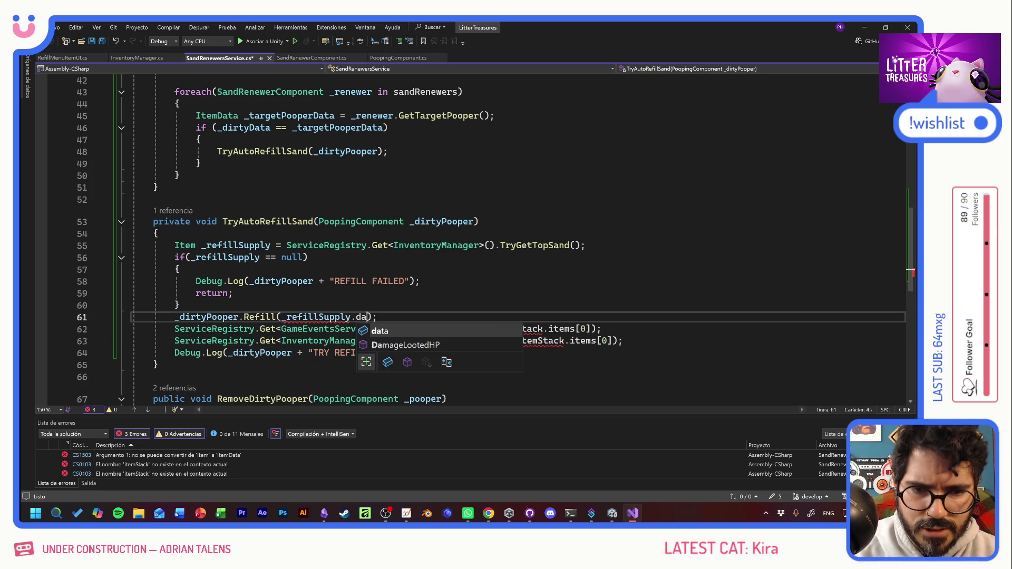
pyautogui.hotkey('ctrl', 's')
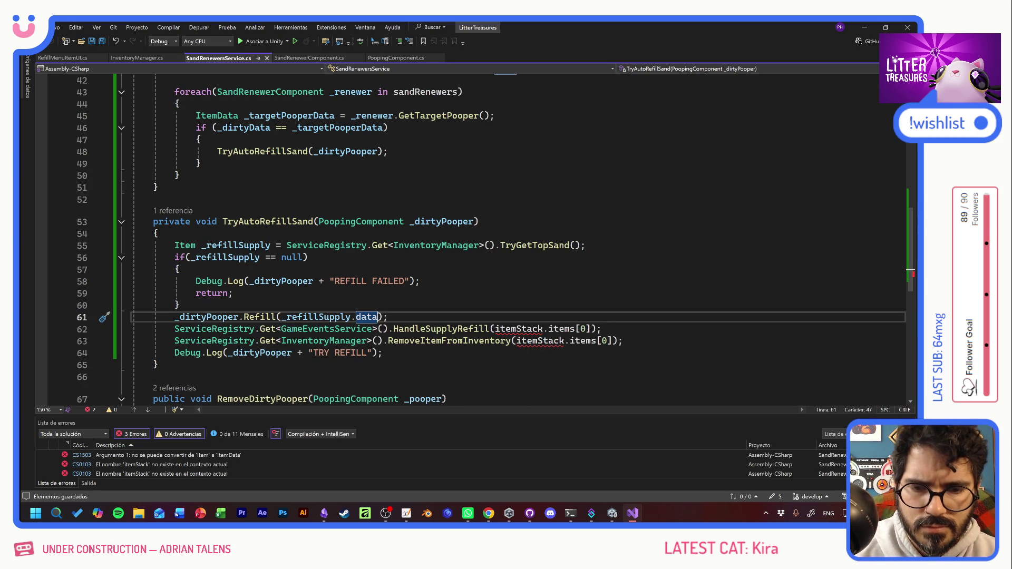
# Step: Replace the itemStack.items[0] arguments on lines 63 and 64 with _refillSupply
pyautogui.press('Return')
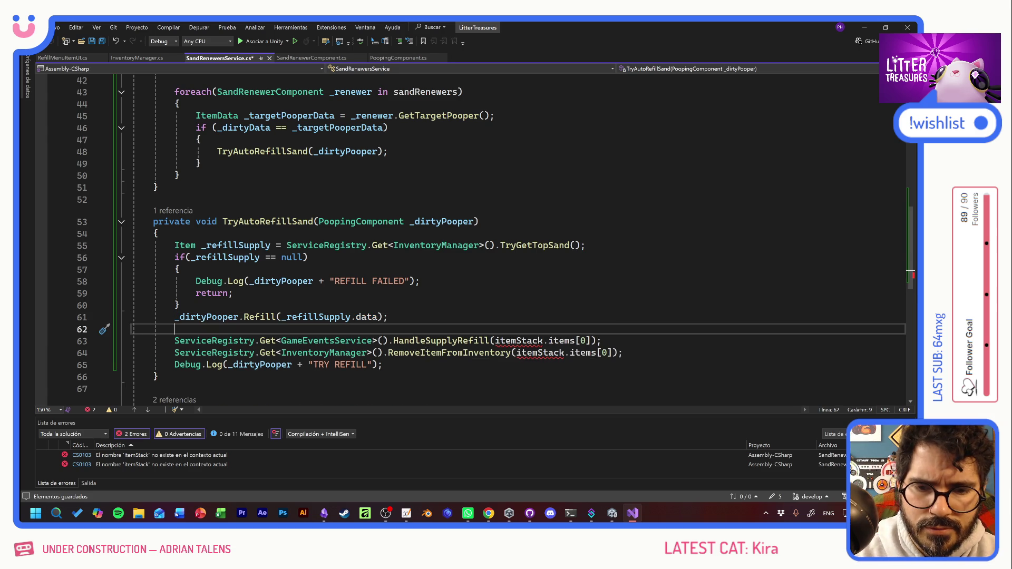
pyautogui.click(316, 317)
pyautogui.moveTo(591, 340); pyautogui.dragTo(517, 340)
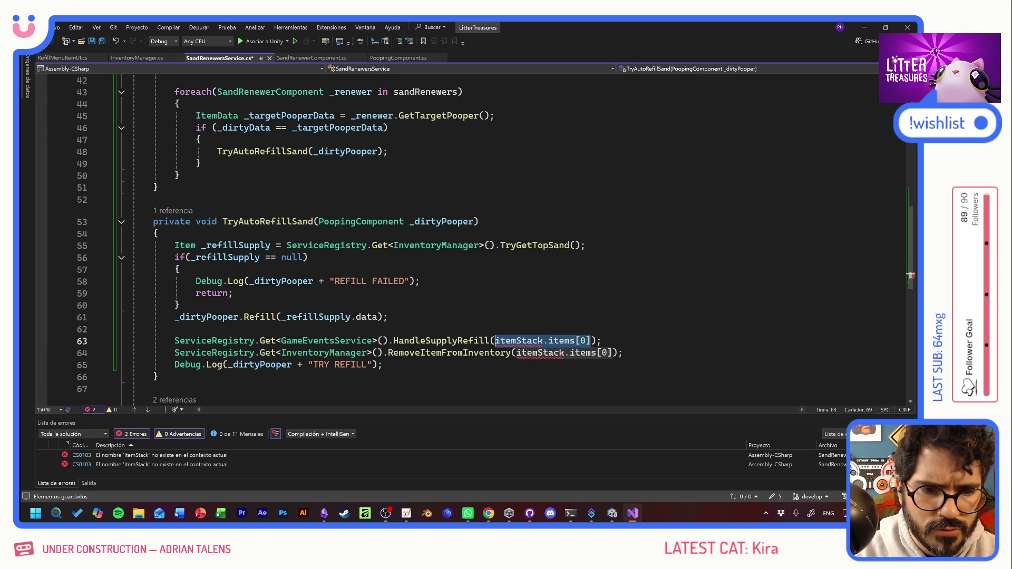
pyautogui.write('_refillSupply')
pyautogui.hotkey('ctrl', 's')
pyautogui.click(388, 317)
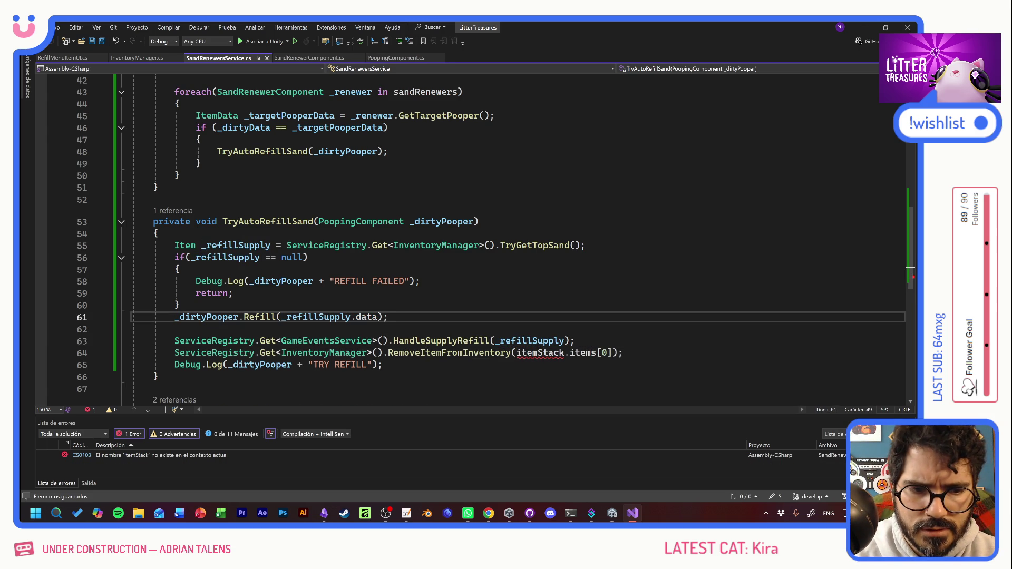
pyautogui.doubleClick(530, 340)
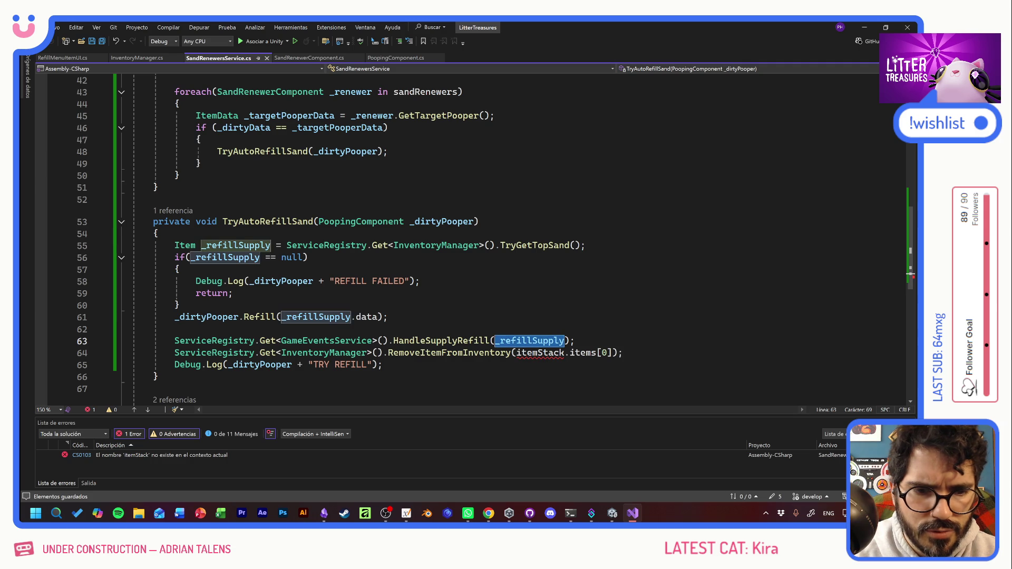
pyautogui.moveTo(612, 353); pyautogui.dragTo(528, 353)
pyautogui.write('_refillSupply')
pyautogui.hotkey('ctrl', 's')
# Step: Rewrite the Debug.Log to 'REFILLED WITH' plus _refillSupply and save the file
pyautogui.click(175, 329)
pyautogui.click(383, 365)
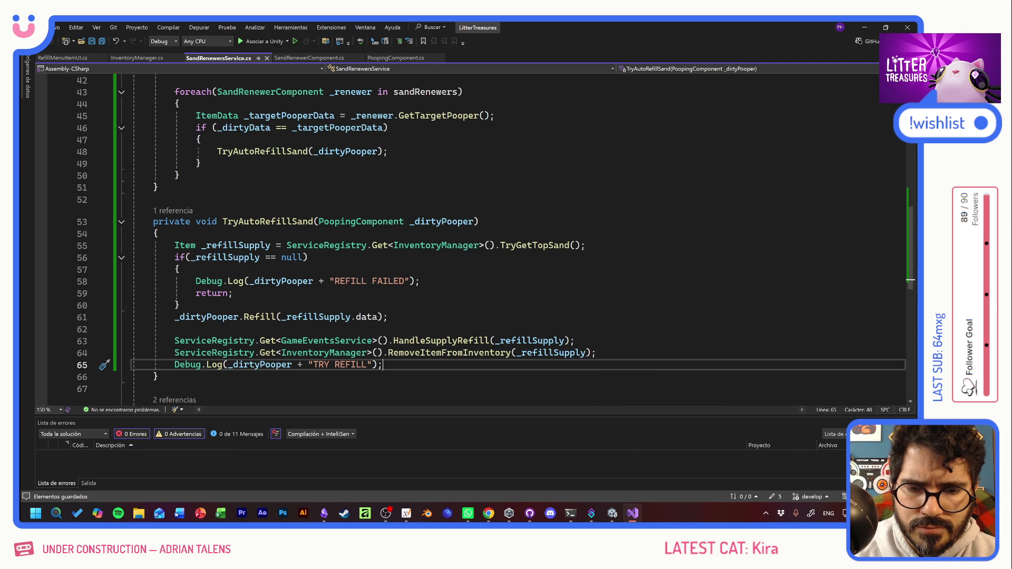
pyautogui.click(347, 365)
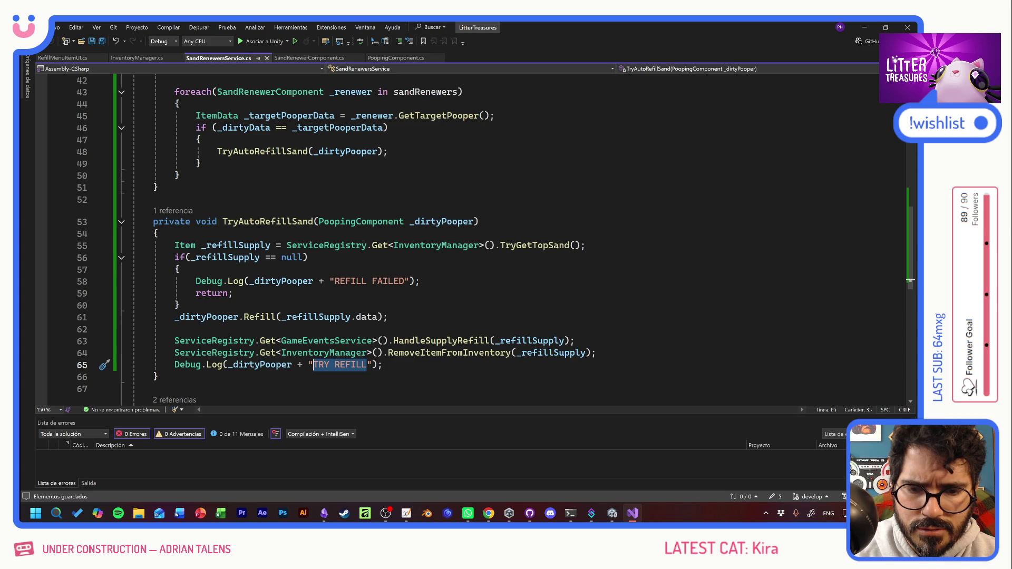
pyautogui.write('refi')
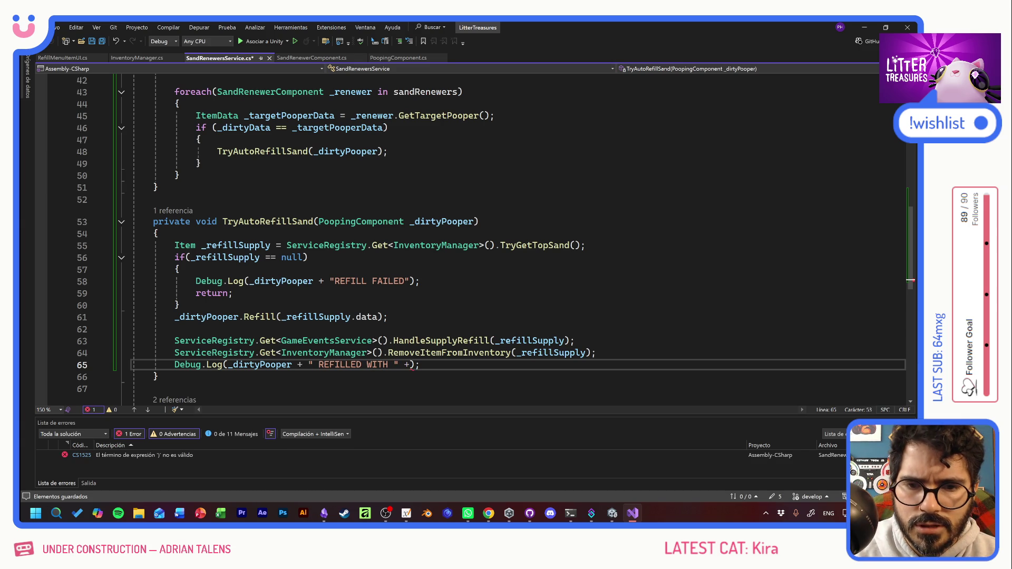
pyautogui.doubleClick(245, 247)
pyautogui.hotkey('ctrl', 'c')
pyautogui.click(410, 365)
pyautogui.hotkey('ctrl', 'v')
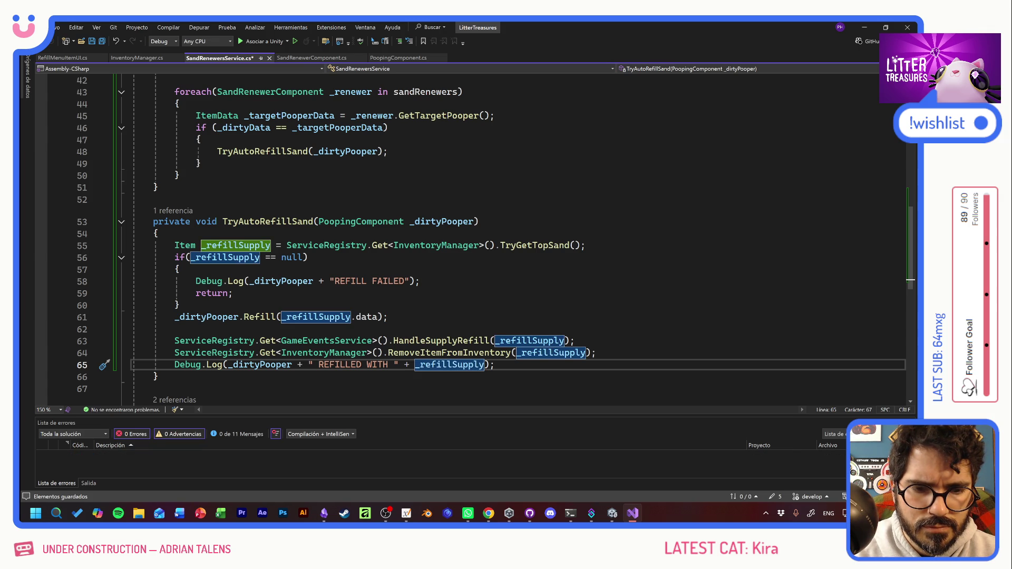
pyautogui.hotkey('ctrl', 's')
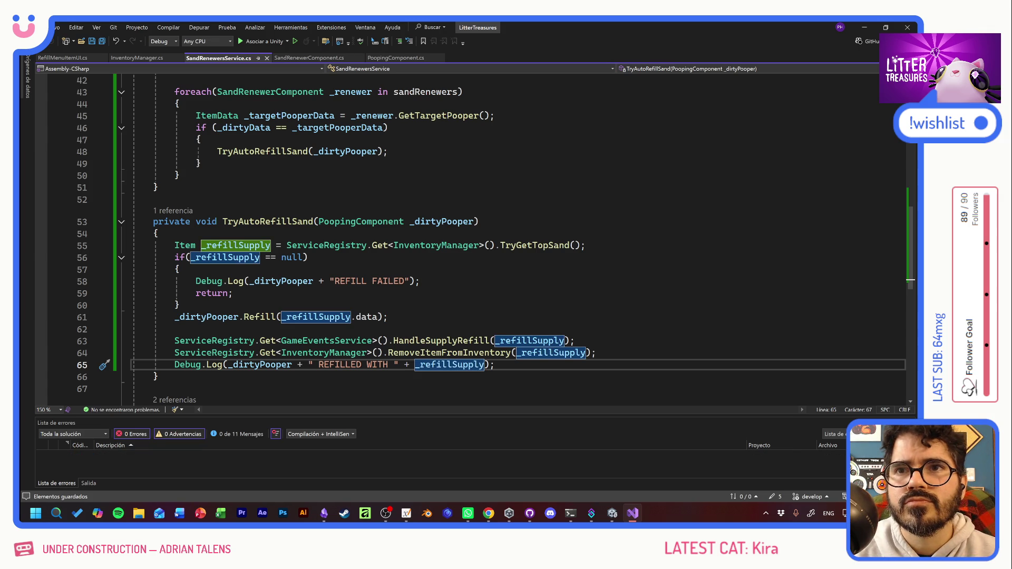
pyautogui.click(421, 282)
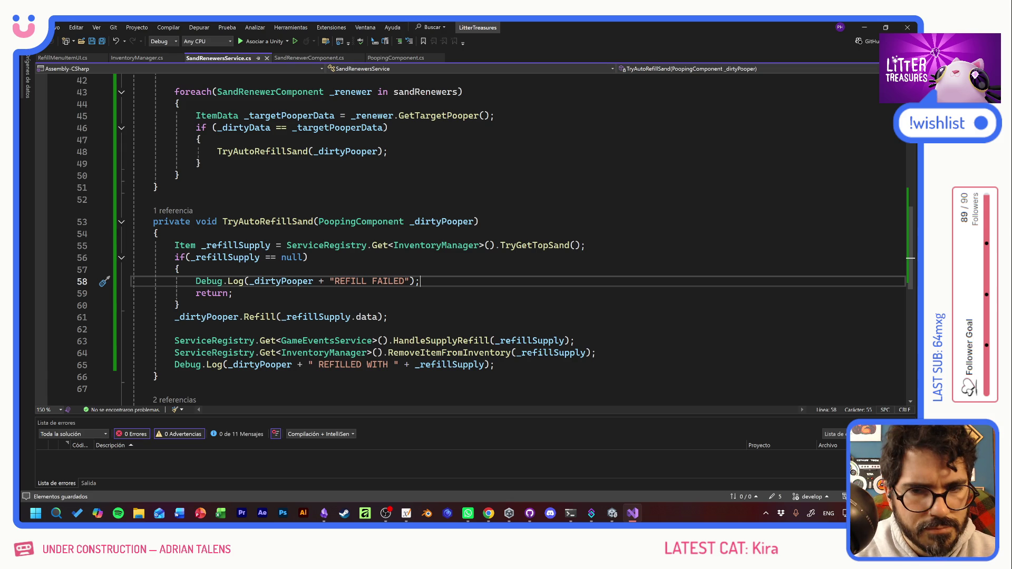
pyautogui.hotkey('alt', 'Tab')
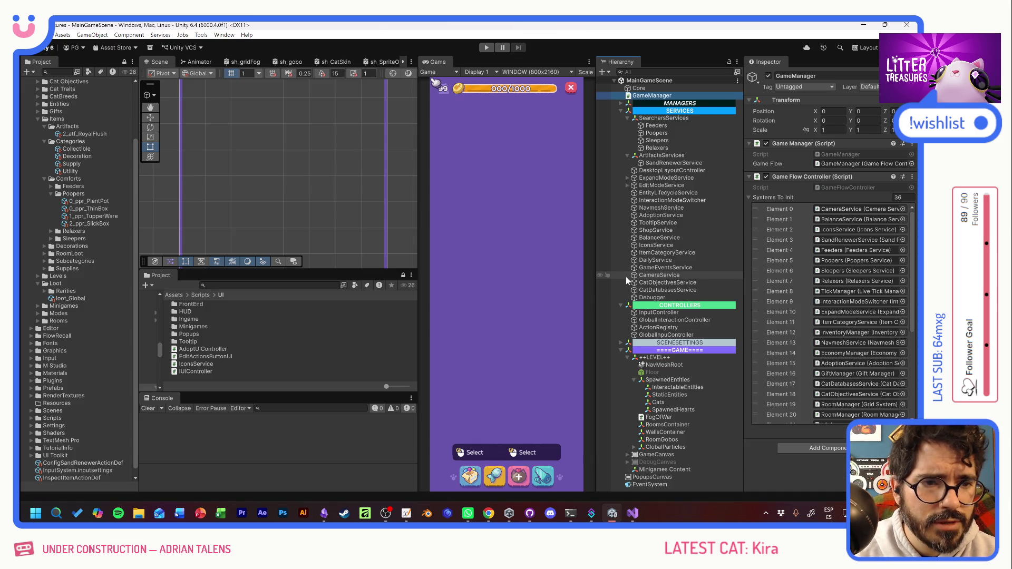
# Step: Set the atfSandRenewerPF prefab's Target Pooper to 0_ppr_ThinBox and enter play mode
pyautogui.click(269, 285)
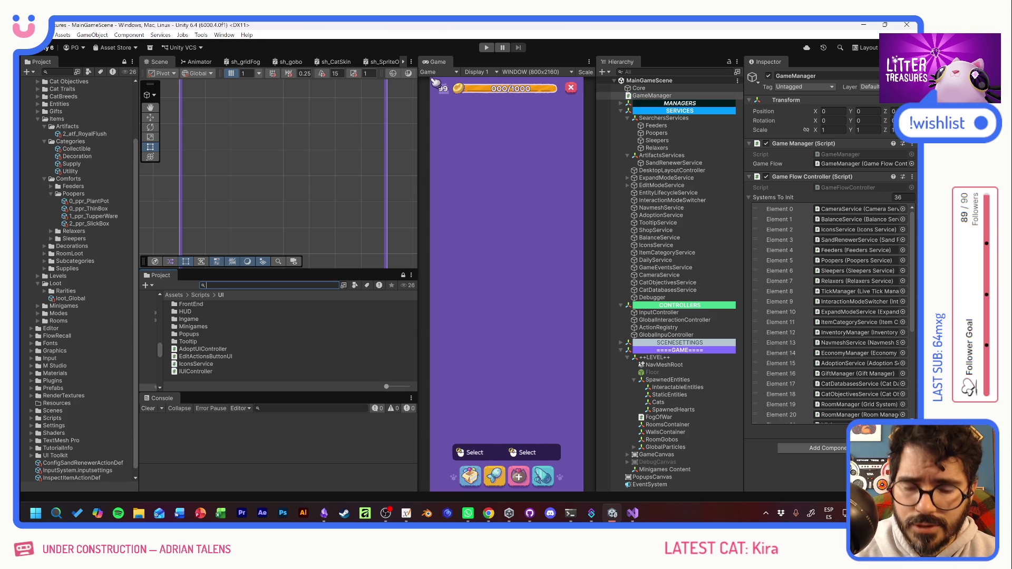
pyautogui.write('AtF')
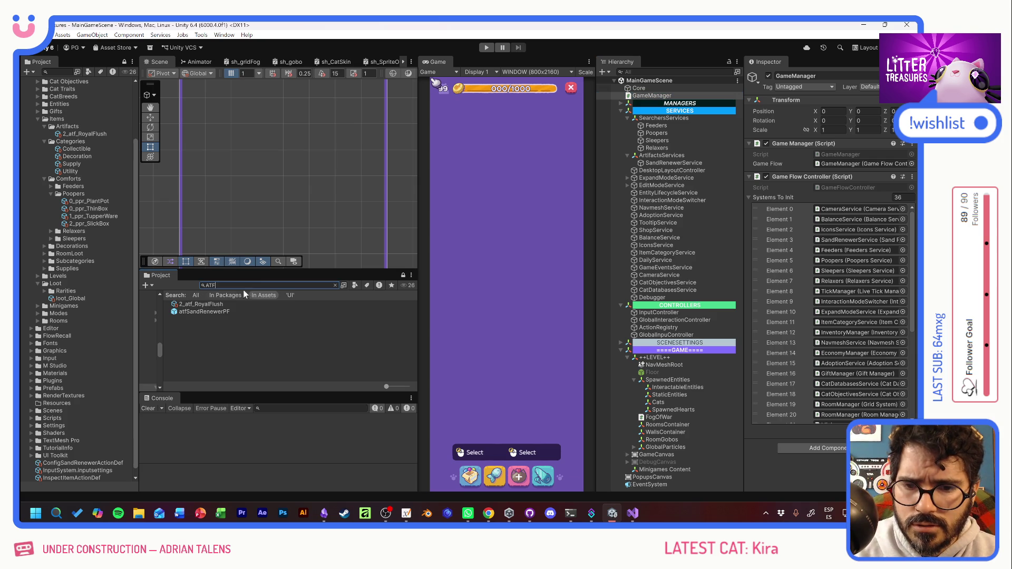
pyautogui.doubleClick(197, 311)
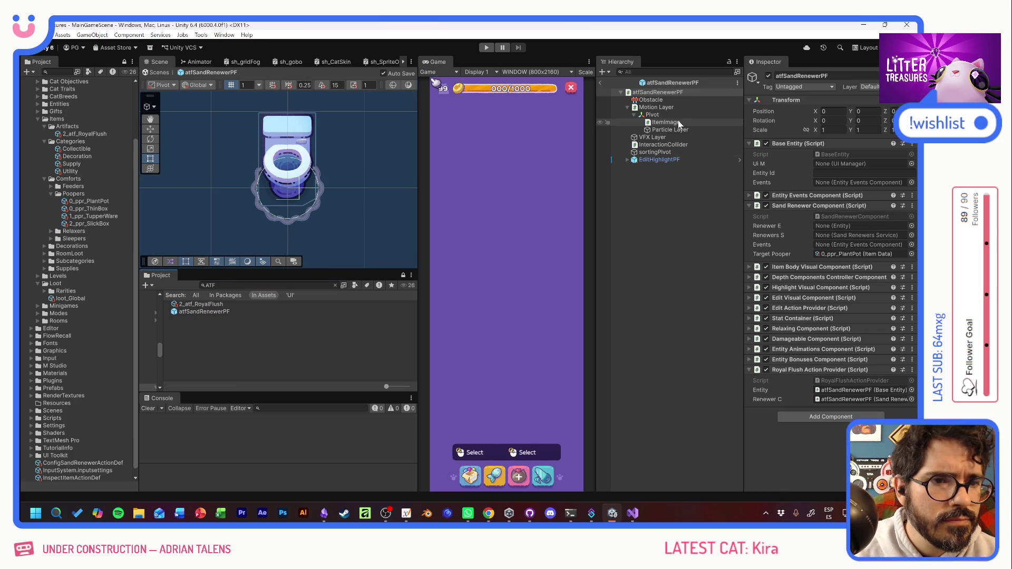
pyautogui.click(911, 254)
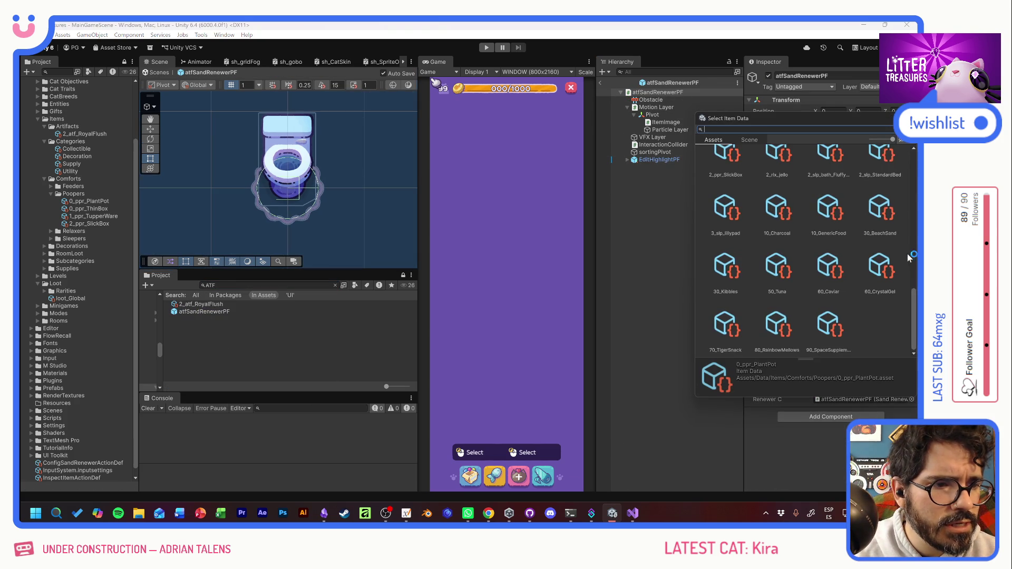
pyautogui.scroll(10, 813, 242)
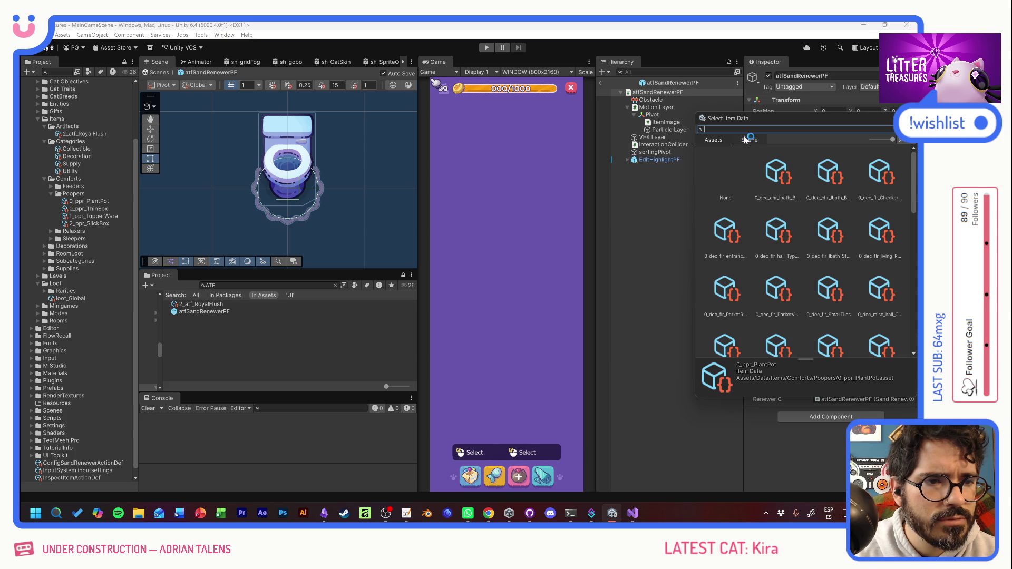
pyautogui.write('PPR')
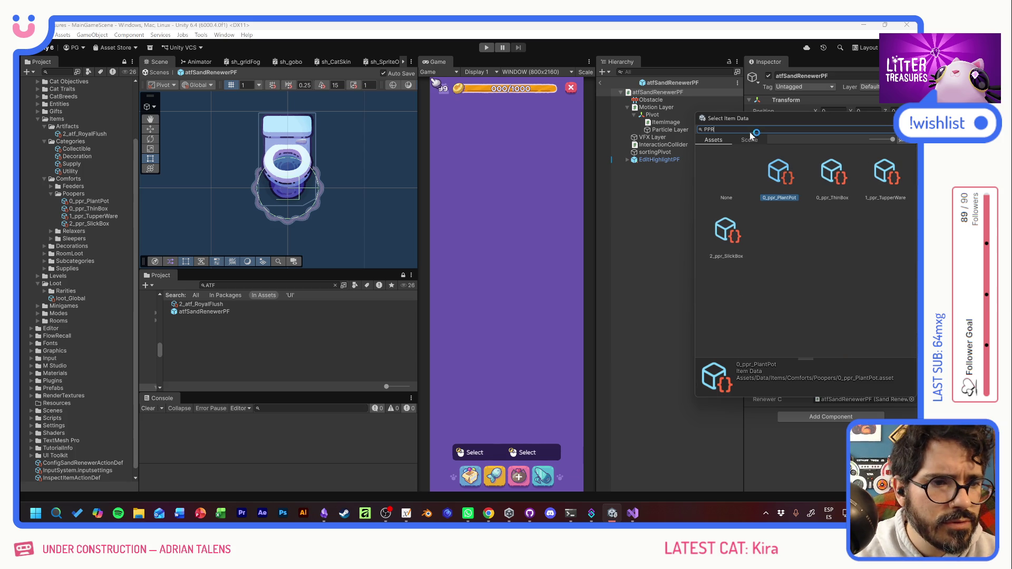
pyautogui.doubleClick(835, 168)
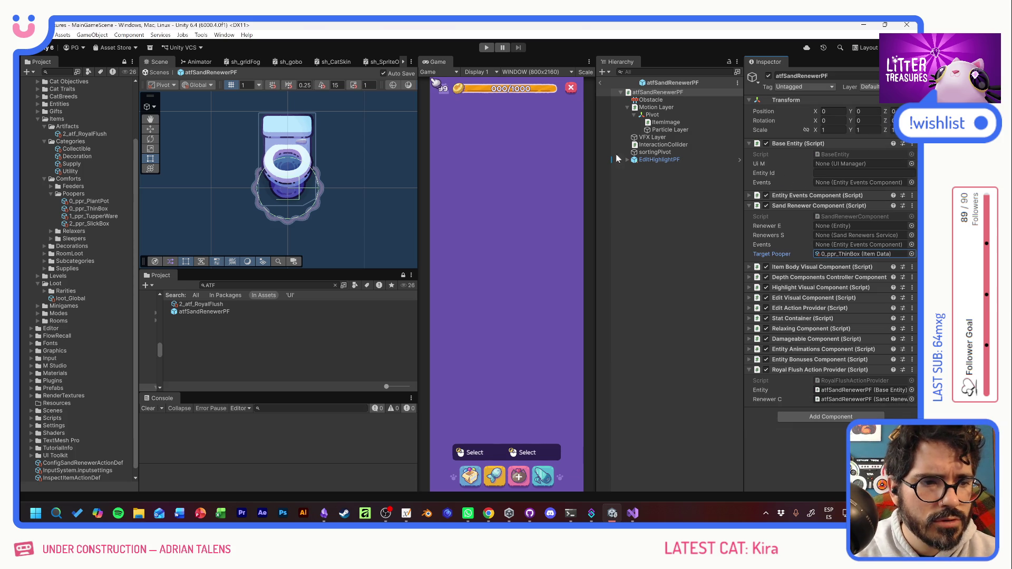
pyautogui.click(486, 48)
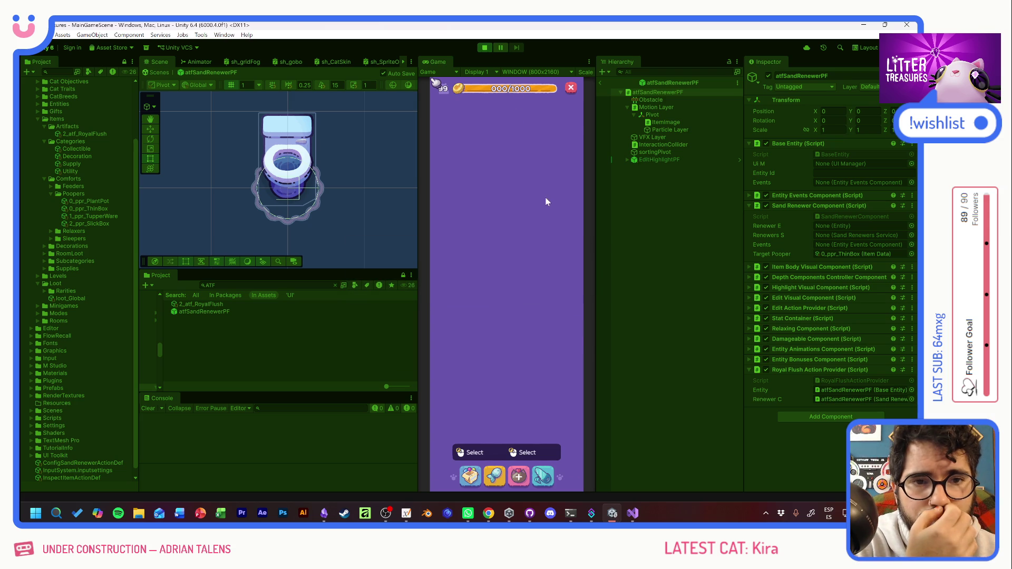
# Step: Place the Thin Sand Box and the scratch pole on the room floor
pyautogui.click(469, 477)
pyautogui.click(477, 295)
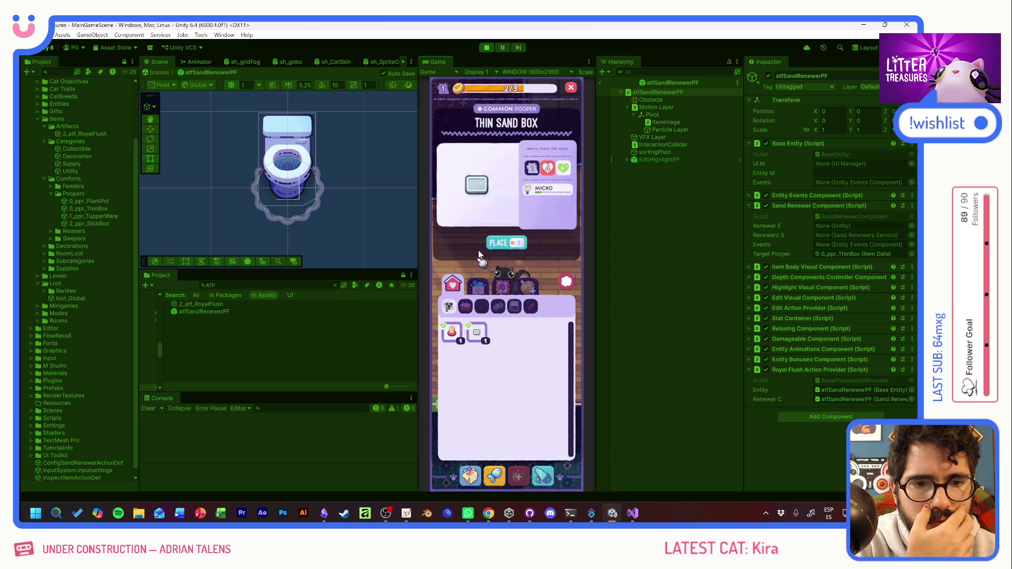
pyautogui.click(504, 242)
pyautogui.click(506, 352)
pyautogui.click(468, 477)
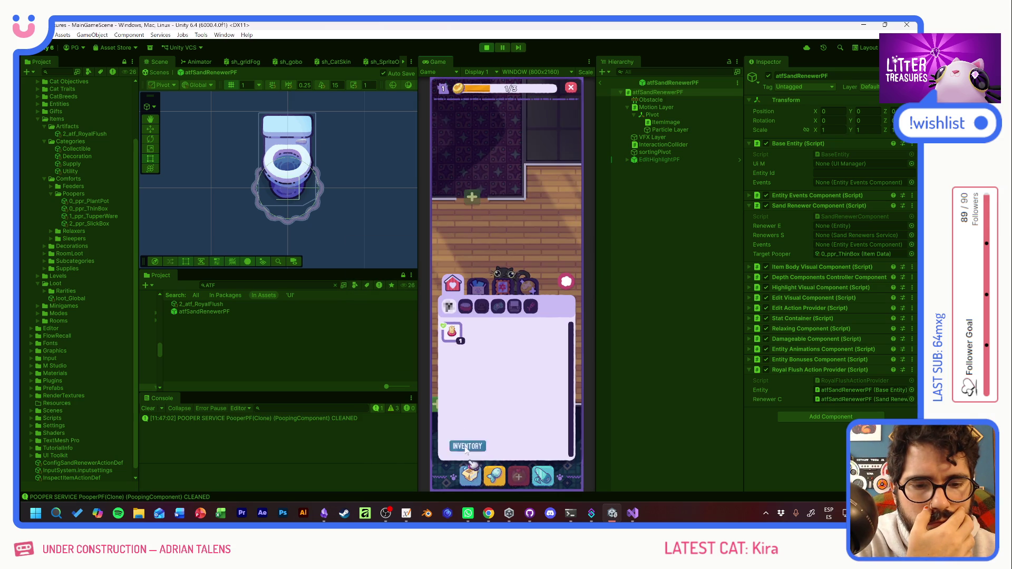
pyautogui.click(452, 332)
pyautogui.click(505, 242)
pyautogui.click(471, 316)
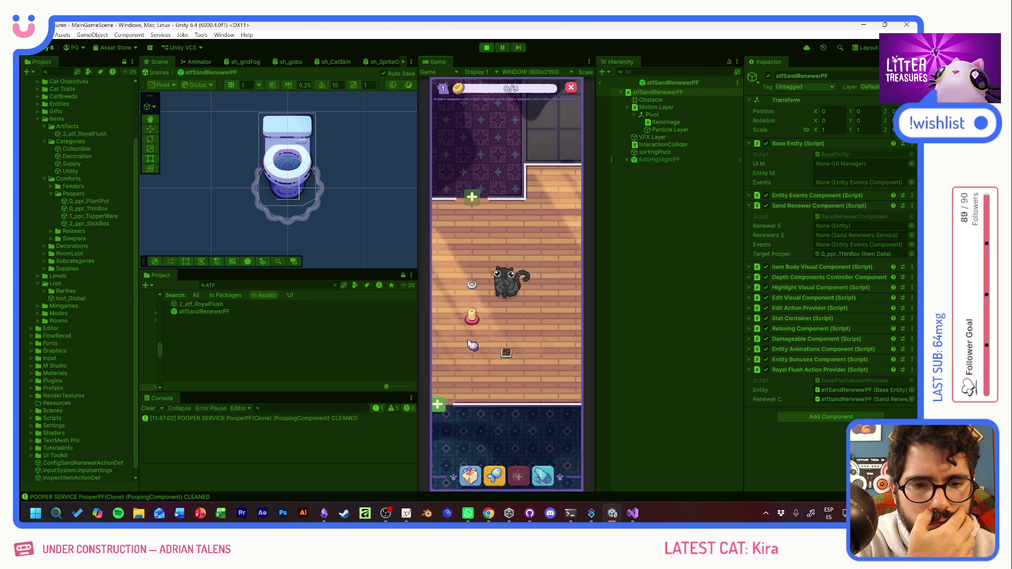
# Step: Top up coins from the debug panel and start placing the Temu Bowl
pyautogui.press('F1')
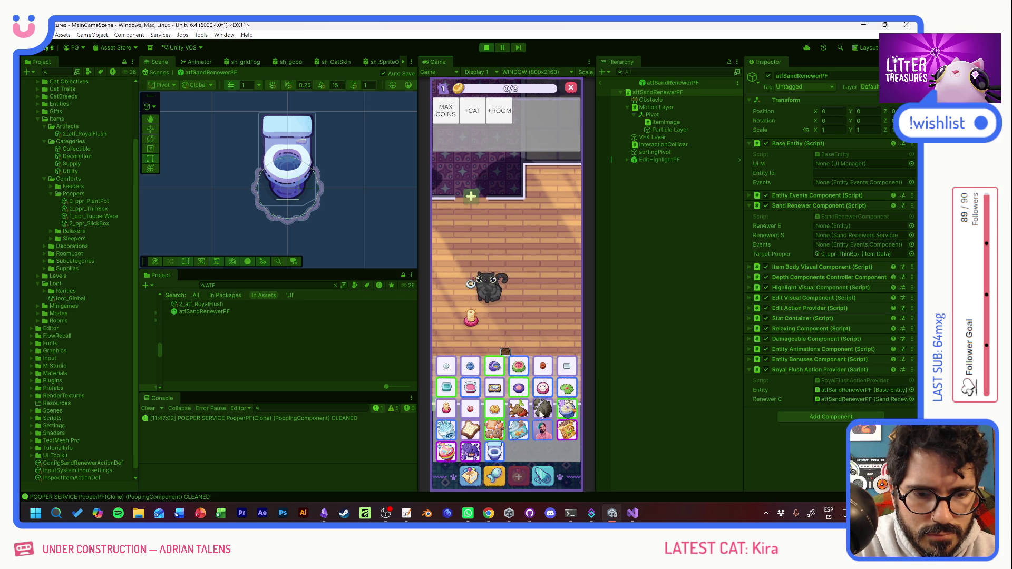
pyautogui.click(475, 476)
pyautogui.click(475, 477)
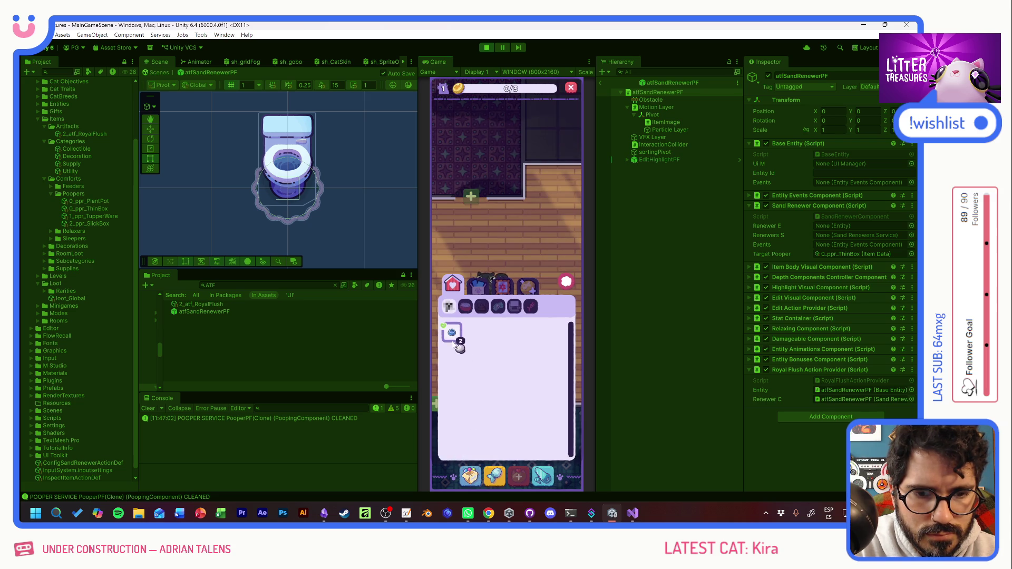
pyautogui.click(452, 332)
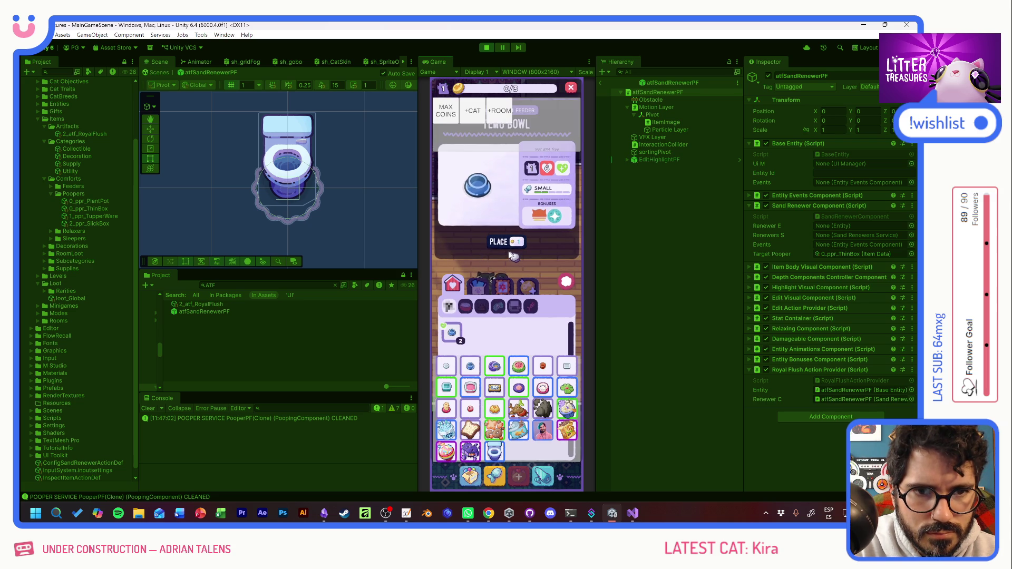
pyautogui.click(446, 112)
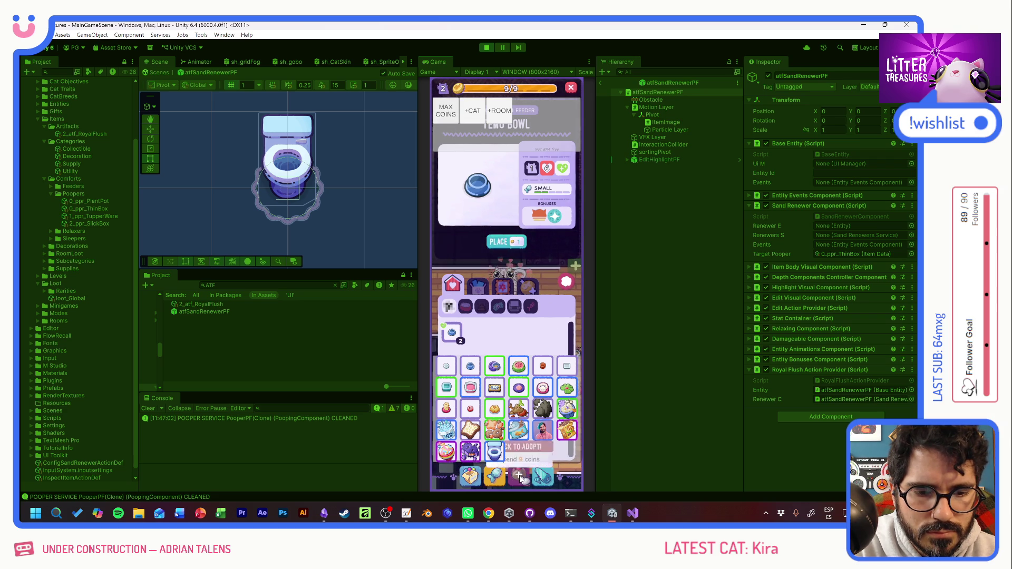
pyautogui.click(451, 333)
pyautogui.click(472, 352)
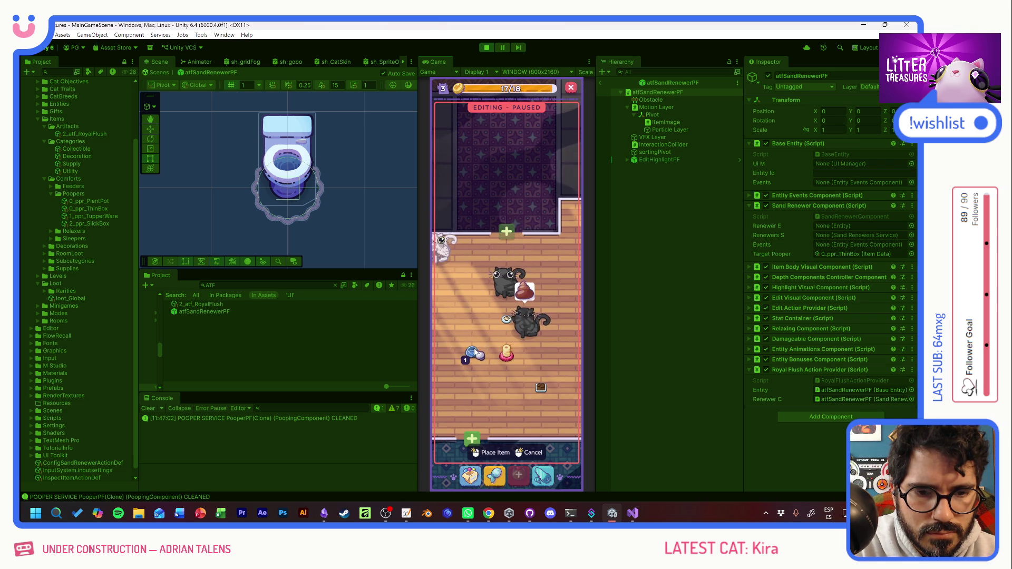
# Step: Put the bowls down on the floor and fill them with food
pyautogui.click(472, 388)
pyautogui.click(477, 326)
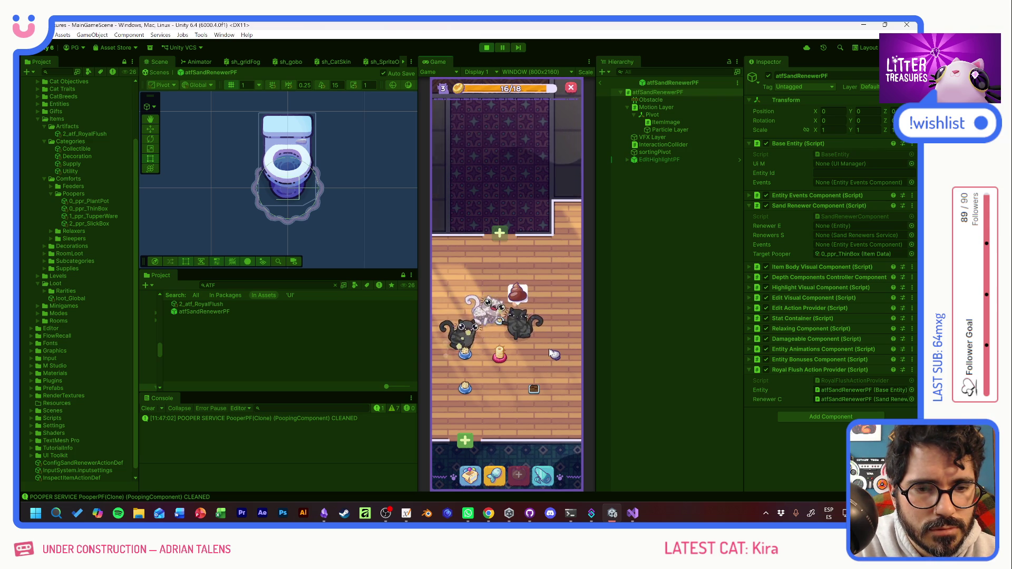
pyautogui.moveTo(540, 352); pyautogui.dragTo(464, 348)
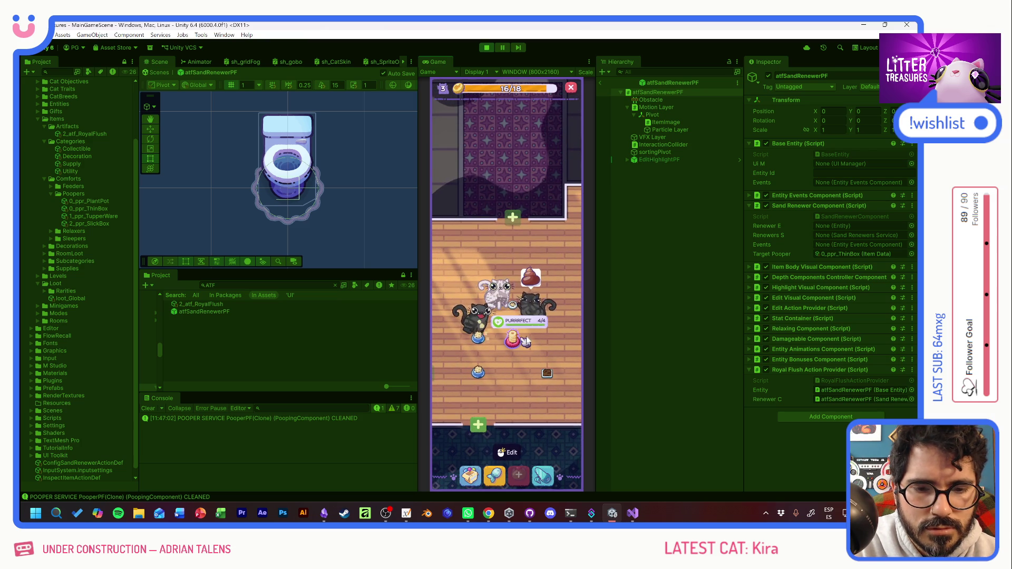
# Step: Refill the litter box sand, move the box further right, and stop the game
pyautogui.click(520, 340)
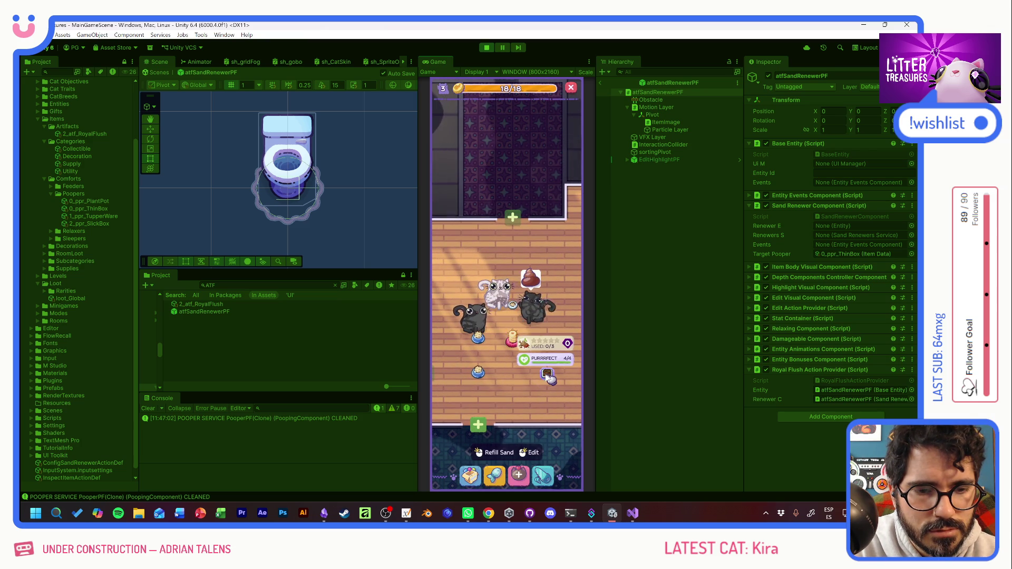
pyautogui.click(546, 365)
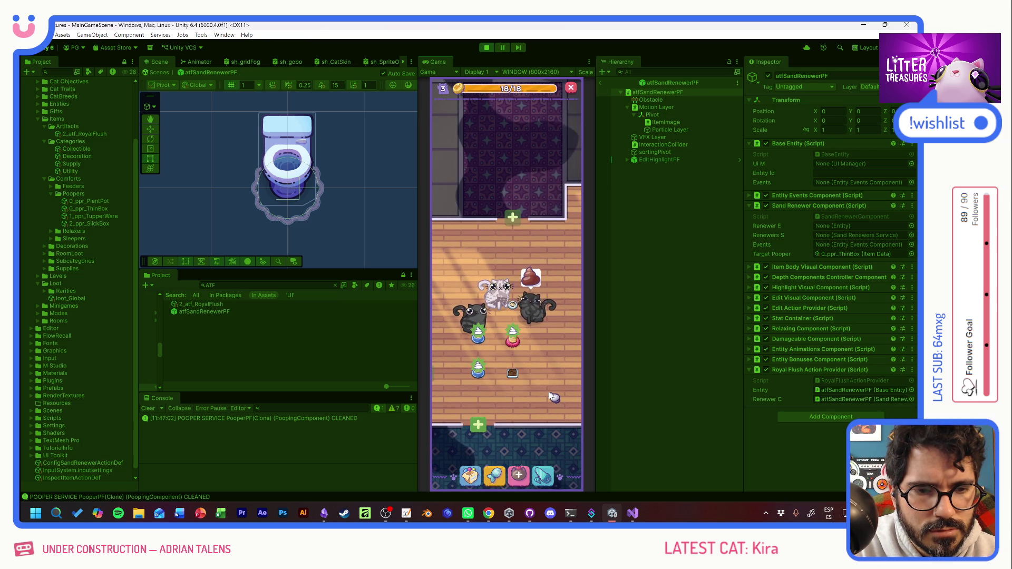
pyautogui.click(512, 375)
pyautogui.moveTo(512, 375); pyautogui.dragTo(547, 374)
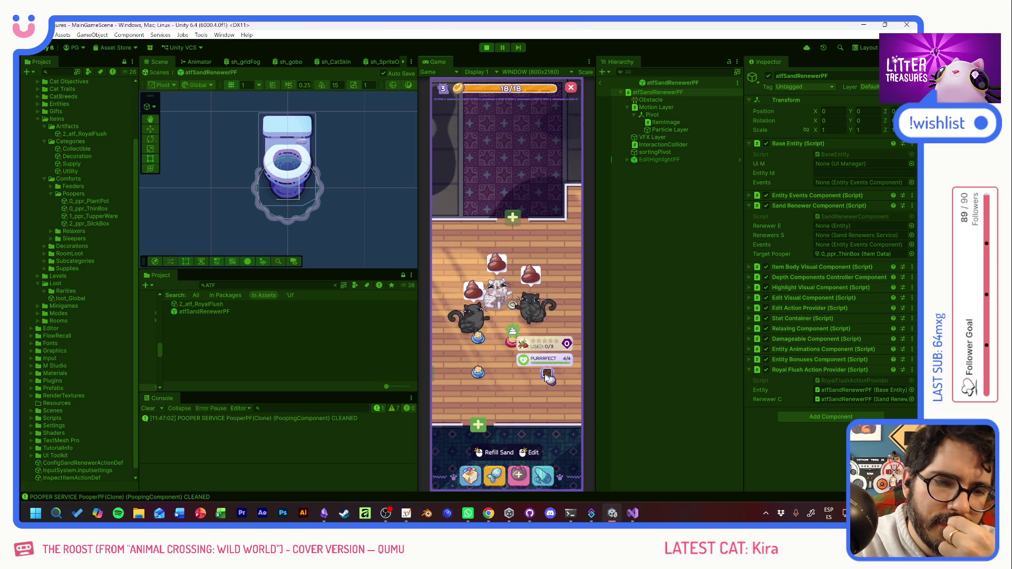
pyautogui.click(486, 49)
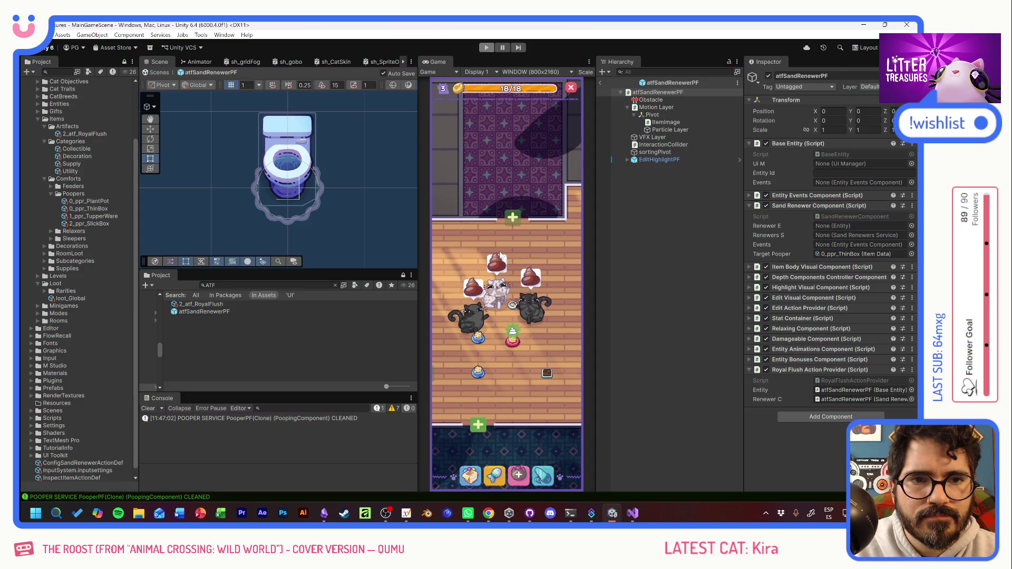
# Step: In PoopingComponent.cs, uncomment and cut the currentMaxPoops line out of Refill()
pyautogui.hotkey('alt', 'Tab')
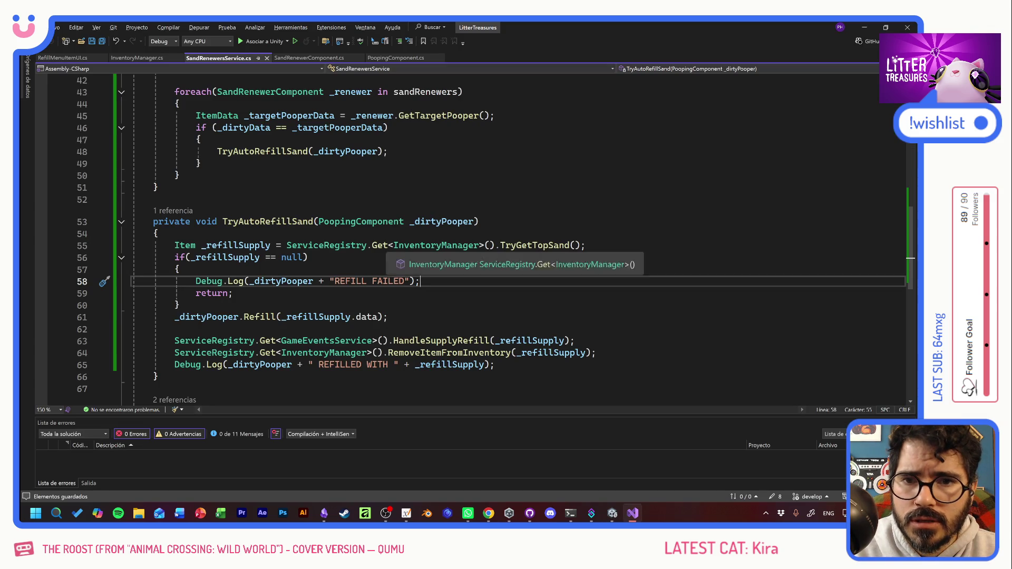
pyautogui.click(396, 58)
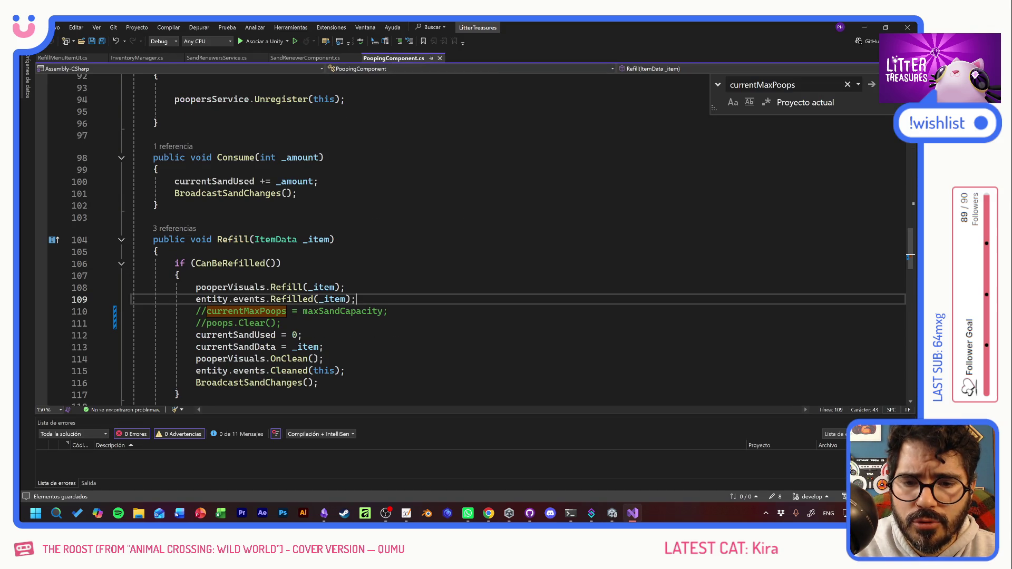
pyautogui.click(207, 311)
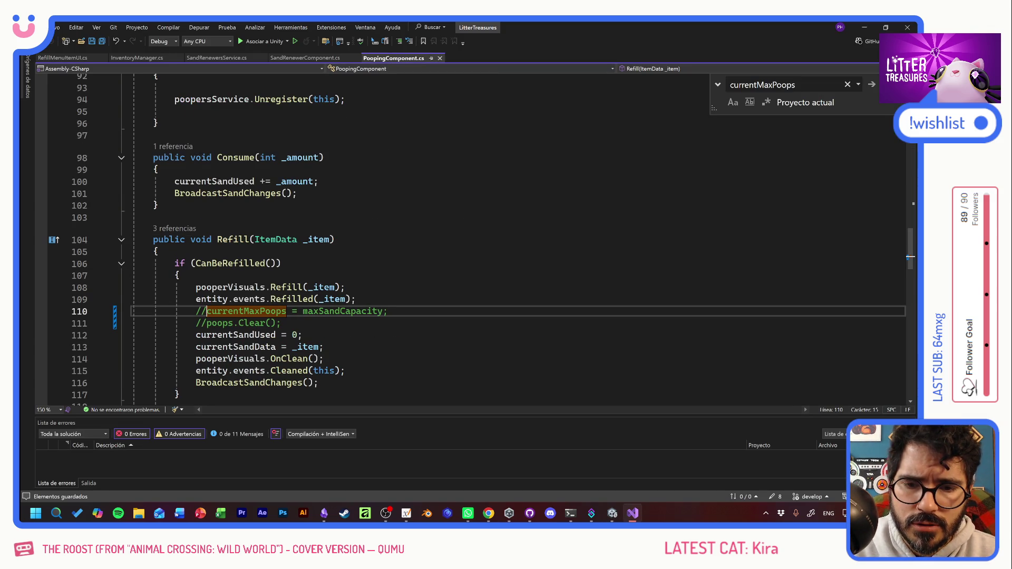
pyautogui.press('BackSpace')
pyautogui.press('BackSpace')
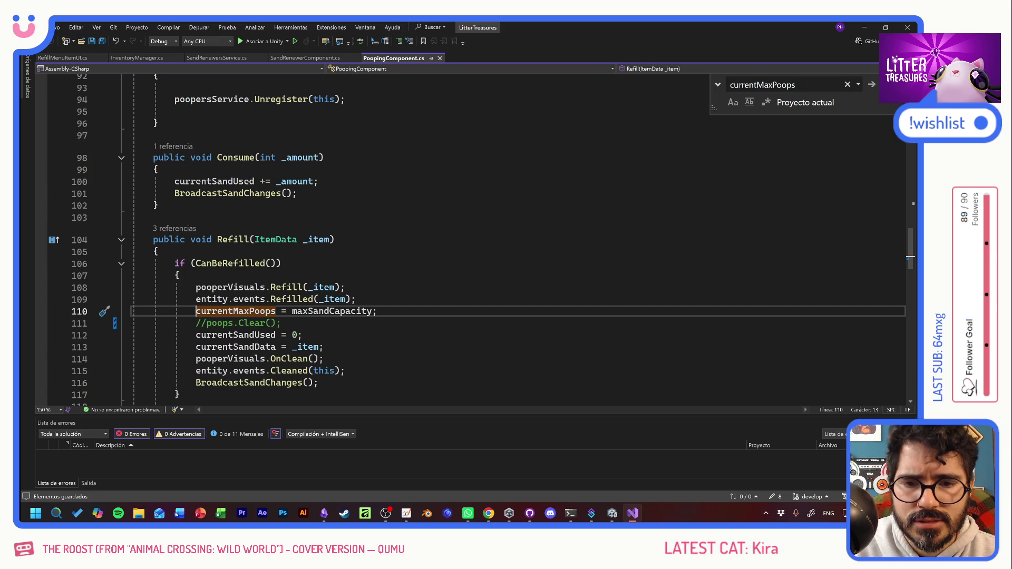
pyautogui.press('End')
pyautogui.hotkey('ctrl', 'shift', 'Left')
pyautogui.hotkey('ctrl', 'shift', 'Left')
pyautogui.hotkey('ctrl', 'shift', 'Left')
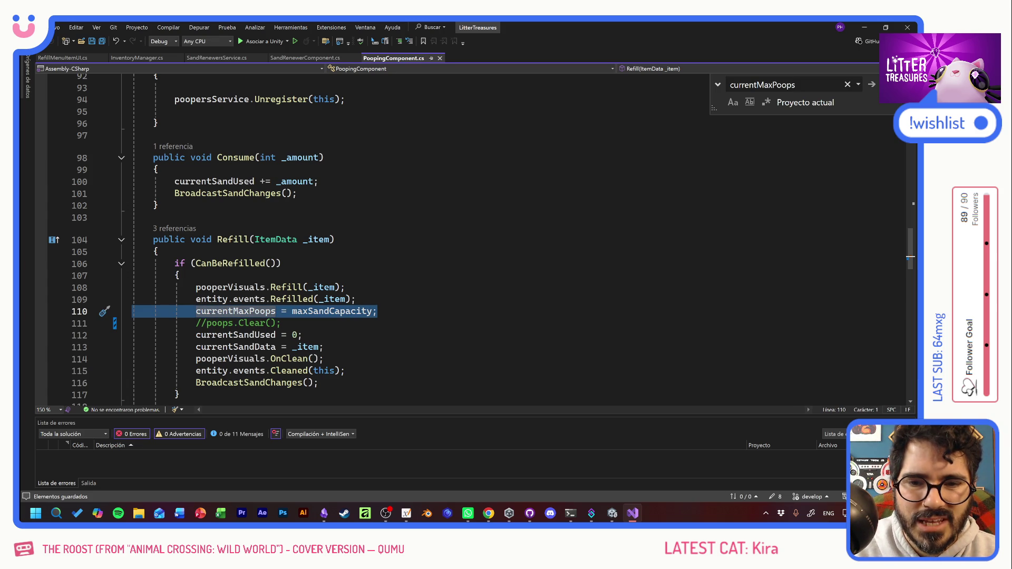
pyautogui.press('Delete')
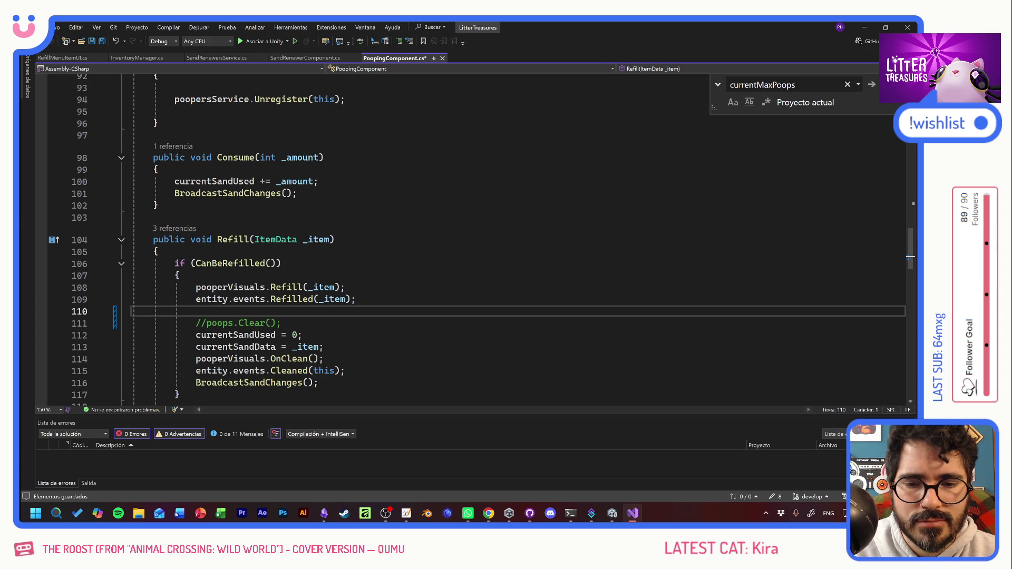
# Step: Paste currentMaxPoops = maxSandCapacity into OnEntityInitialized
pyautogui.scroll(4, 475, 237)
pyautogui.scroll(4, 475, 237)
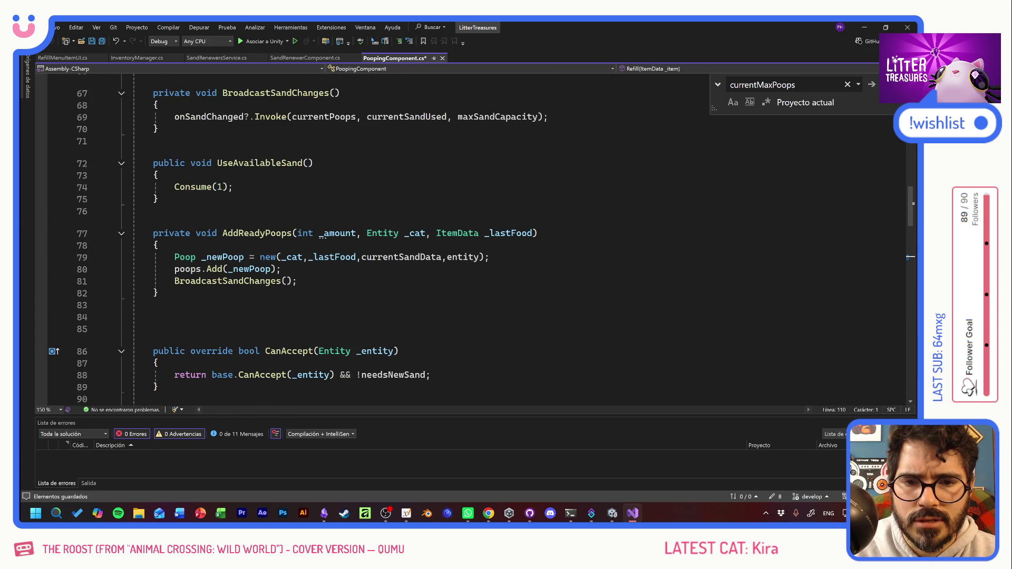
pyautogui.scroll(4, 475, 237)
pyautogui.scroll(10, 474, 237)
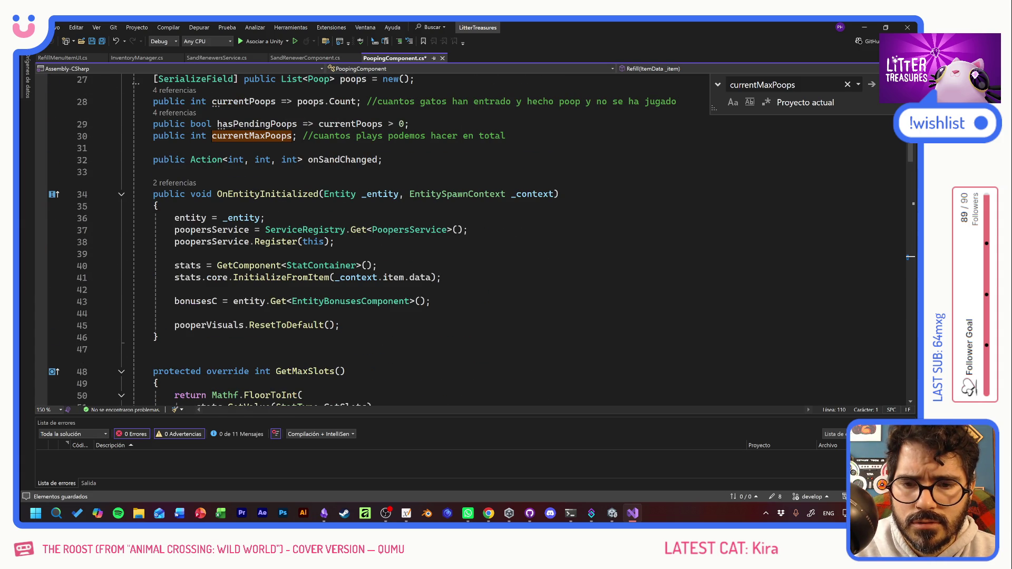
pyautogui.click(430, 301)
pyautogui.press('Return')
pyautogui.hotkey('ctrl', 'v')
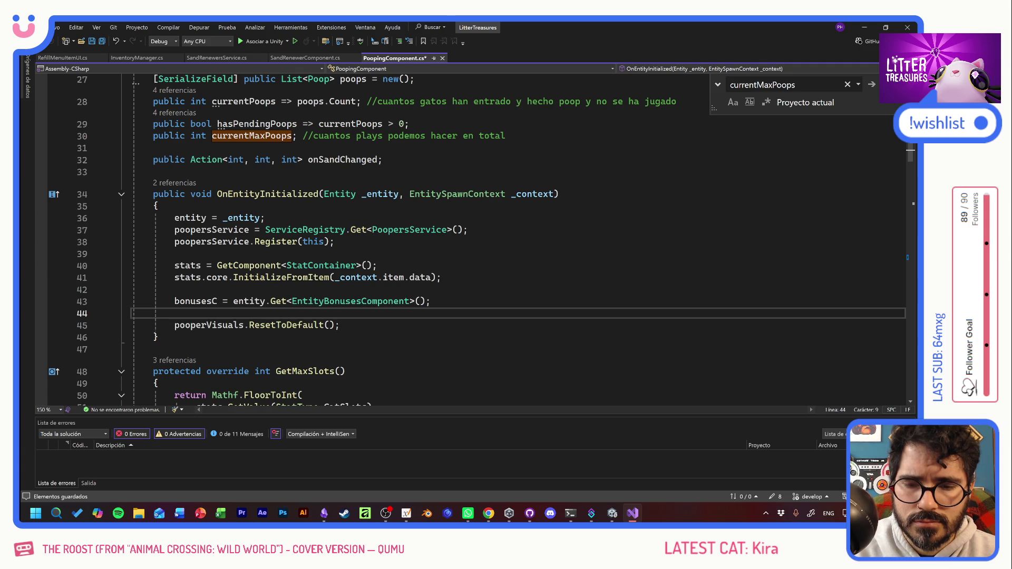
# Step: Add blank lines around the new assignment and save the script
pyautogui.press('Up')
pyautogui.press('End')
pyautogui.press('Return')
pyautogui.press('Down')
pyautogui.press('End')
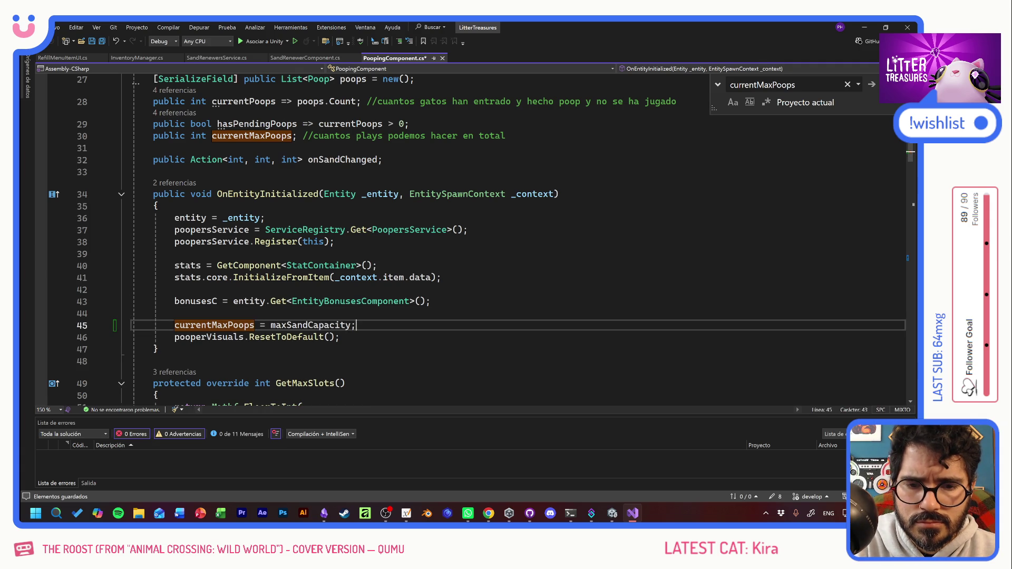
pyautogui.press('Return')
pyautogui.click(442, 277)
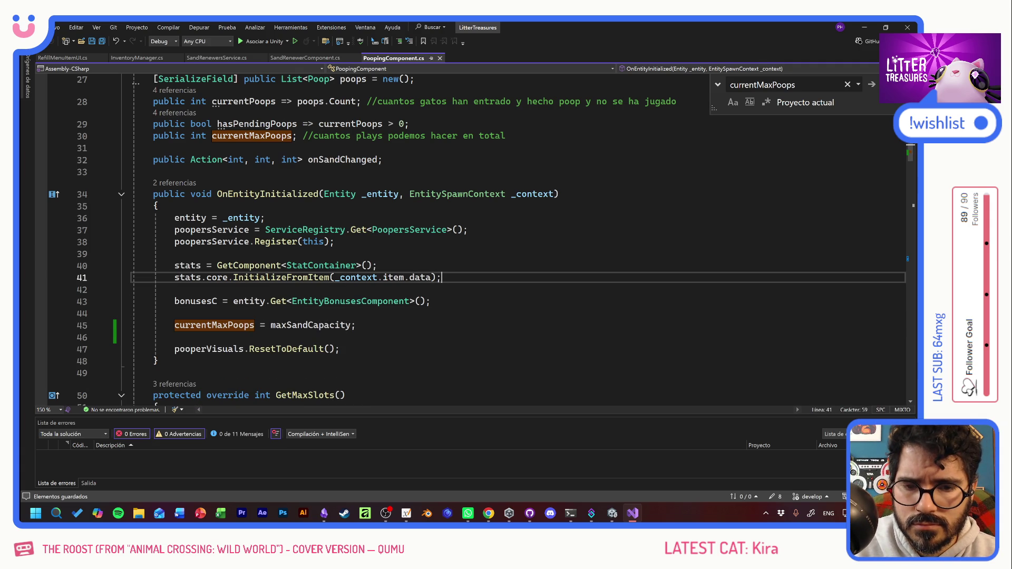
pyautogui.scroll(3, 475, 237)
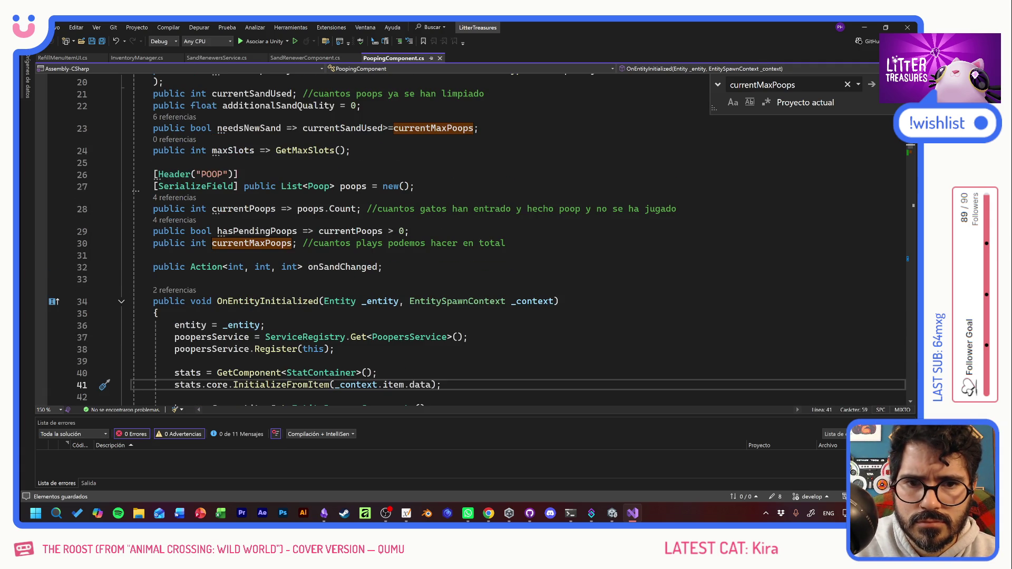
pyautogui.scroll(3, 474, 237)
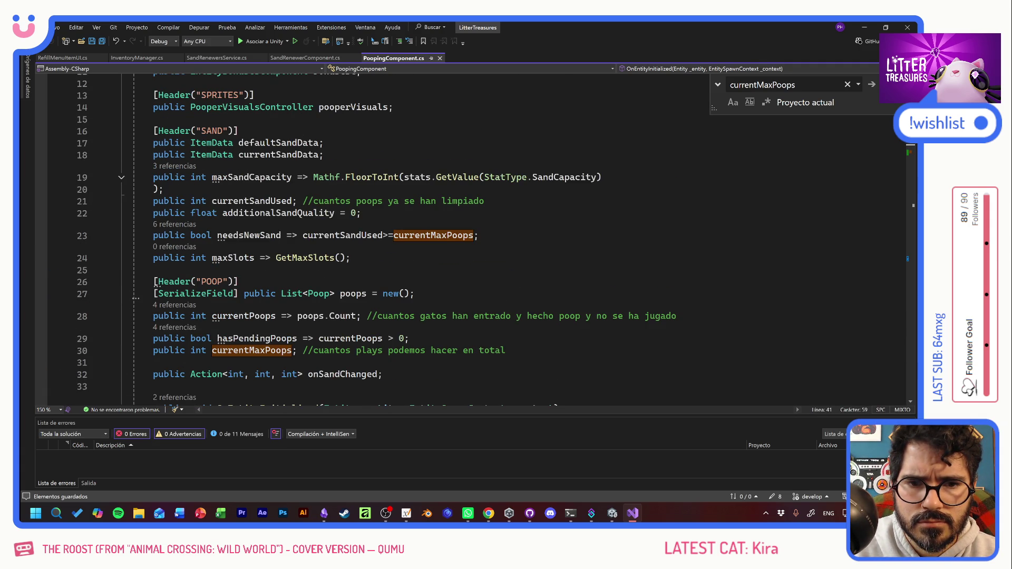
pyautogui.scroll(-5, 475, 237)
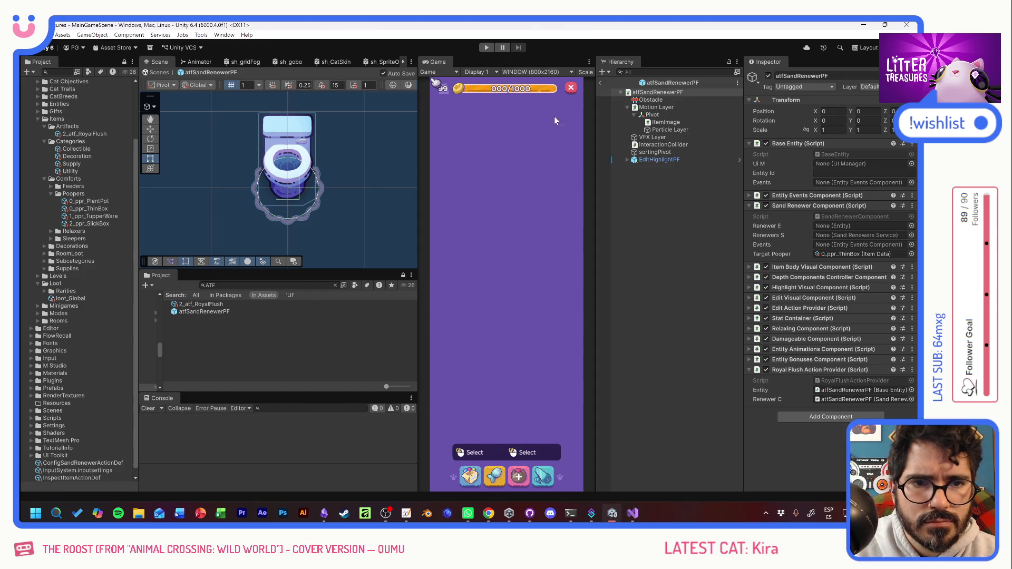
# Step: Play-test by placing the Thin Sand Box, then stop the game and return to Visual Studio
pyautogui.click(485, 48)
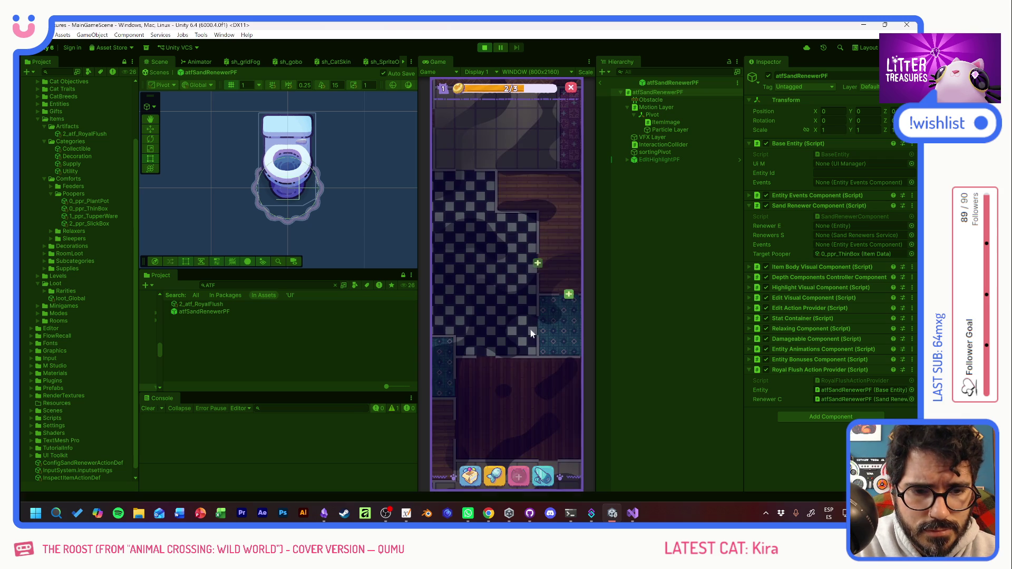
pyautogui.click(471, 476)
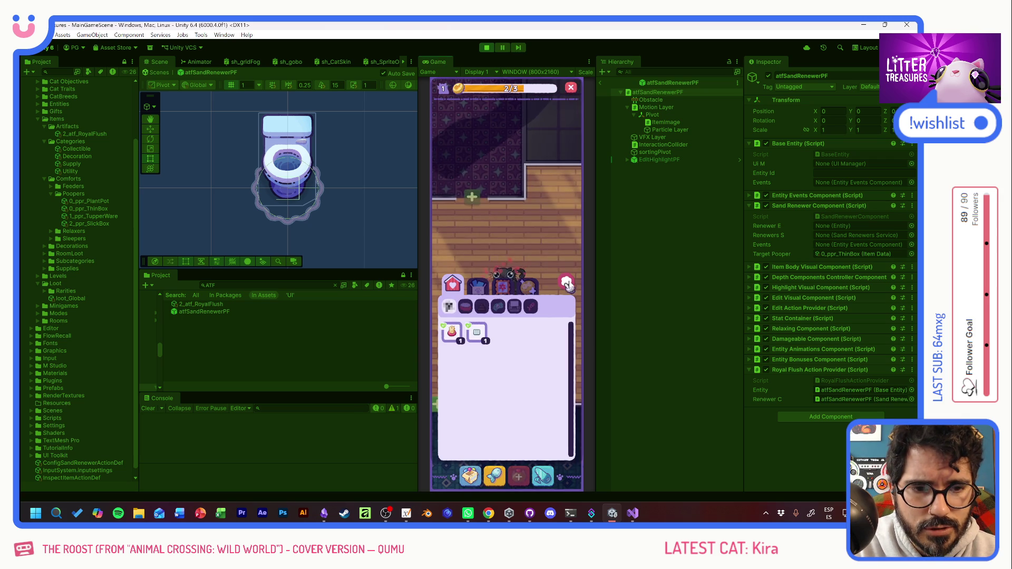
pyautogui.click(490, 284)
pyautogui.click(471, 474)
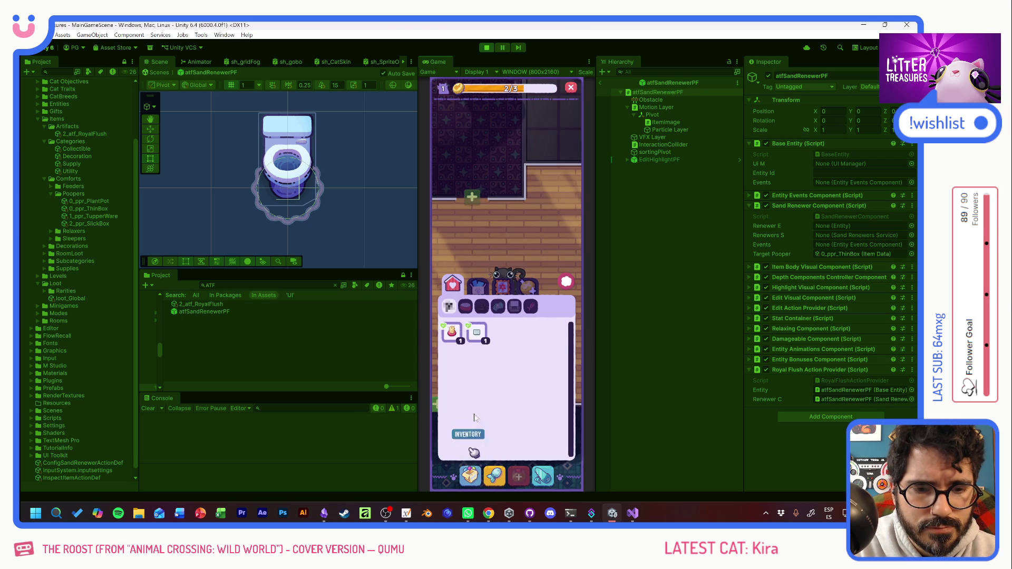
pyautogui.click(477, 335)
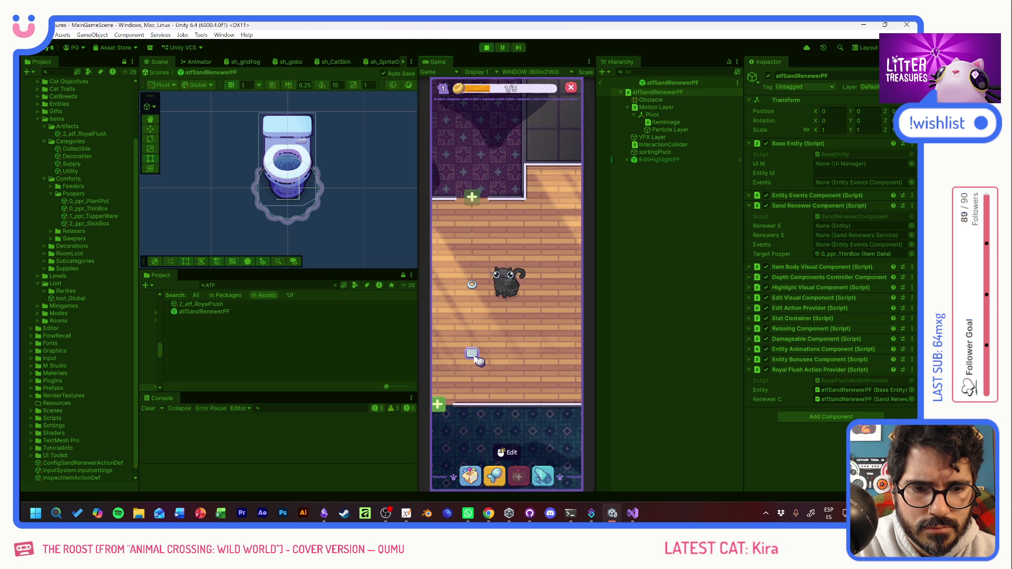
pyautogui.click(486, 49)
pyautogui.hotkey('alt', 'Tab')
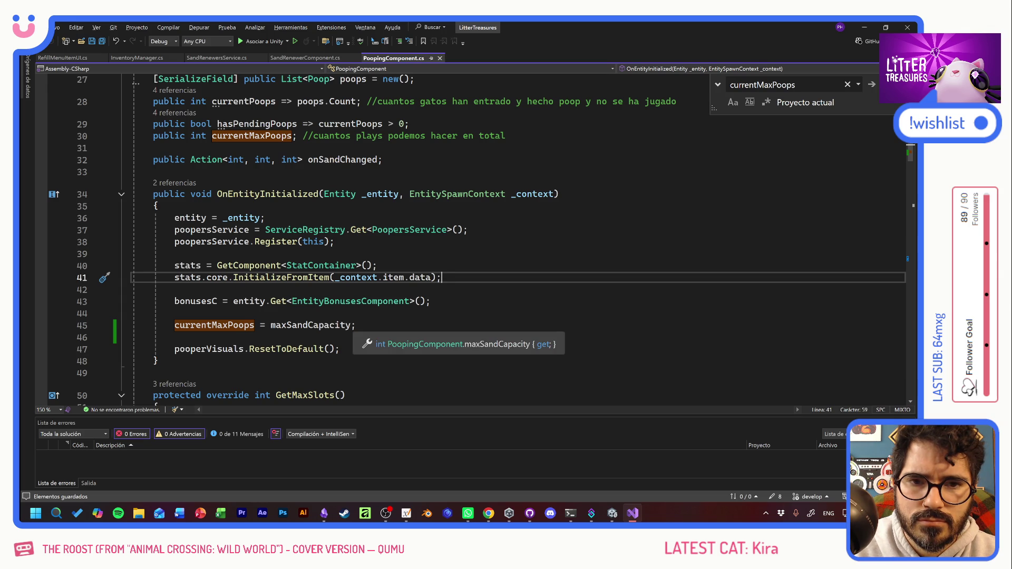
# Step: Move the currentMaxPoops assignment from line 45 into the Refill method, save, and recompile in Unity
pyautogui.click(352, 325)
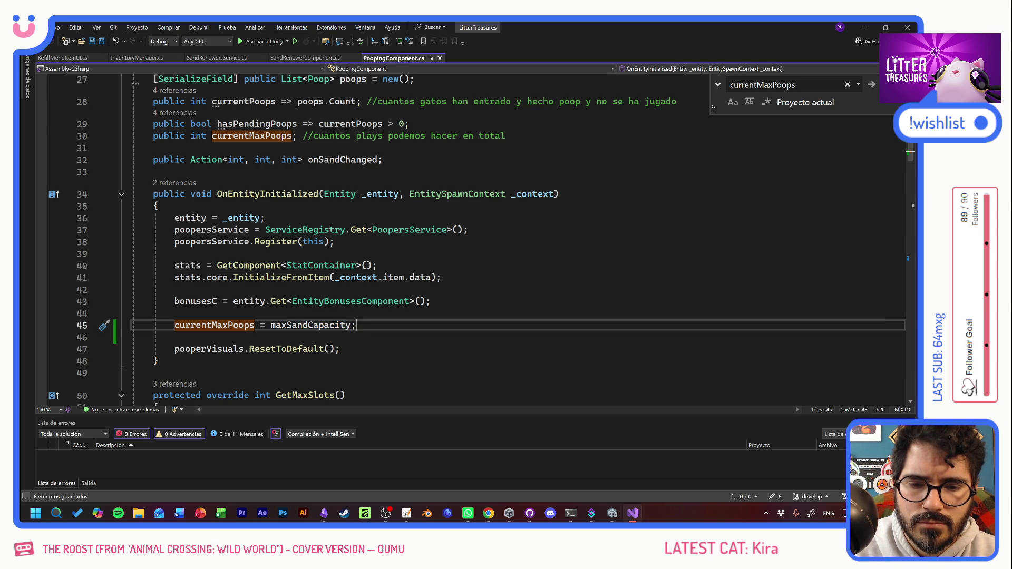
pyautogui.scroll(-3, 477, 239)
pyautogui.scroll(2, 477, 239)
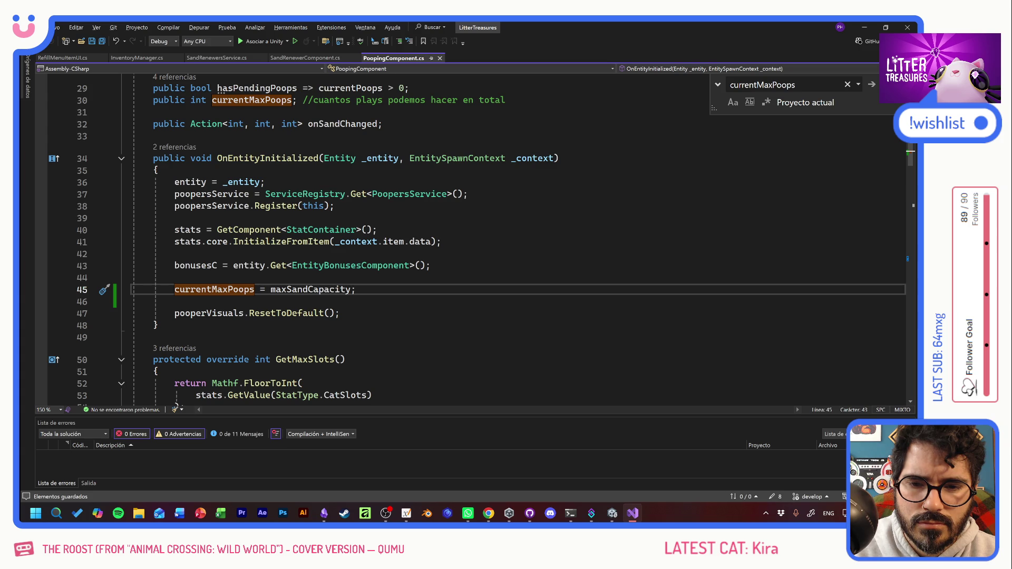
pyautogui.hotkey('shift', 'Home')
pyautogui.hotkey('shift', 'Home')
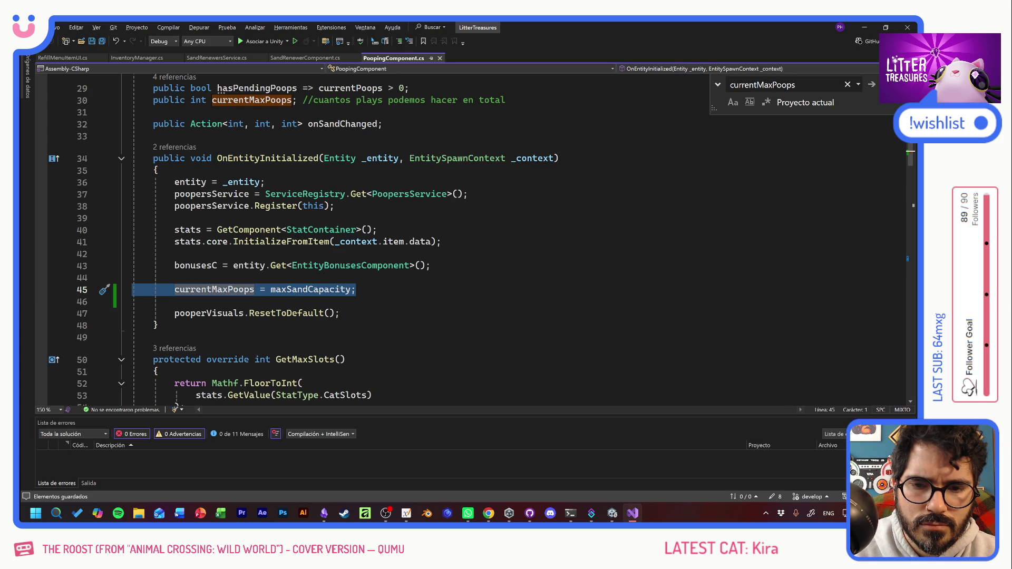
pyautogui.press('Delete')
pyautogui.scroll(-20, 474, 237)
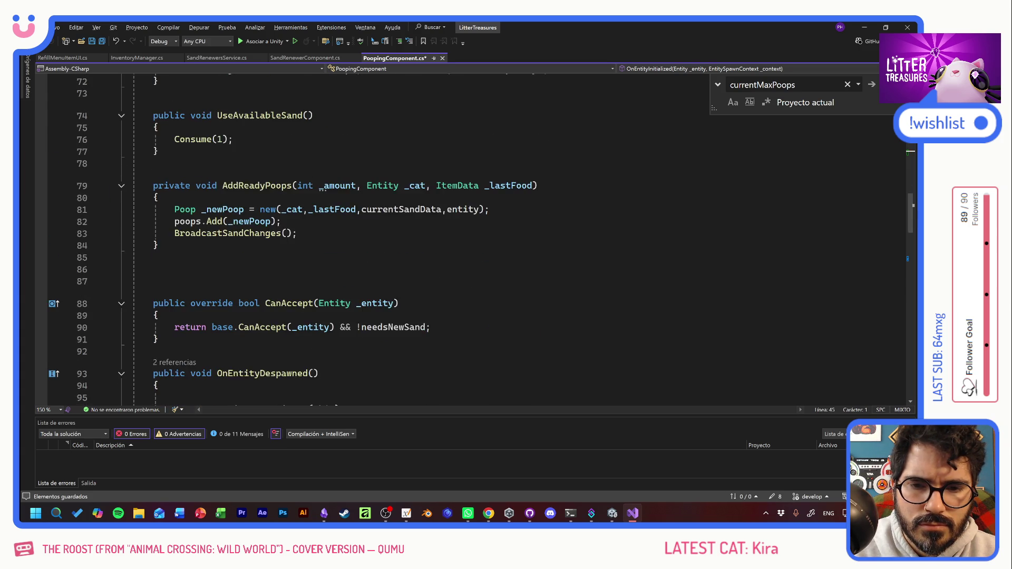
pyautogui.click(195, 335)
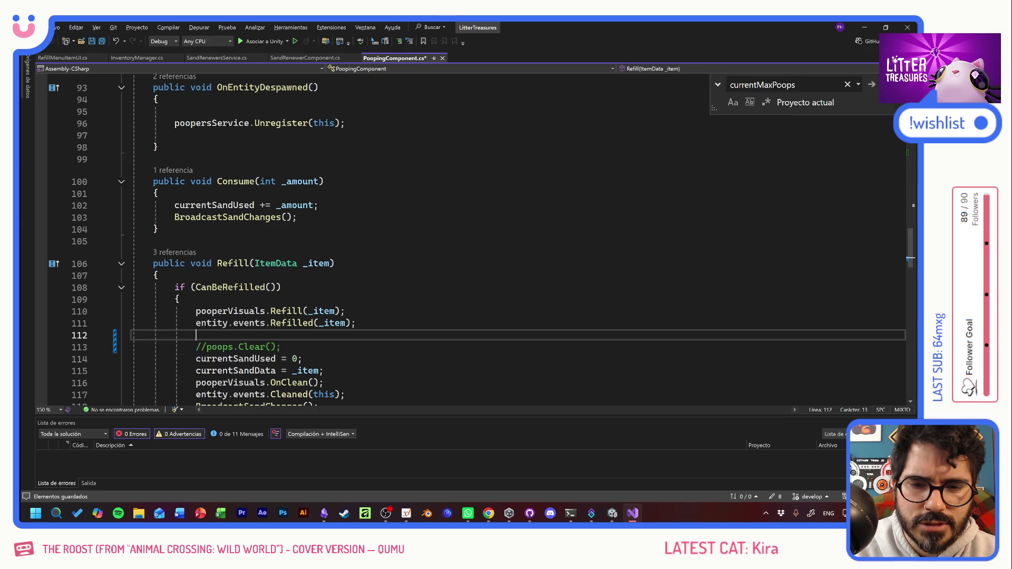
pyautogui.write('currentMaxPoops = maxSandCapacity;')
pyautogui.hotkey('ctrl', 's')
pyautogui.hotkey('alt', 'Tab')
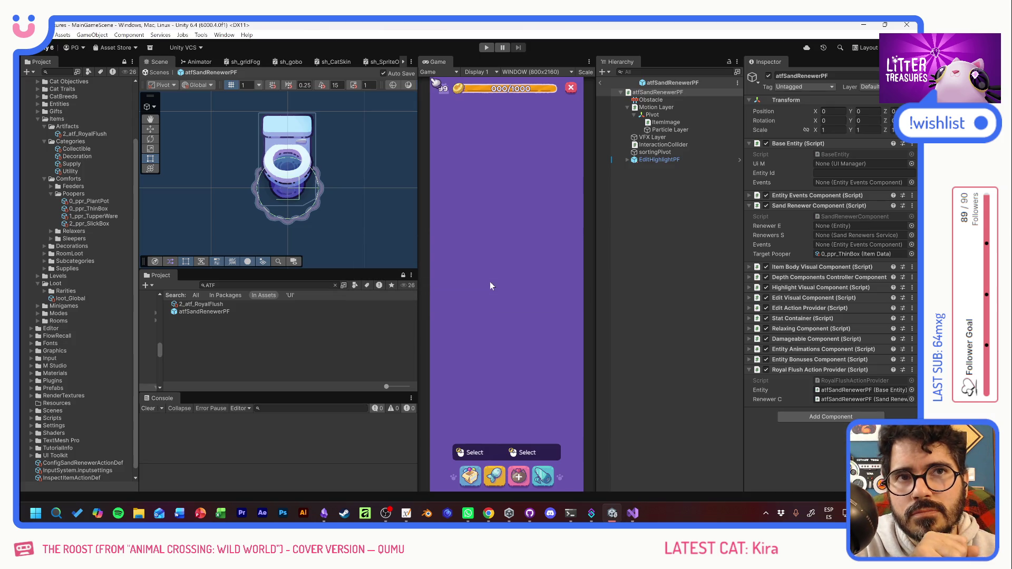
# Step: Start play mode, place the Thin Sand Box on the floor, and open the debug item panel
pyautogui.click(487, 48)
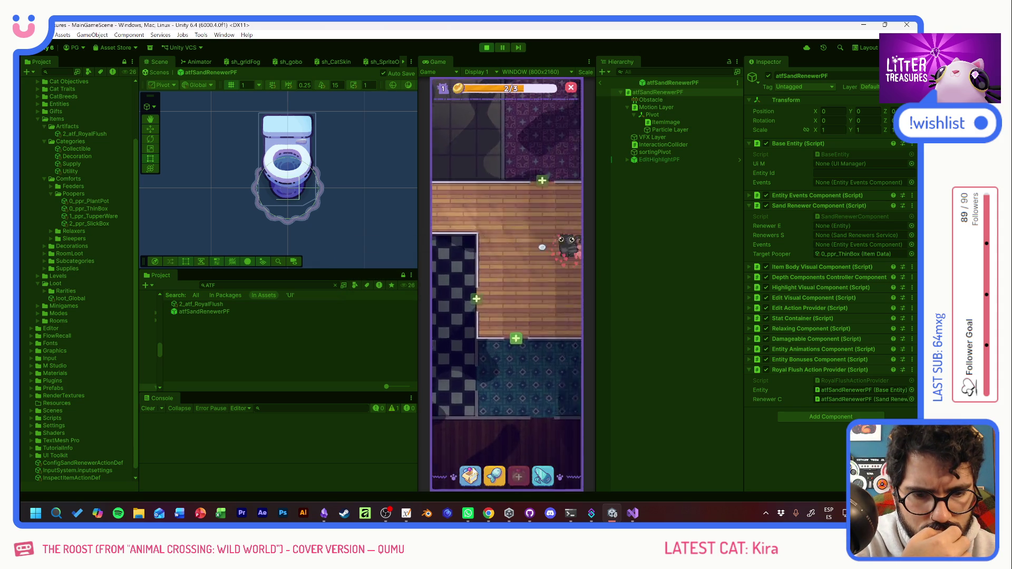
pyautogui.click(476, 332)
pyautogui.click(506, 235)
pyautogui.click(481, 450)
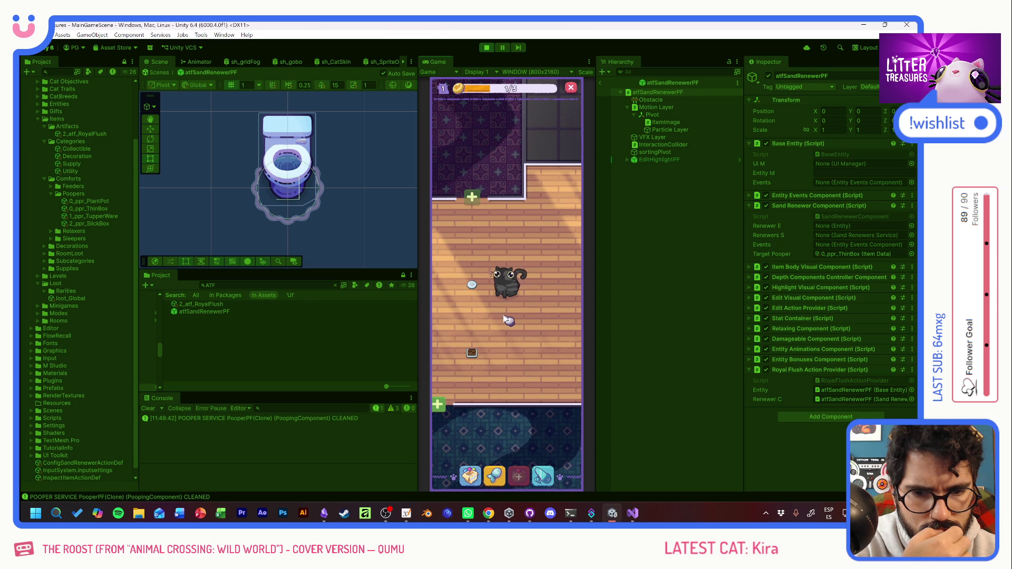
pyautogui.click(476, 479)
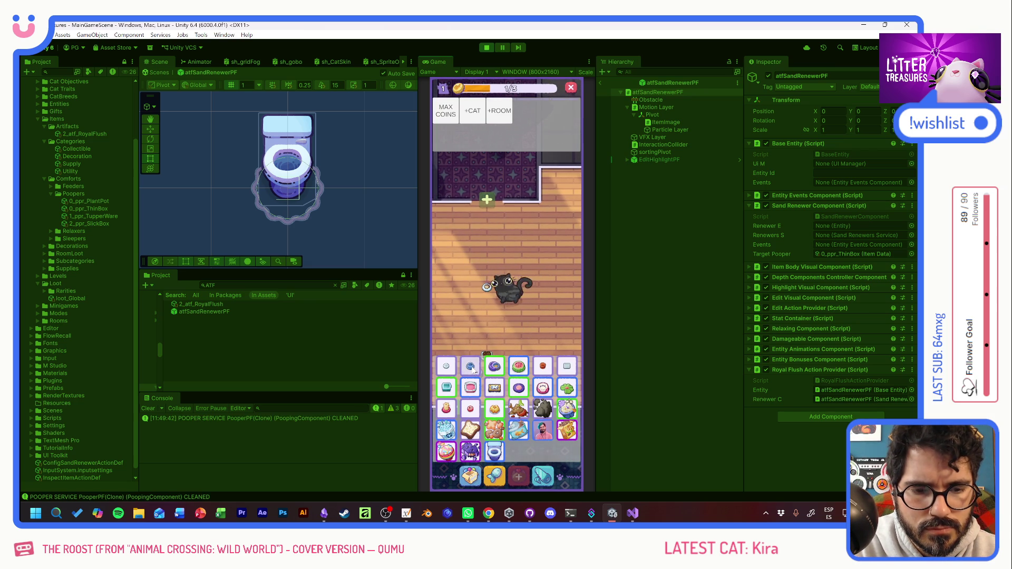
# Step: Max out coins and place the scratch pole plus another inventory item in the room
pyautogui.click(446, 108)
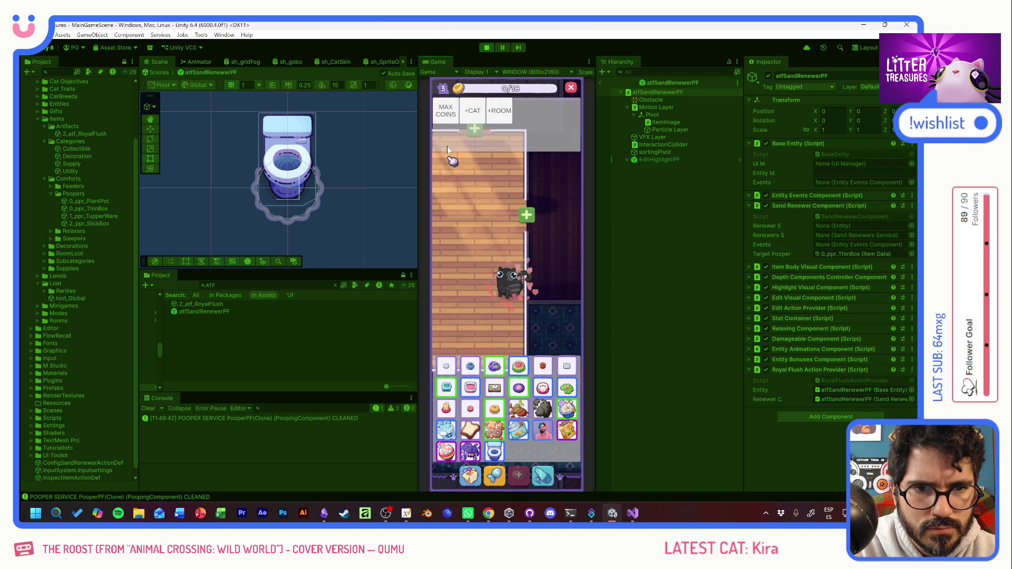
pyautogui.click(471, 476)
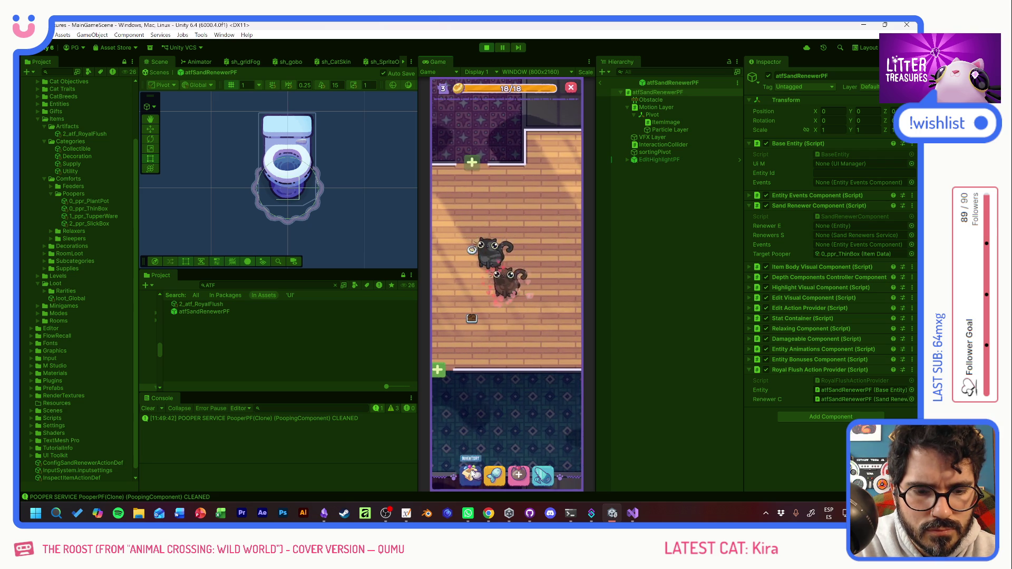
pyautogui.click(462, 340)
pyautogui.click(507, 213)
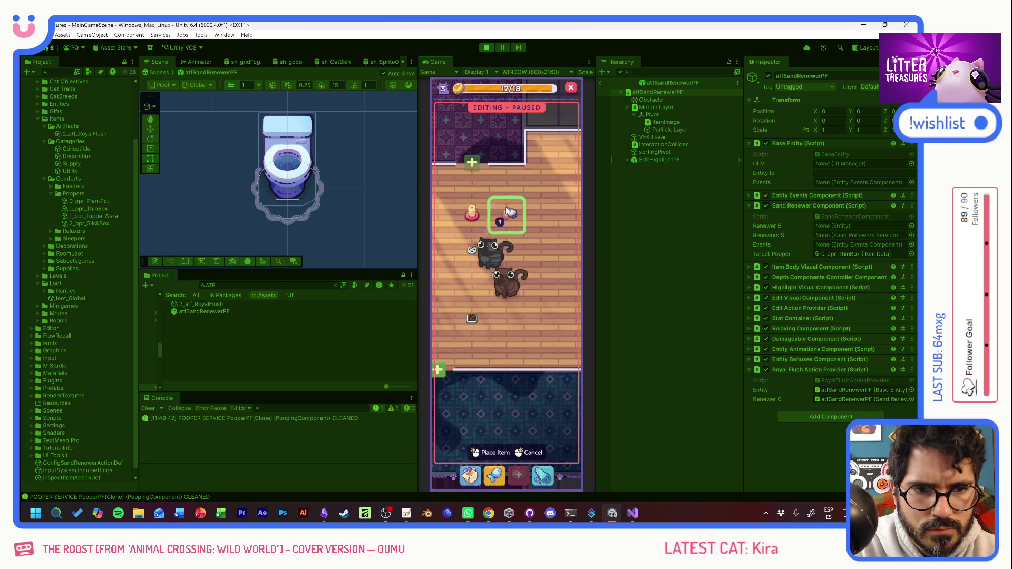
pyautogui.click(478, 484)
pyautogui.click(462, 334)
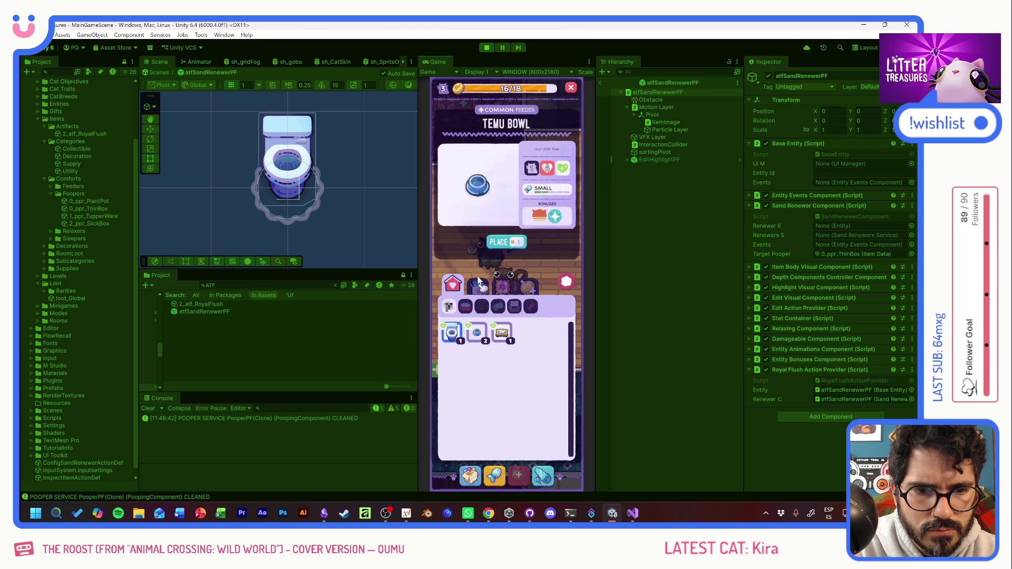
pyautogui.click(502, 240)
pyautogui.moveTo(541, 247); pyautogui.dragTo(541, 216)
pyautogui.click(542, 216)
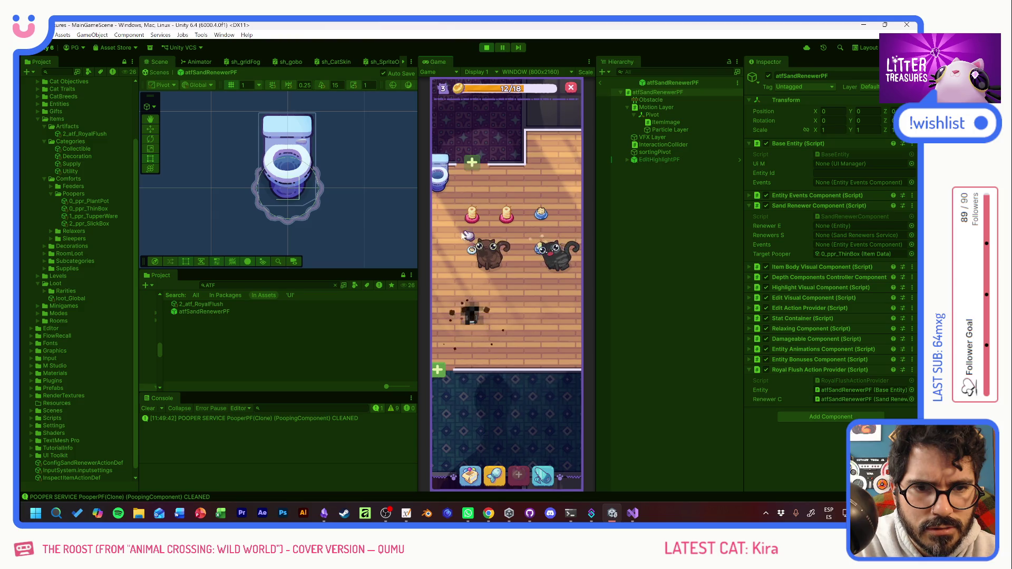
# Step: Place the remaining inventory item and scoop the litter pile's Patched Pillow treasure
pyautogui.click(472, 476)
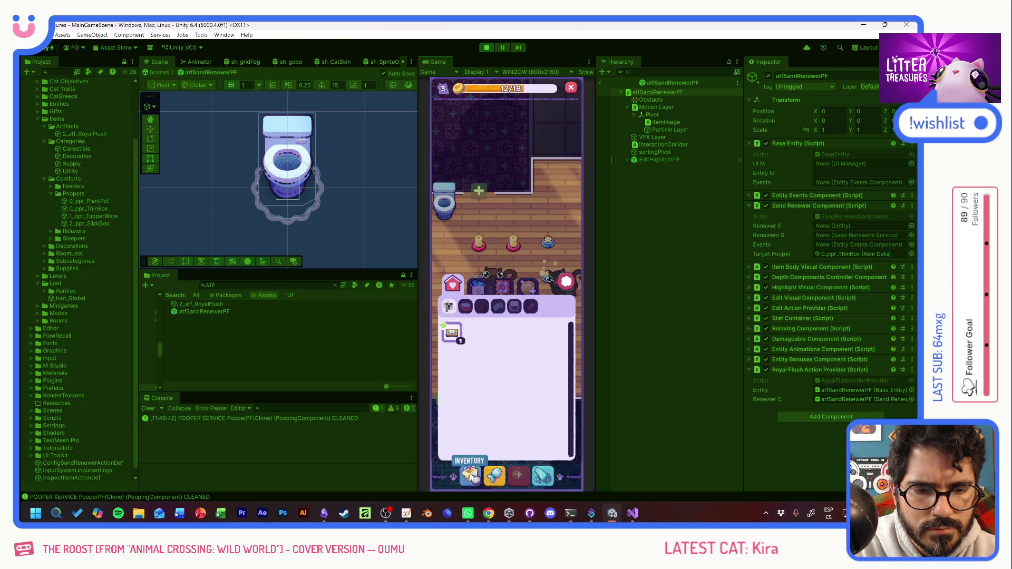
pyautogui.click(458, 340)
pyautogui.click(506, 237)
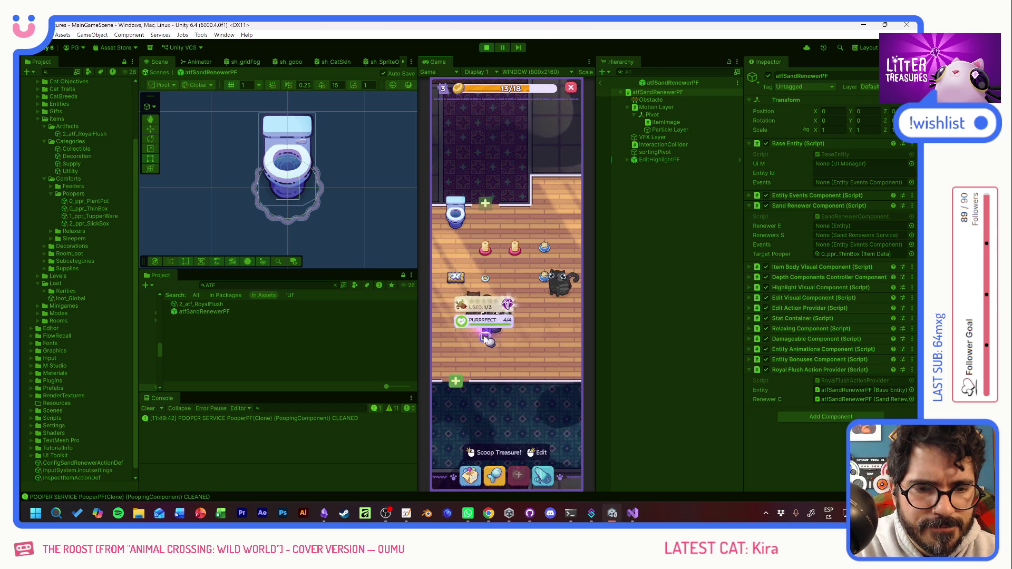
pyautogui.click(540, 337)
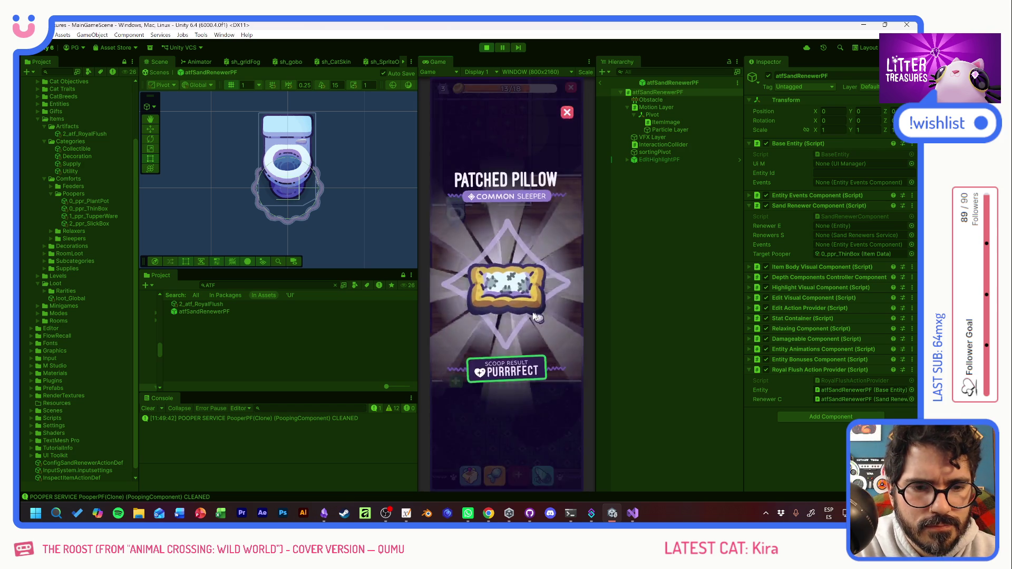
pyautogui.click(471, 266)
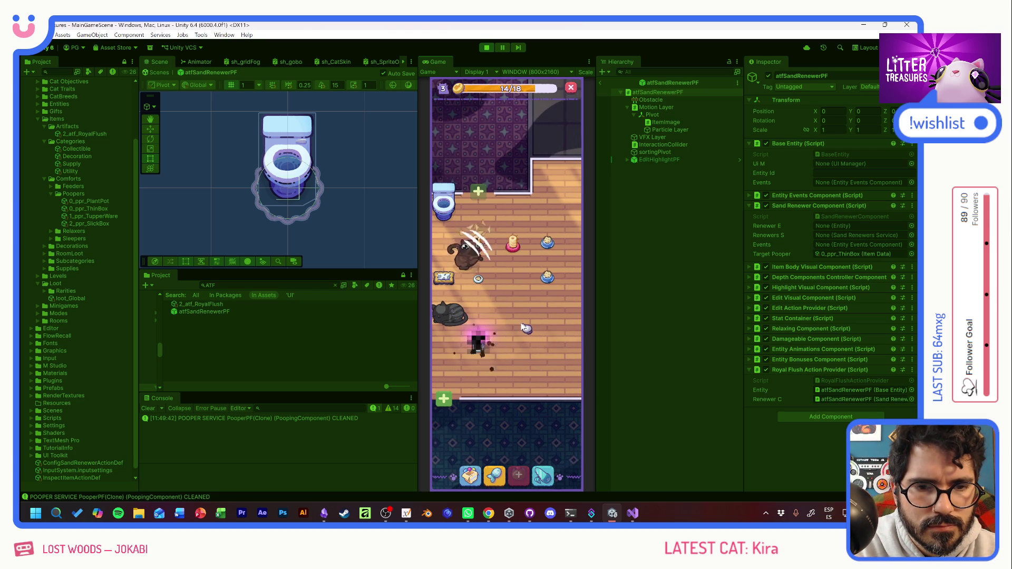
# Step: Scoop the dirt pile's Temu Bowl reward and place the Temu Bowl in the room
pyautogui.click(484, 348)
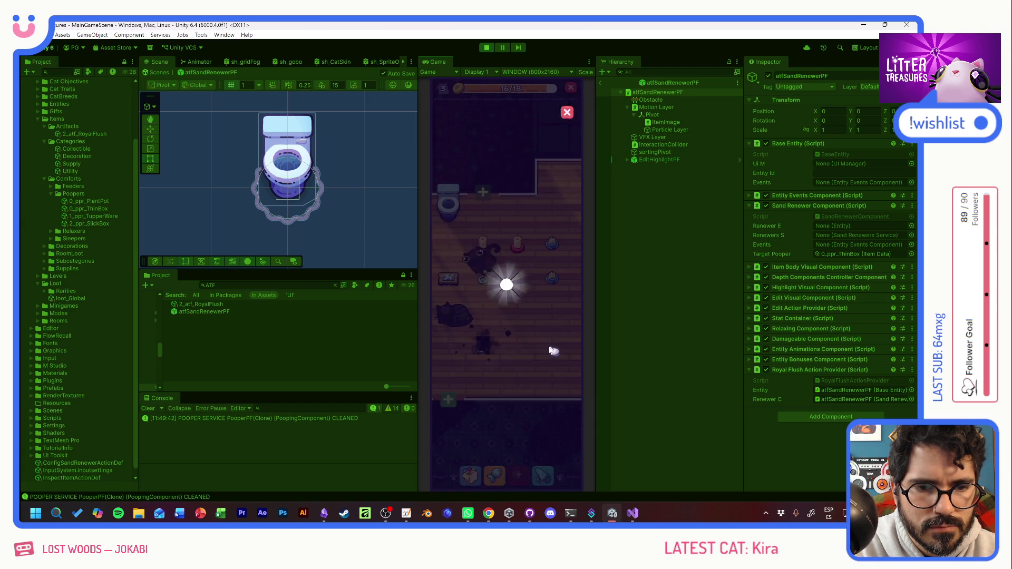
pyautogui.click(530, 433)
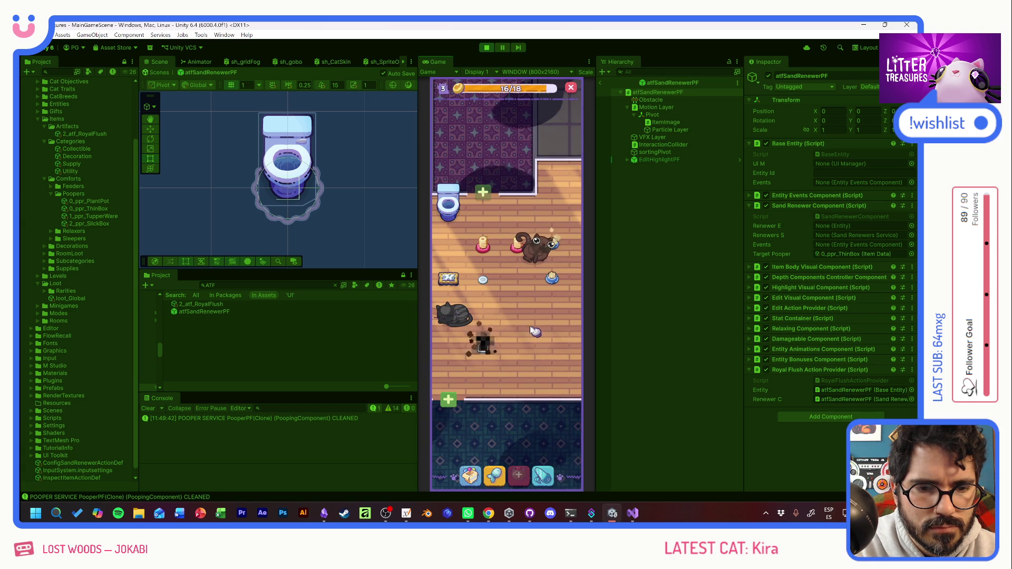
pyautogui.click(469, 481)
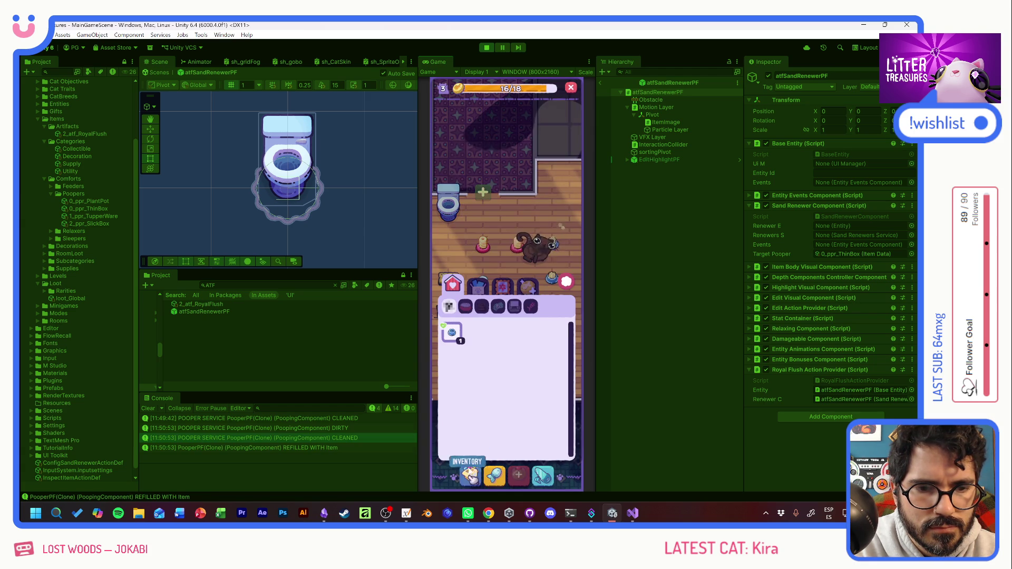
pyautogui.click(454, 332)
pyautogui.click(498, 245)
pyautogui.click(552, 313)
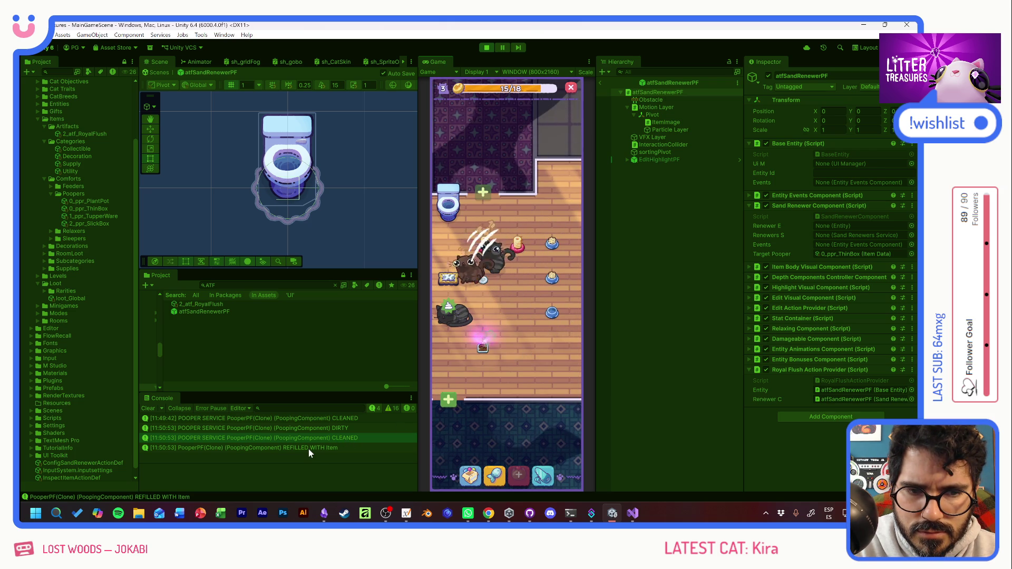
# Step: Inspect the REFILLED WITH Item Console entry and dig into the new litter pile
pyautogui.click(309, 449)
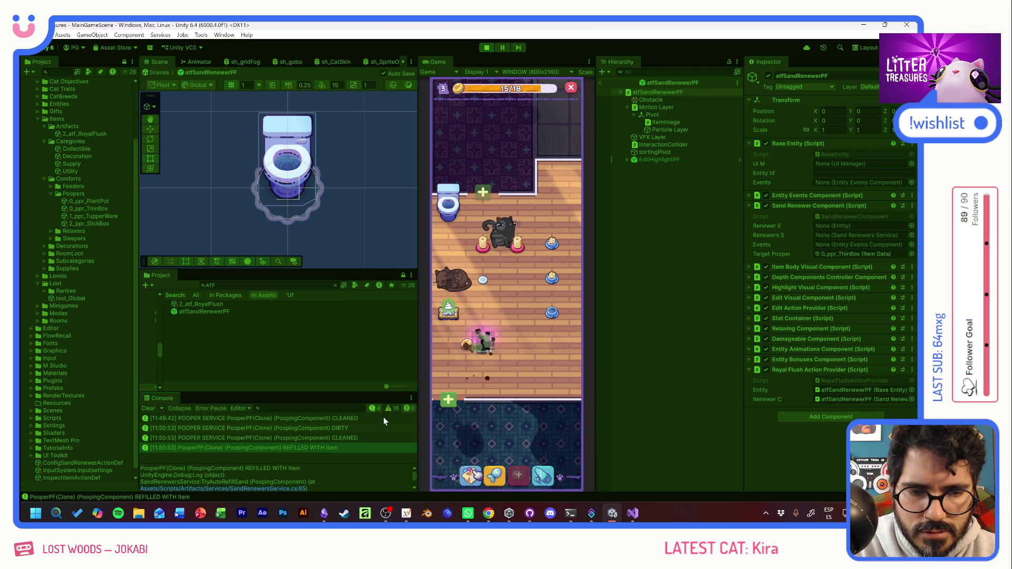
pyautogui.click(484, 348)
pyautogui.moveTo(486, 352)
pyautogui.mouseDown()
pyautogui.moveTo(482, 290)
pyautogui.moveTo(497, 294)
pyautogui.moveTo(543, 217)
pyautogui.moveTo(549, 103)
pyautogui.mouseUp()
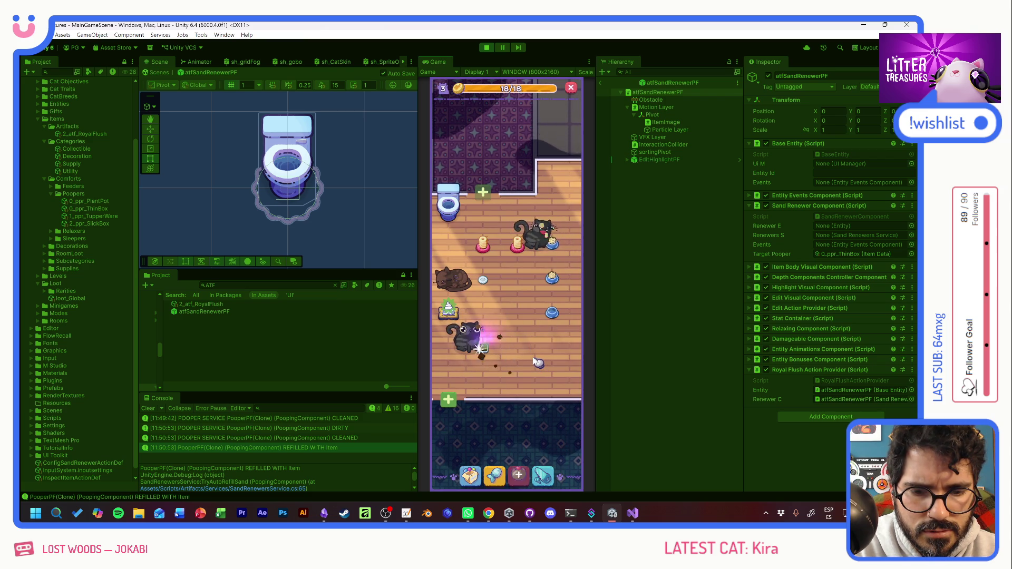
pyautogui.moveTo(481, 354)
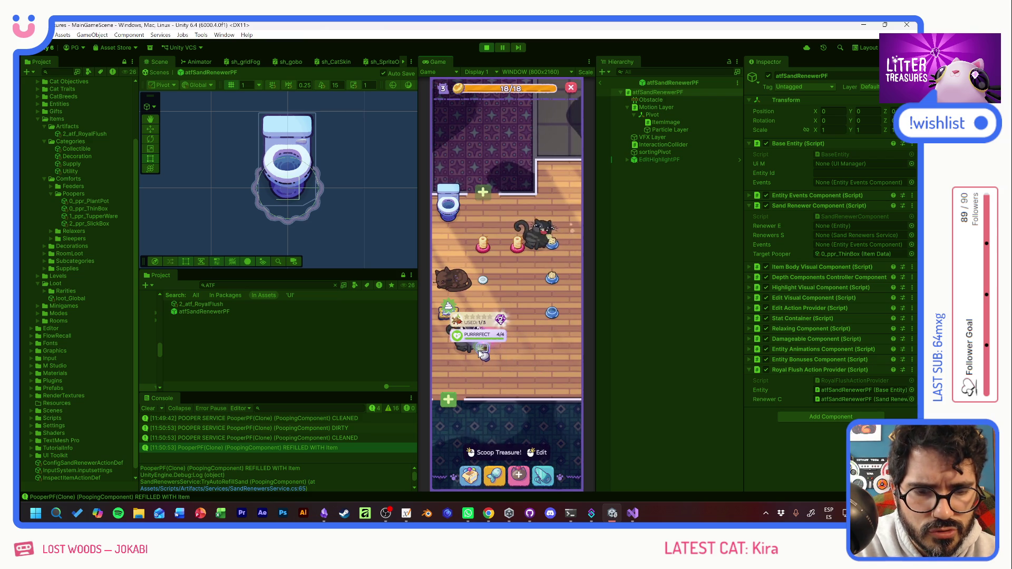
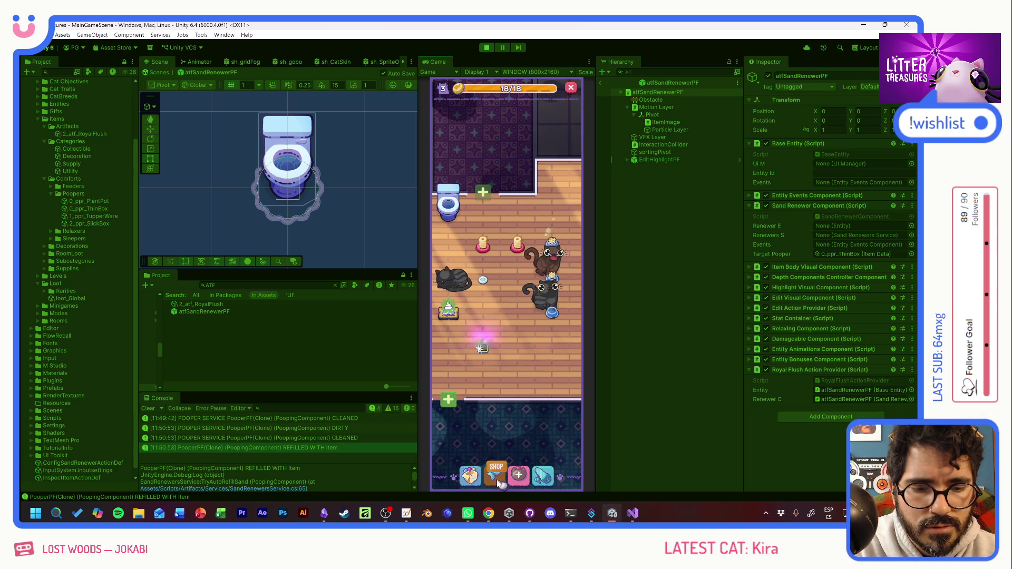
# Step: Browse the inventory's supplies and decorations tabs, then check the litter box's usage info
pyautogui.click(473, 480)
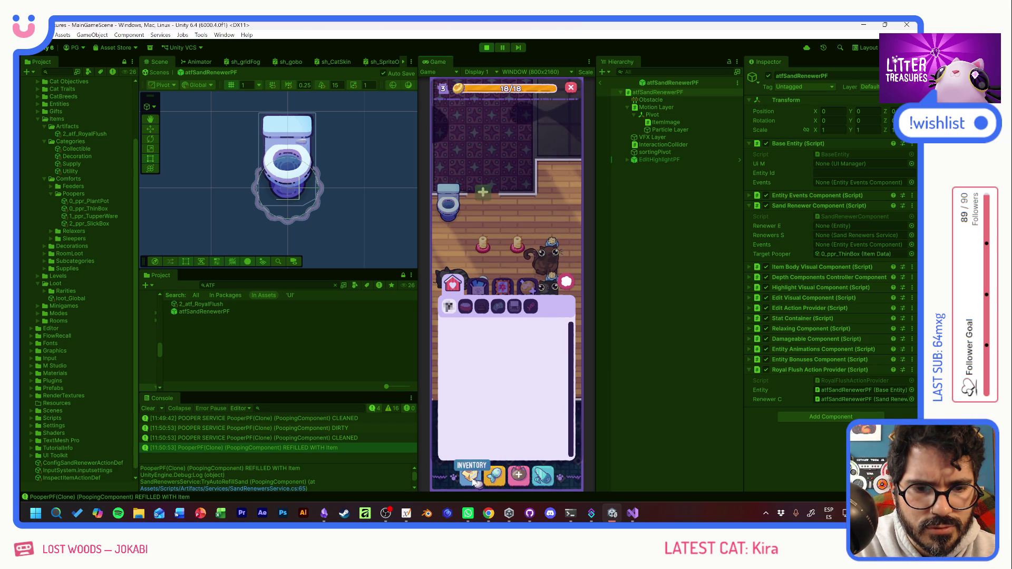
pyautogui.click(479, 288)
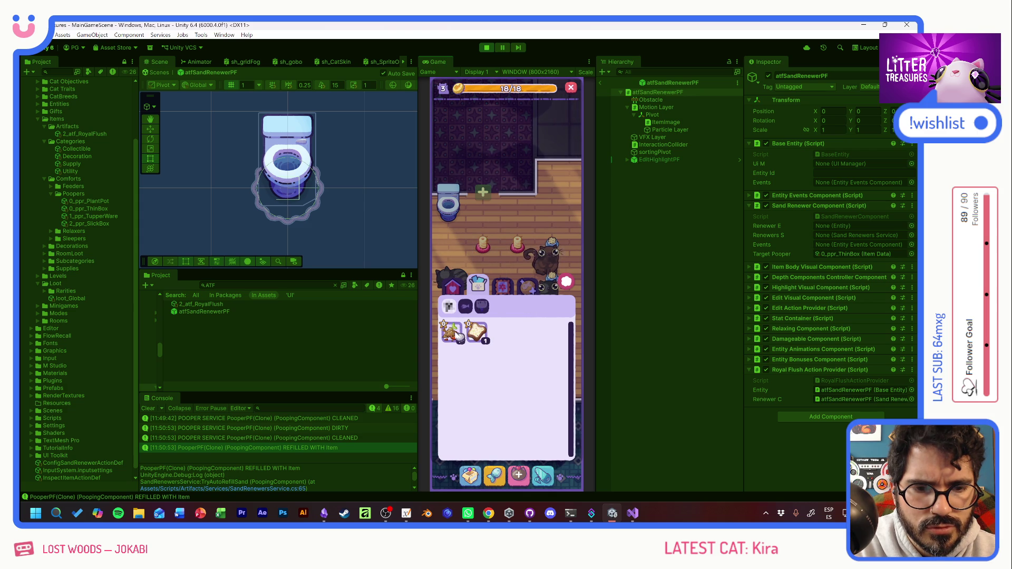
pyautogui.click(504, 294)
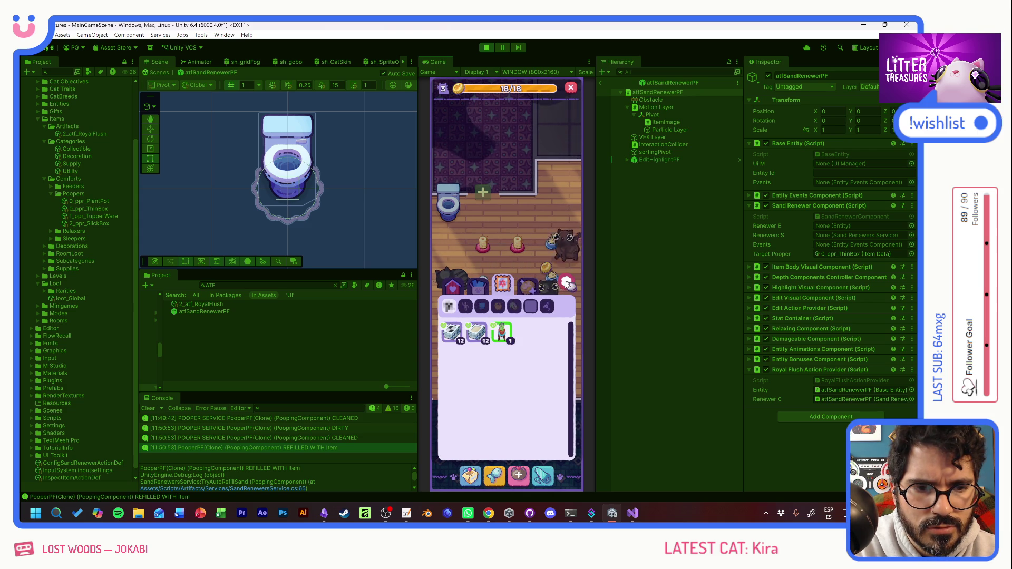
pyautogui.click(567, 283)
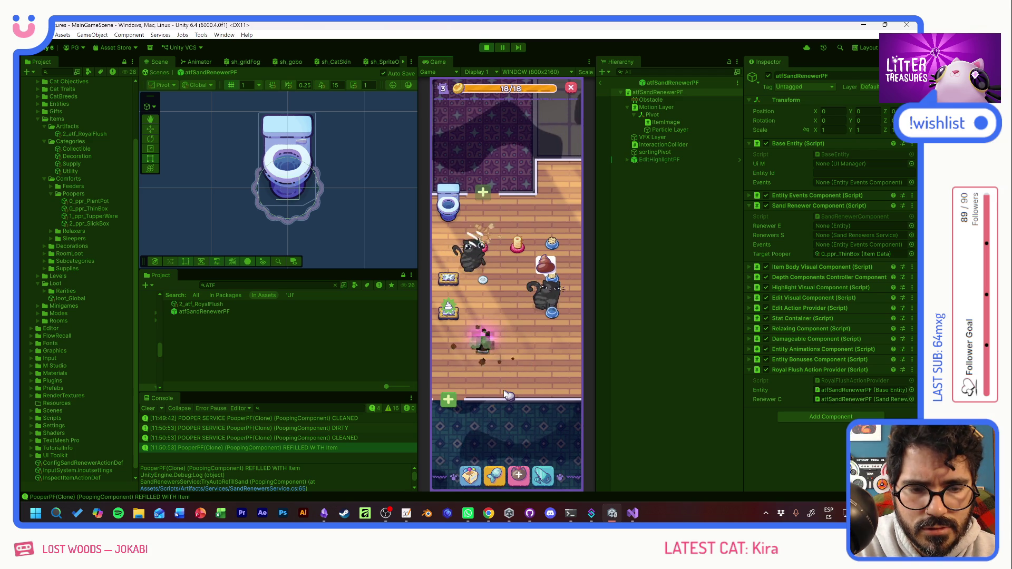
pyautogui.click(485, 352)
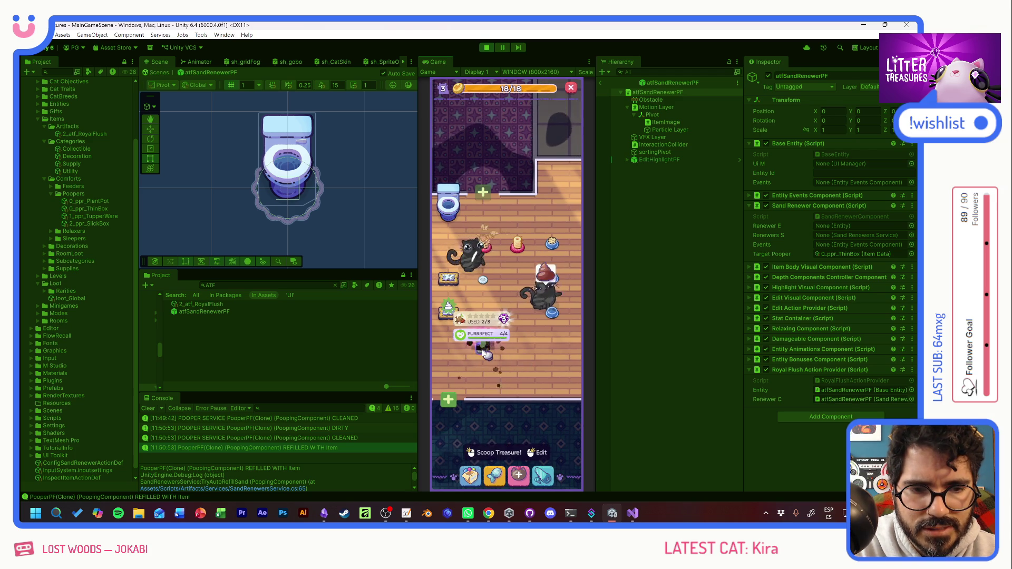
pyautogui.click(527, 382)
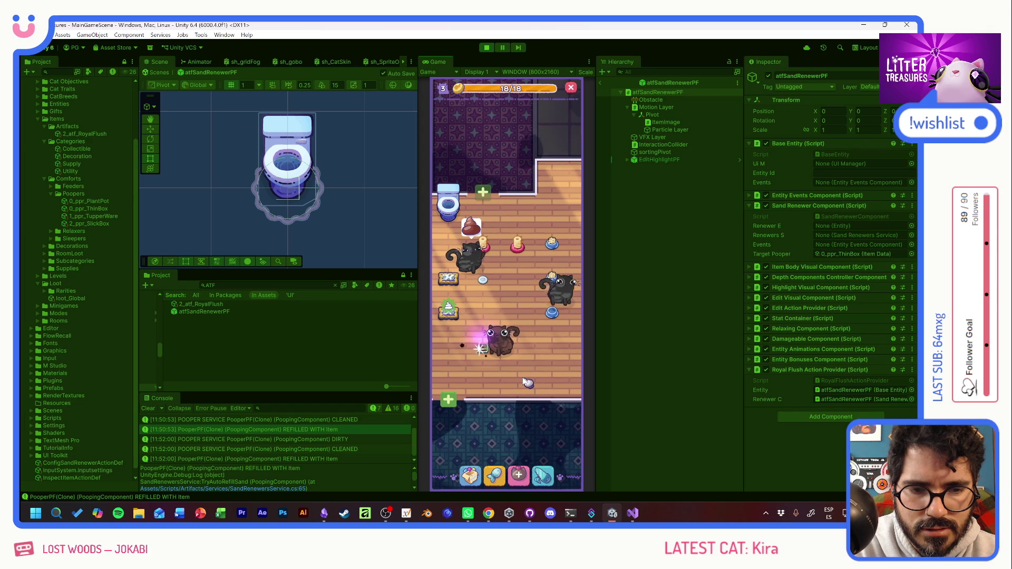
# Step: Start Scoop the Treasure on the dirty litter box and drag the diamond through the numbered points
pyautogui.click(471, 473)
pyautogui.click(479, 289)
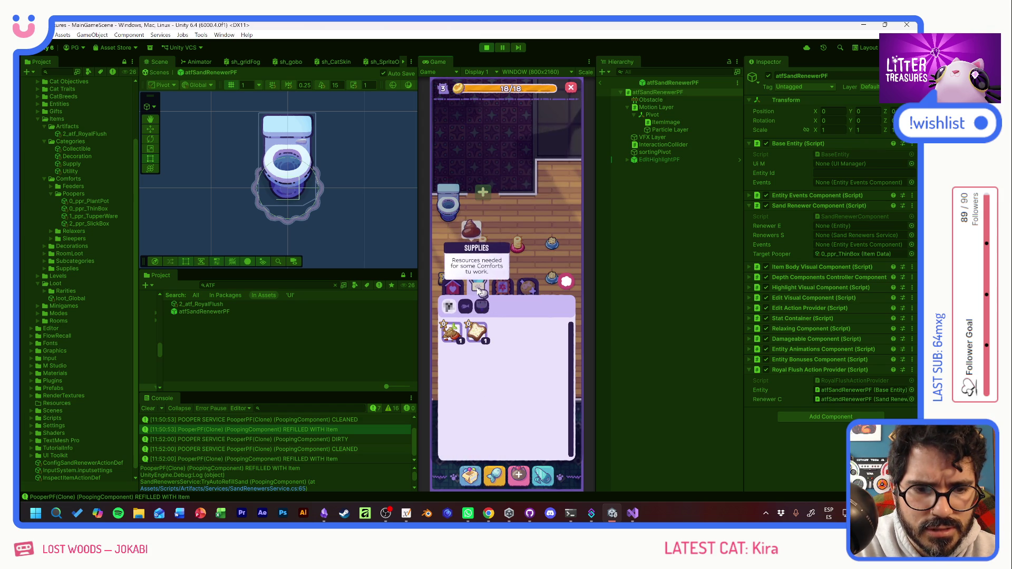
pyautogui.click(563, 283)
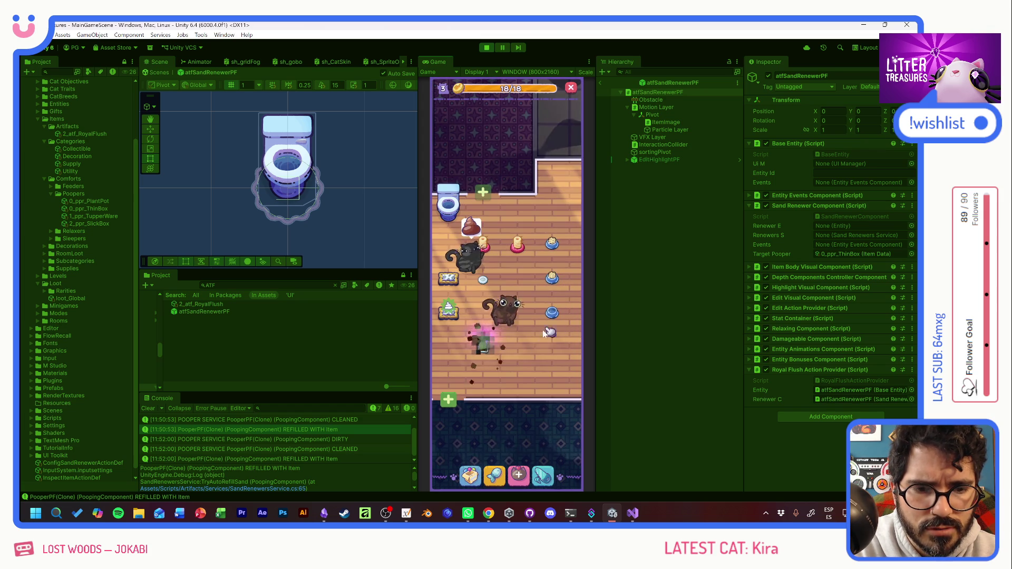
pyautogui.moveTo(489, 353)
pyautogui.mouseDown()
pyautogui.moveTo(482, 248)
pyautogui.moveTo(472, 324)
pyautogui.moveTo(557, 344)
pyautogui.mouseUp()
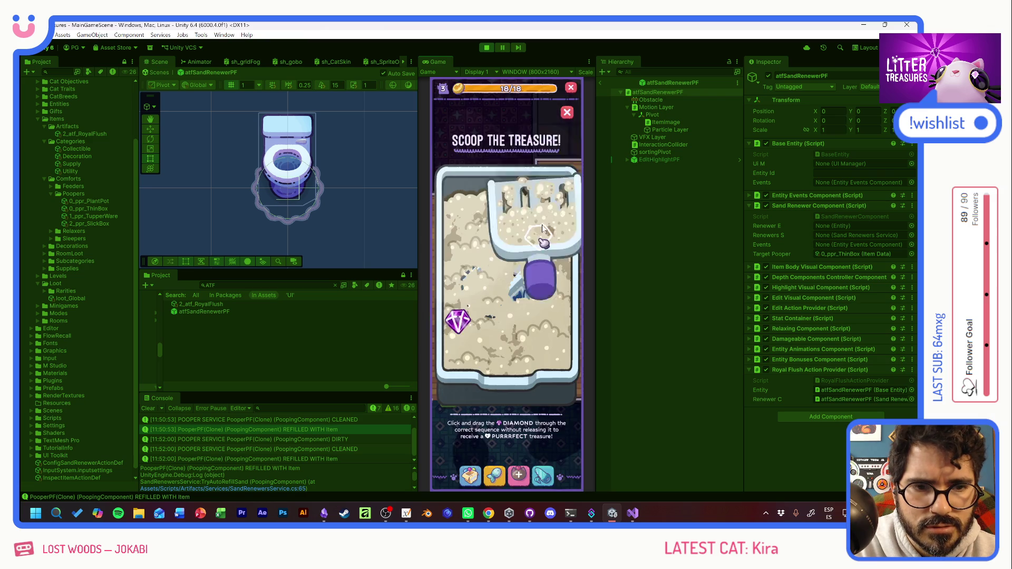
# Step: Finish the scoop, collect the Parket Horizontal floor reward, and check the USED 1/3 count
pyautogui.click(484, 353)
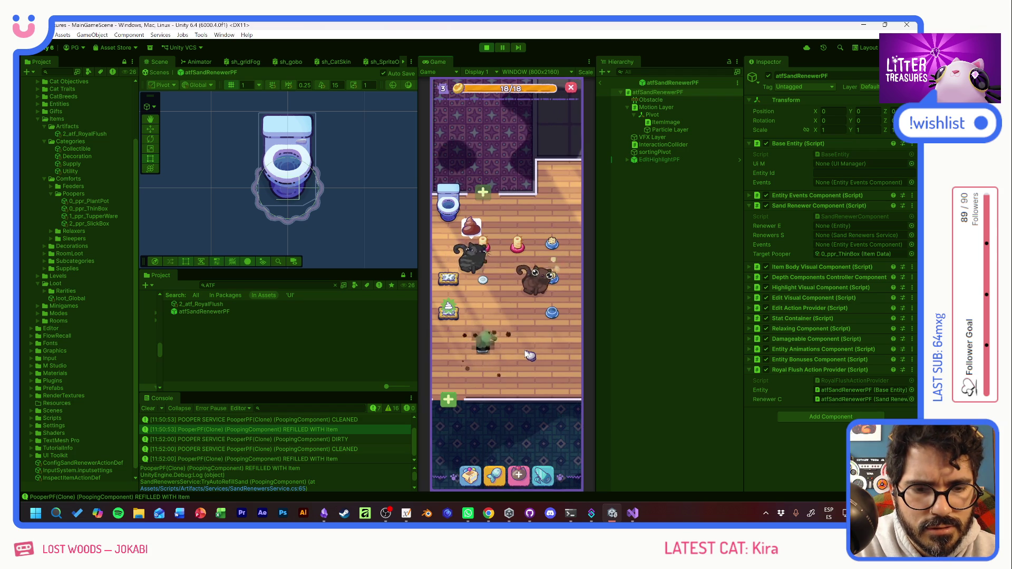
pyautogui.click(486, 350)
pyautogui.click(486, 351)
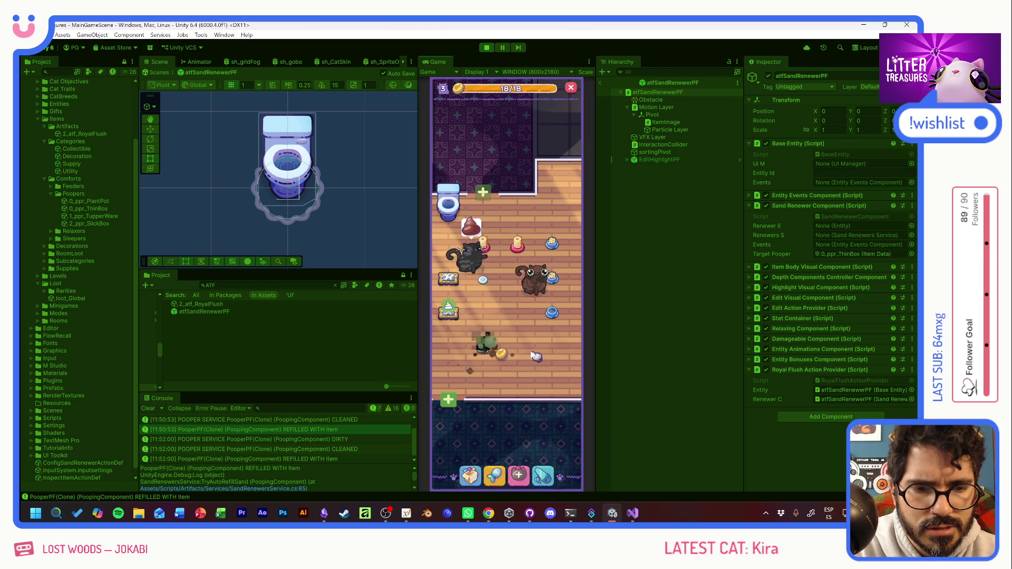
pyautogui.click(496, 356)
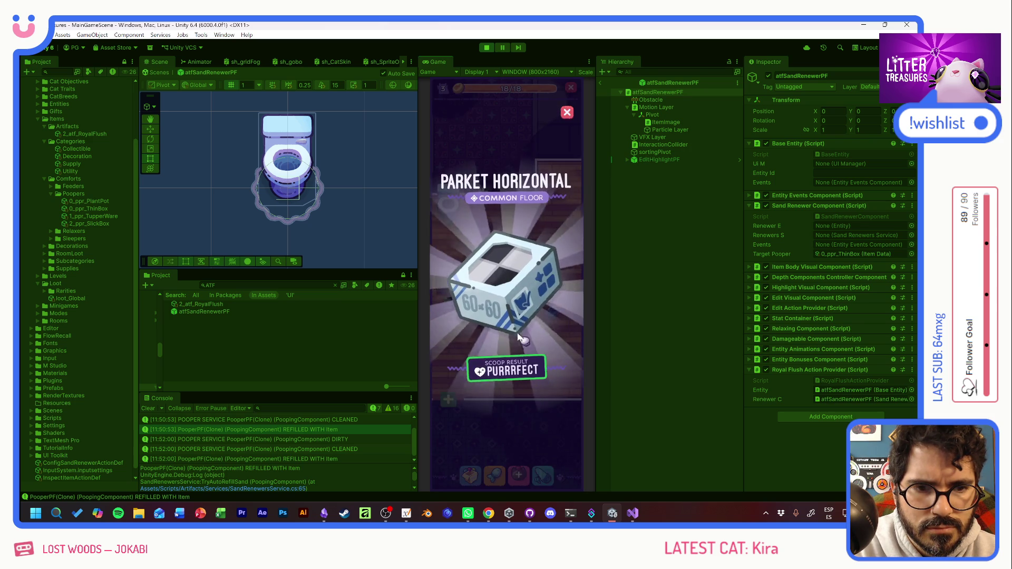
pyautogui.click(515, 325)
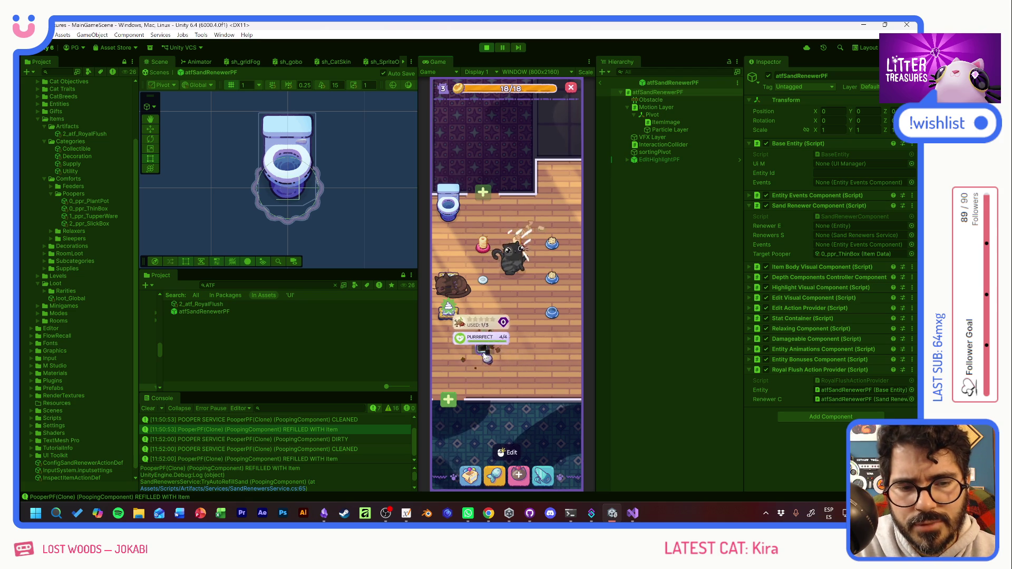
pyautogui.press('`')
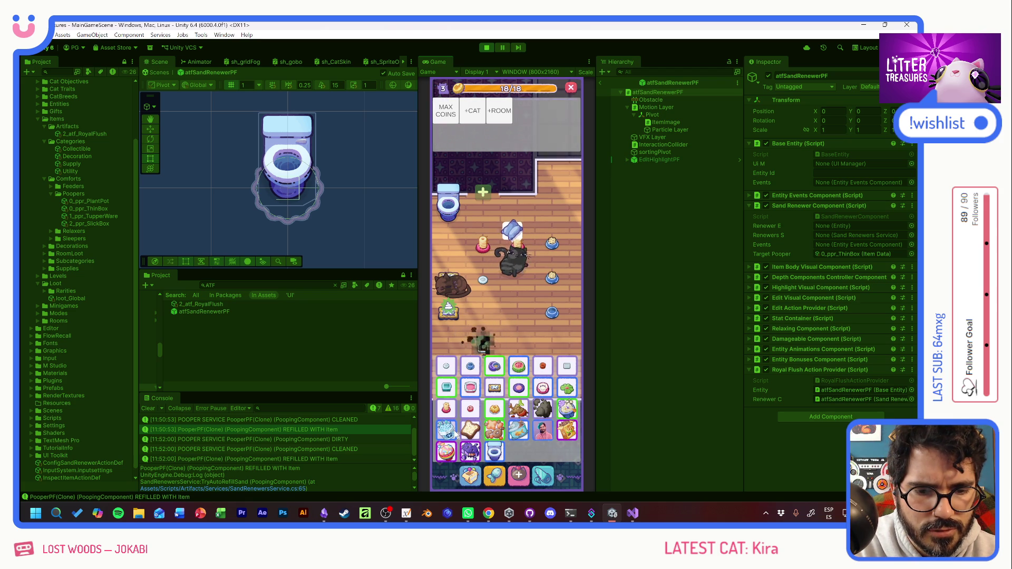
# Step: Close the debug panel, nudge the litter box right, and scoop it again through the diamond points
pyautogui.press('`')
pyautogui.moveTo(488, 354); pyautogui.dragTo(519, 368)
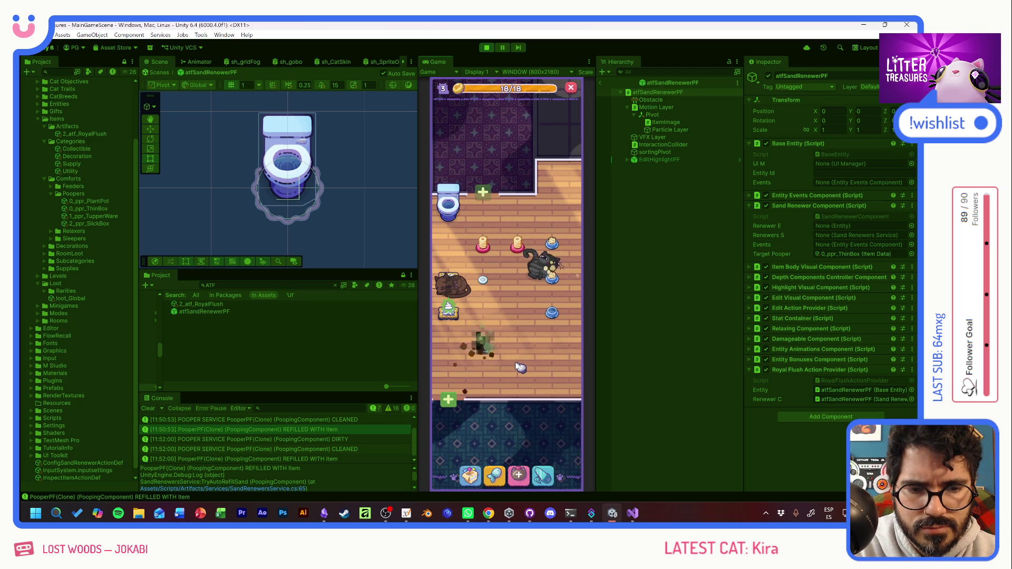
pyautogui.click(485, 350)
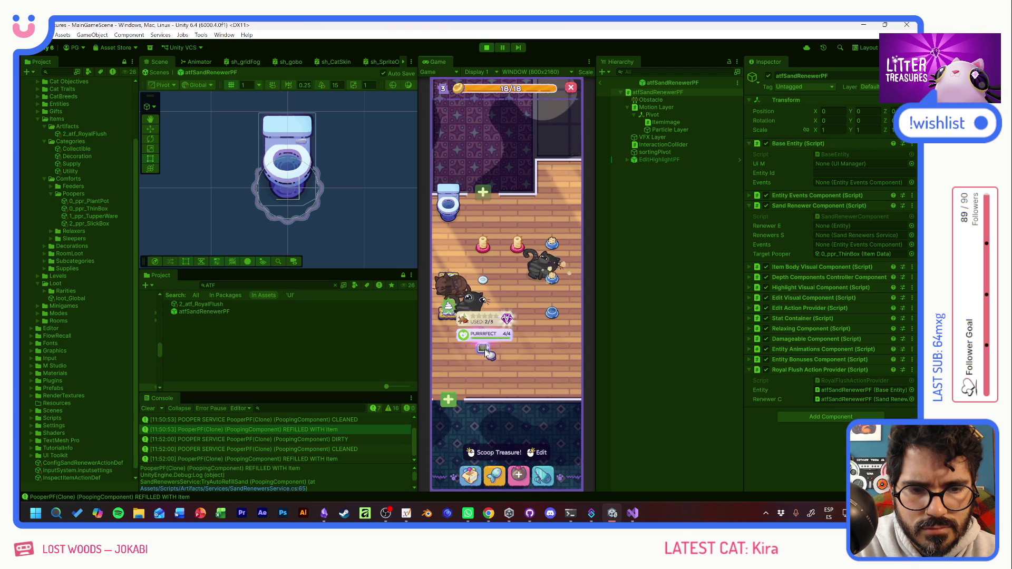
pyautogui.click(486, 350)
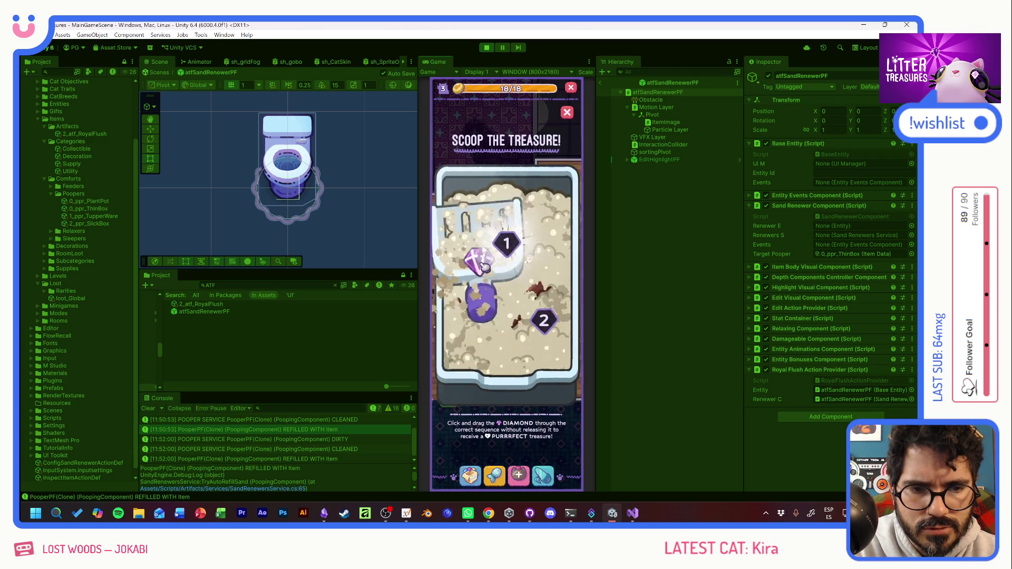
pyautogui.moveTo(477, 287); pyautogui.dragTo(532, 330)
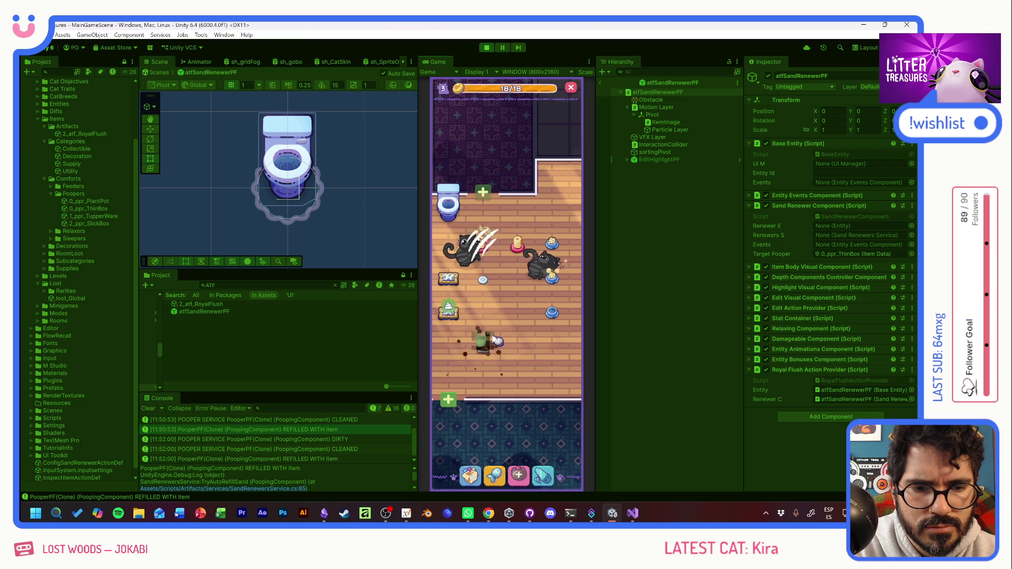
pyautogui.click(492, 352)
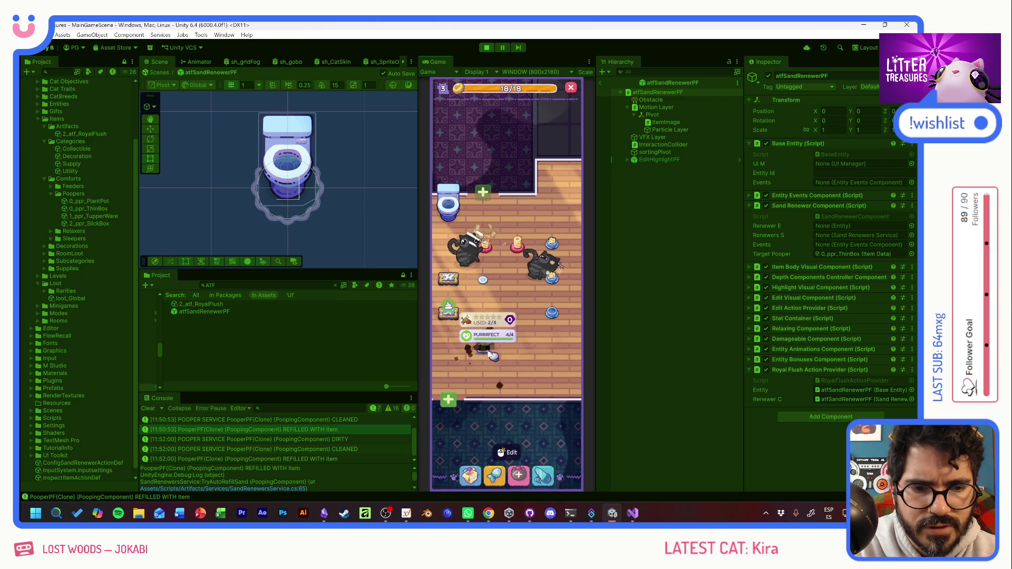
pyautogui.click(492, 355)
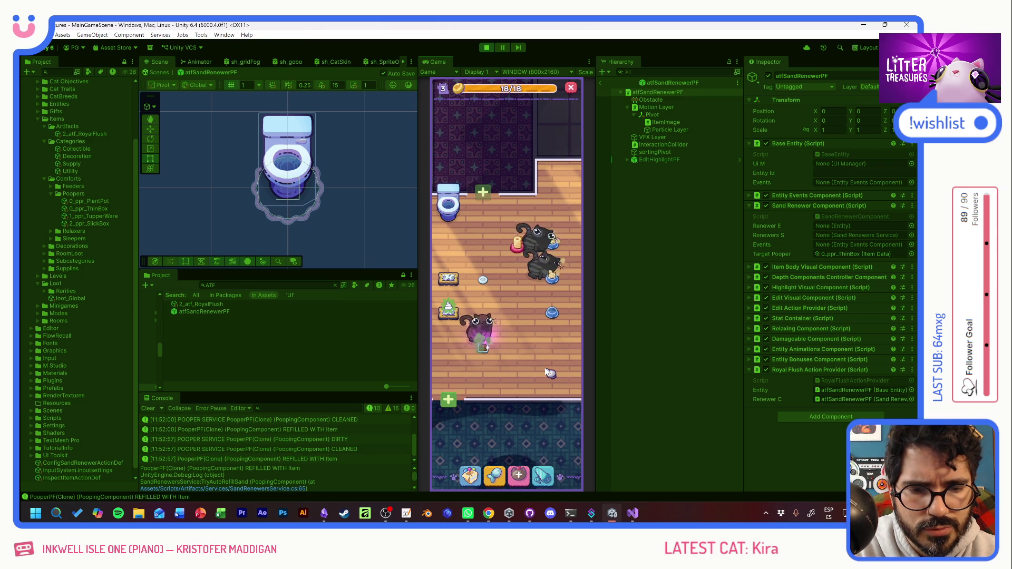
# Step: Open another scoop, open and close the inventory, and leave atfSandRenewerPF prefab editing
pyautogui.click(547, 340)
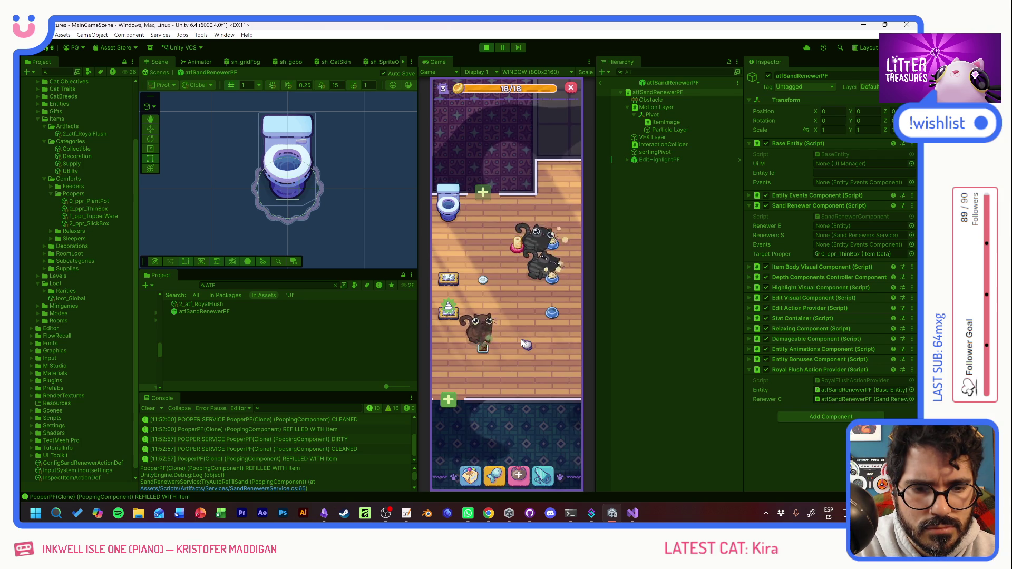
pyautogui.click(470, 474)
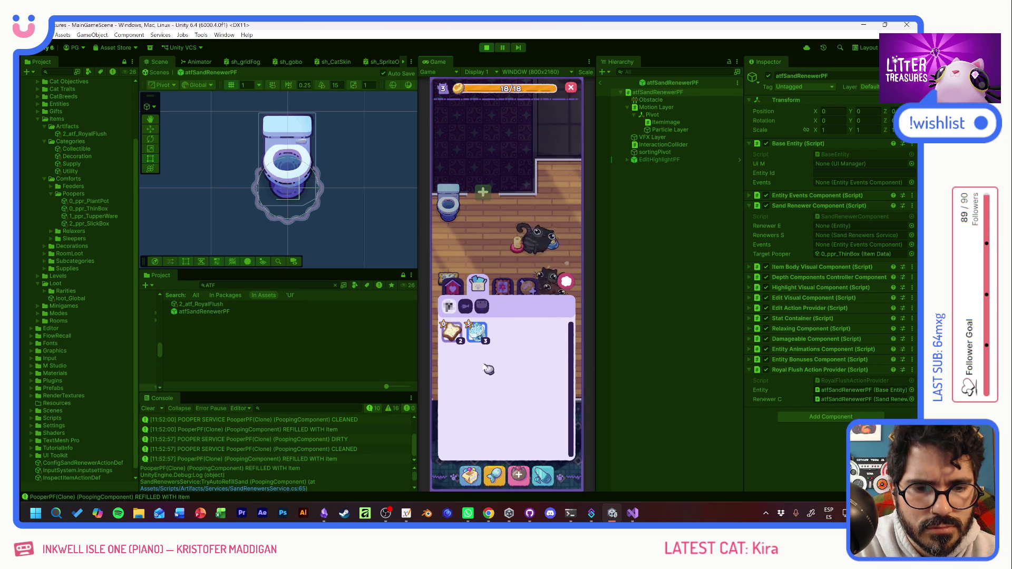
pyautogui.click(567, 283)
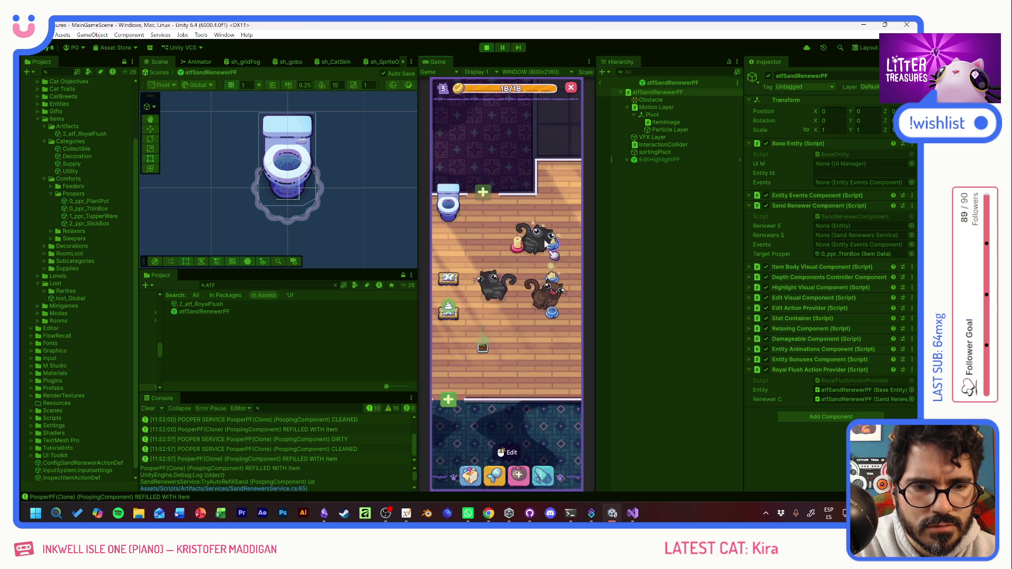
pyautogui.click(601, 83)
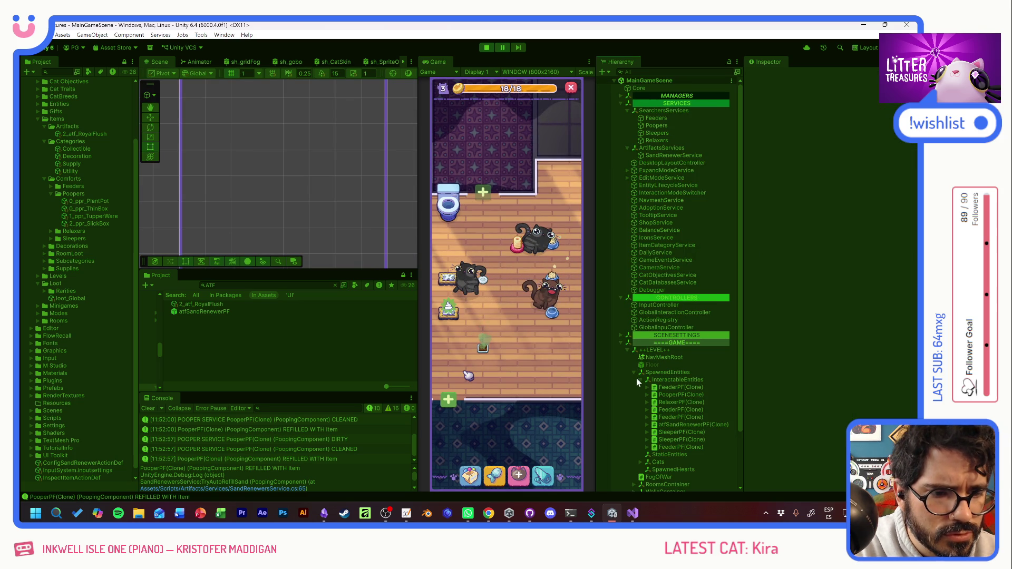
# Step: Inspect PooperPF(Clone)'s components and the litter box info, place an inventory item, and check a cat's status
pyautogui.click(659, 394)
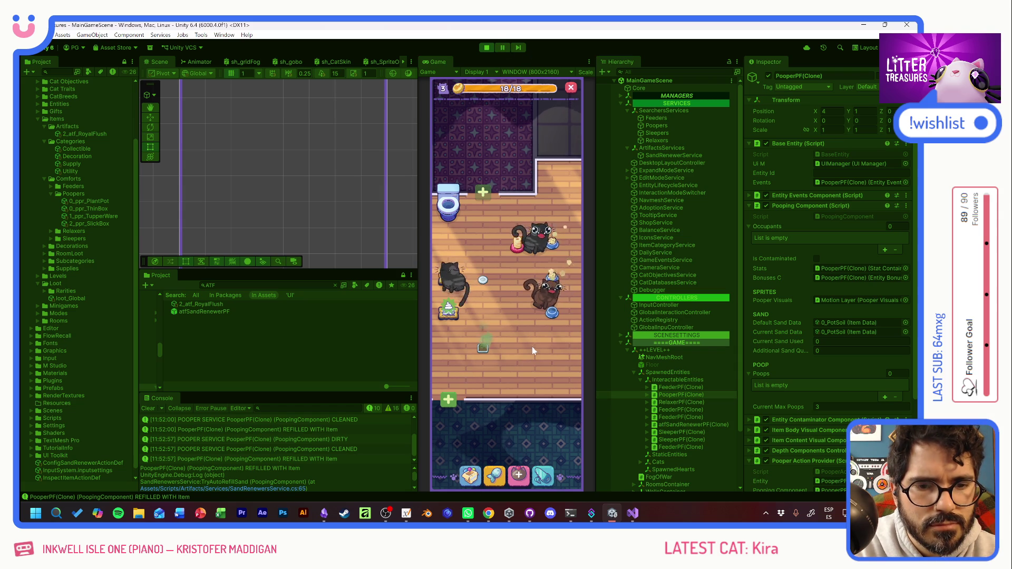
pyautogui.click(483, 348)
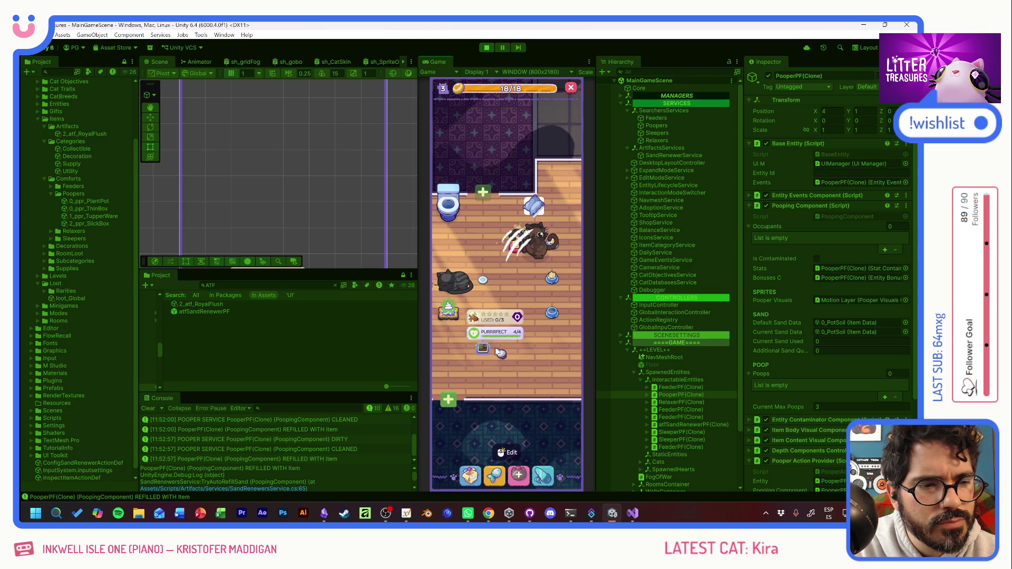
pyautogui.click(491, 352)
pyautogui.click(471, 478)
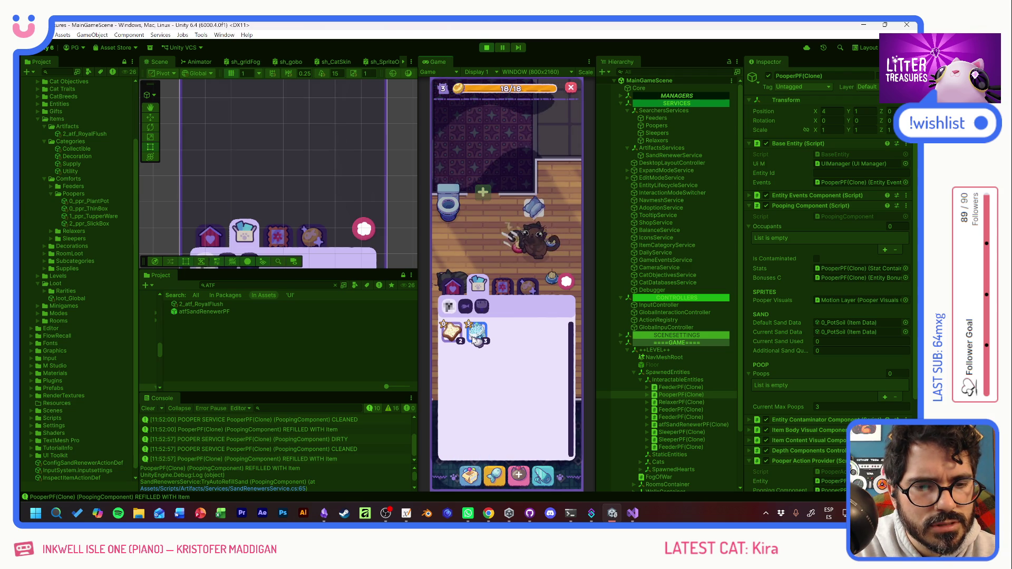
pyautogui.click(480, 336)
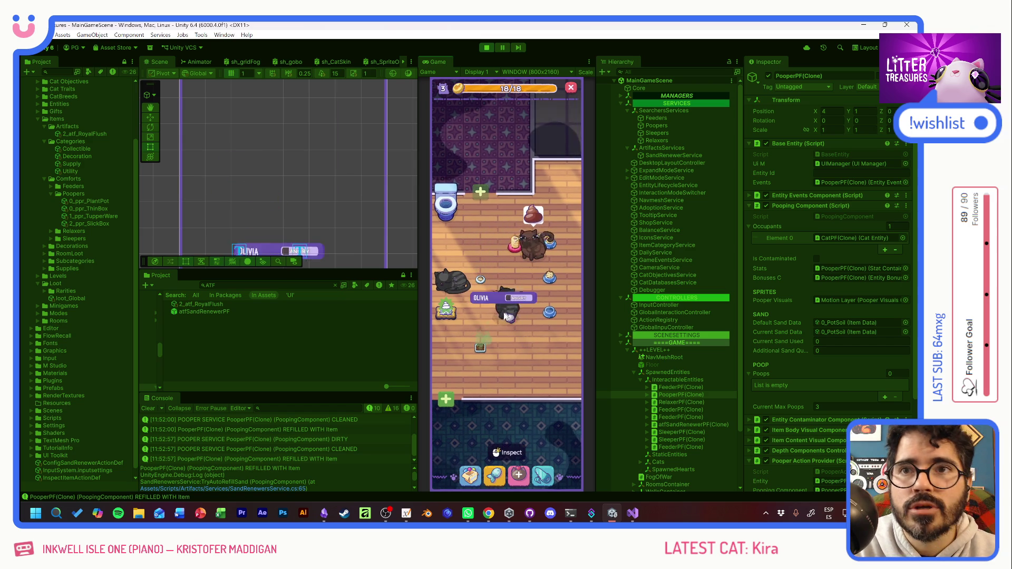
pyautogui.click(485, 285)
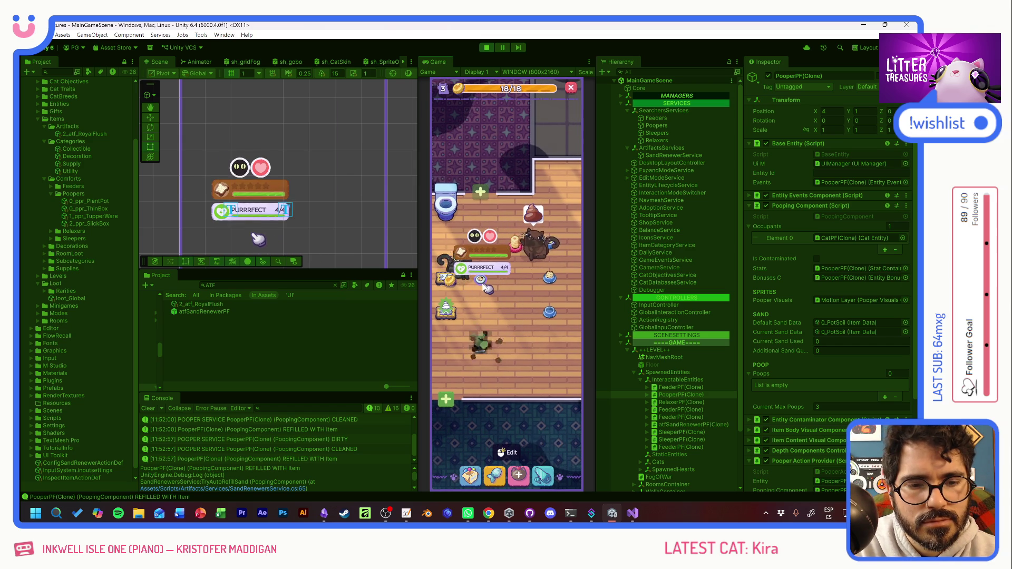
pyautogui.click(460, 319)
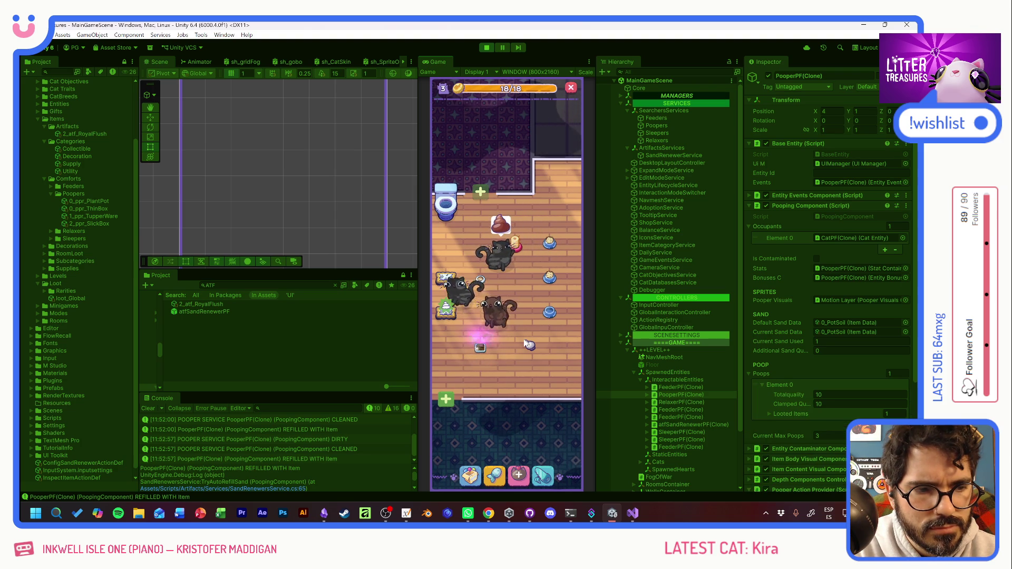
# Step: Scoop the litter box for the Old Bread reward, dismiss it, and stop play mode
pyautogui.click(482, 348)
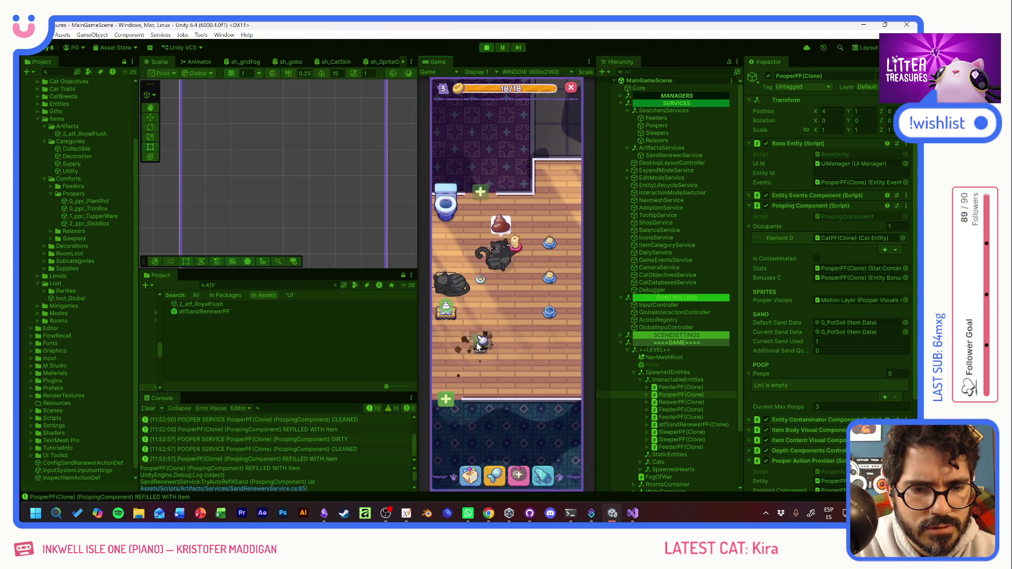
pyautogui.moveTo(487, 351)
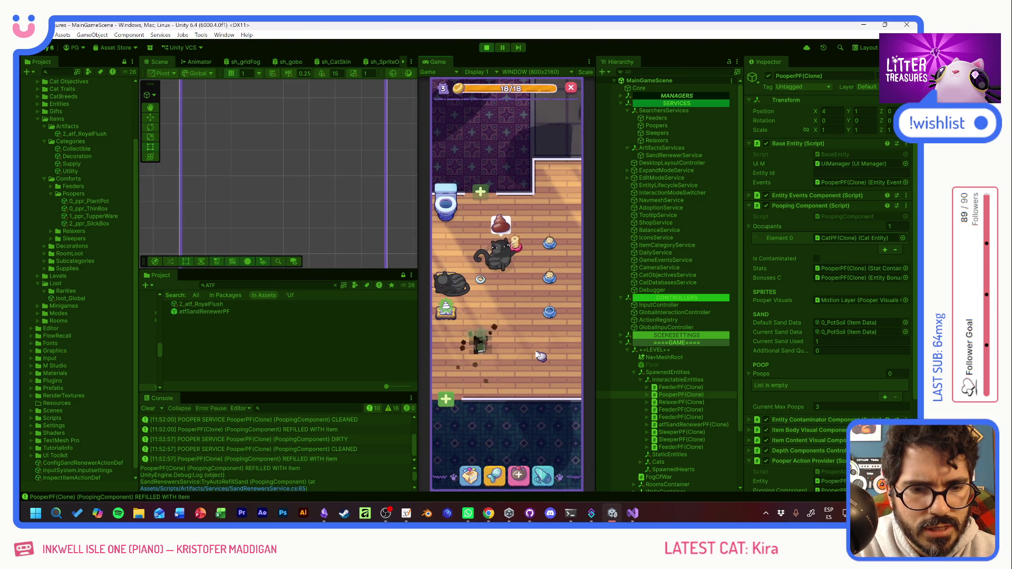
pyautogui.click(490, 342)
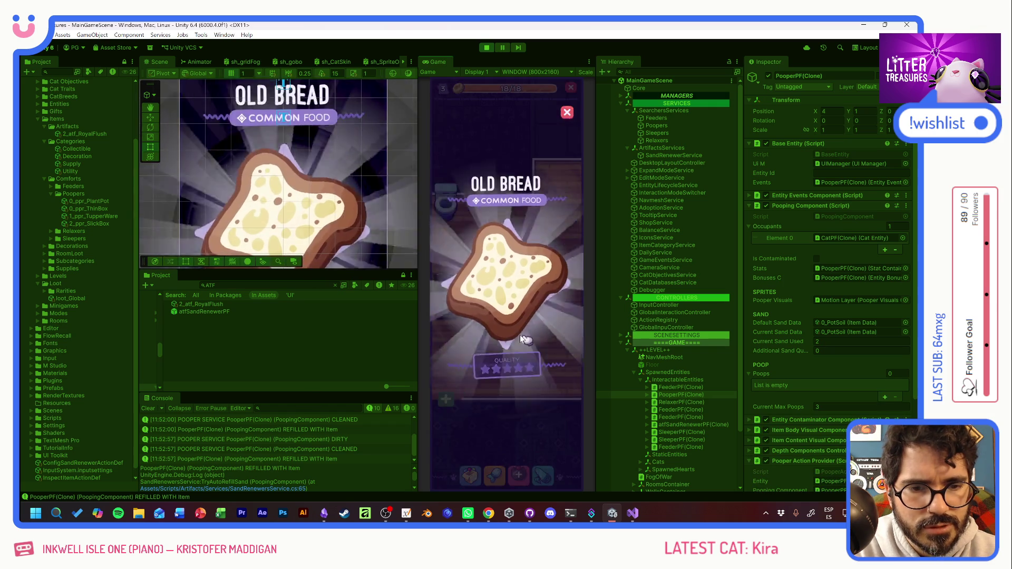
pyautogui.click(522, 335)
pyautogui.moveTo(485, 354)
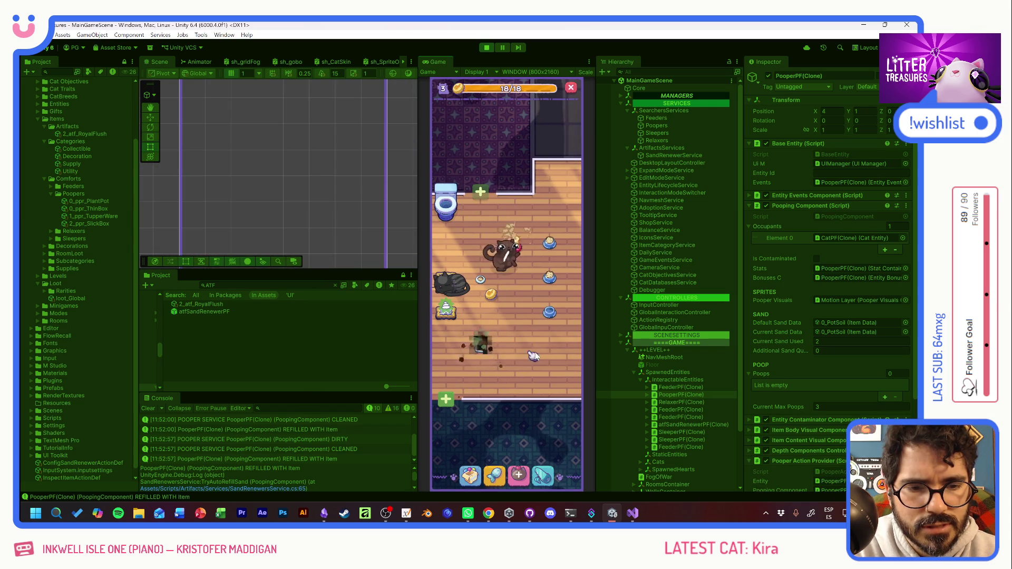
pyautogui.click(488, 47)
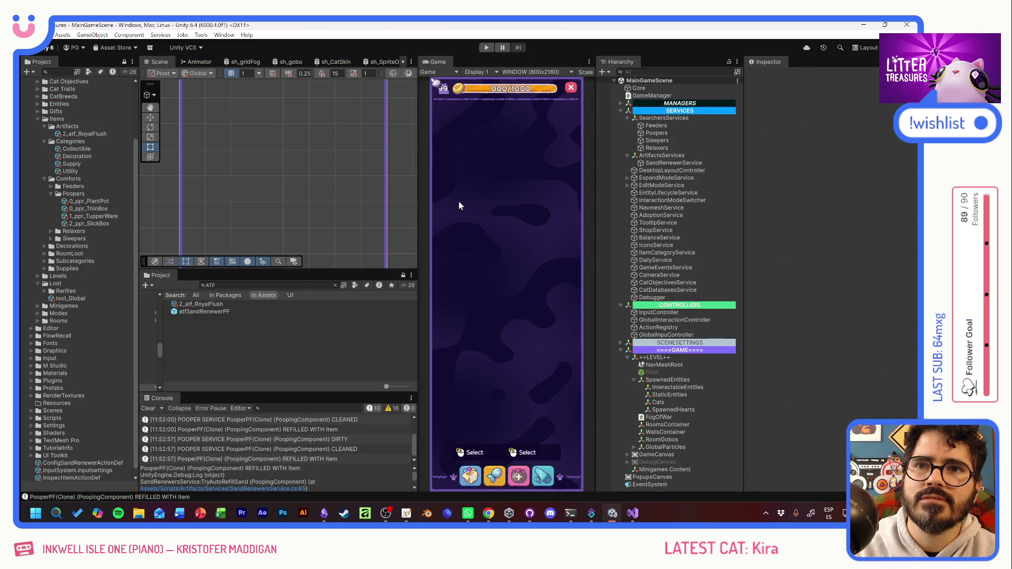
# Step: In PoopingComponent.cs, review Refill's CanBeRefilled block and add a blank line after BroadcastSandChanges()
pyautogui.hotkey('alt', 'Tab')
pyautogui.click(345, 311)
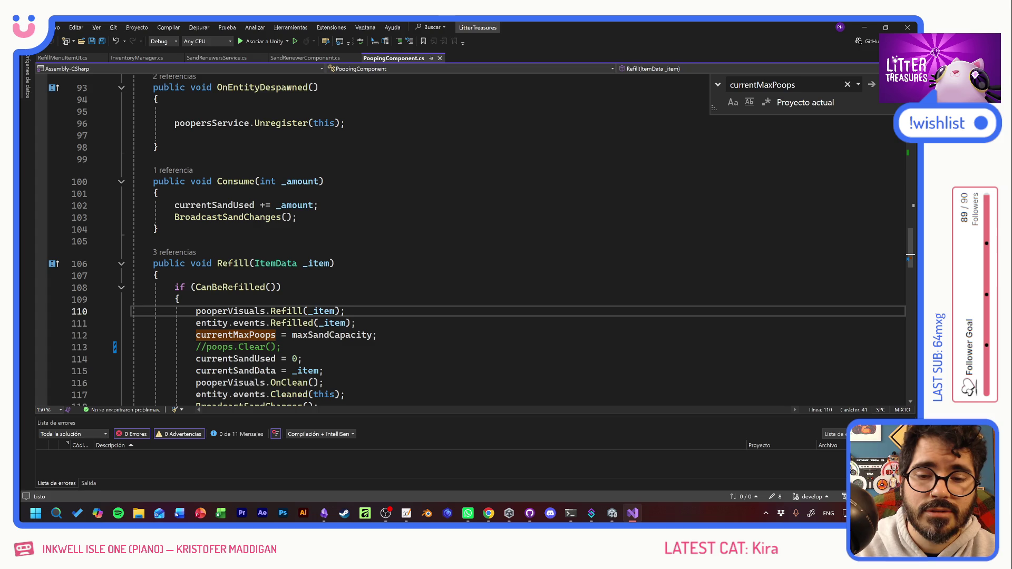
pyautogui.click(378, 335)
pyautogui.click(345, 311)
pyautogui.scroll(-3, 474, 237)
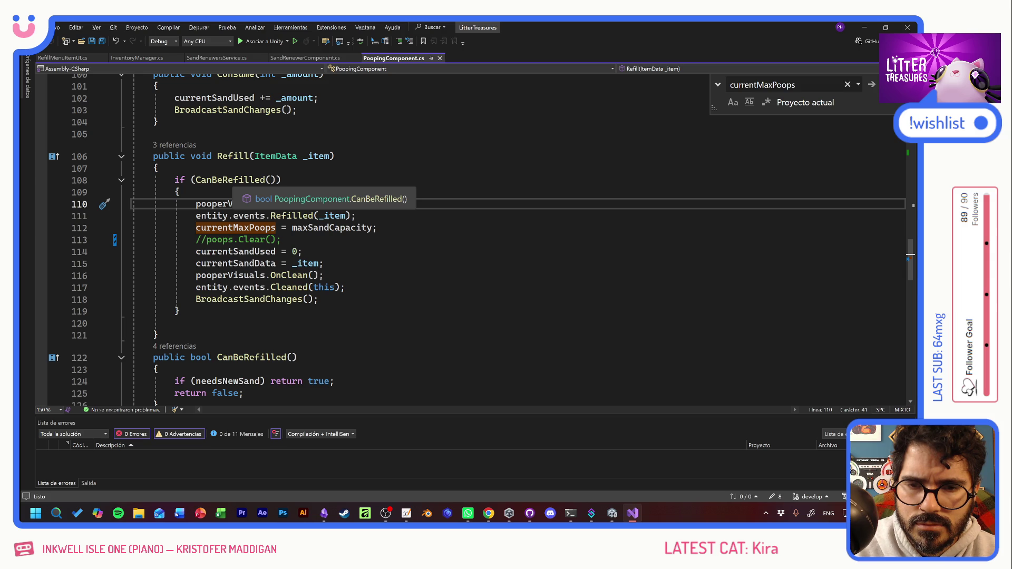
pyautogui.click(234, 180)
pyautogui.click(282, 240)
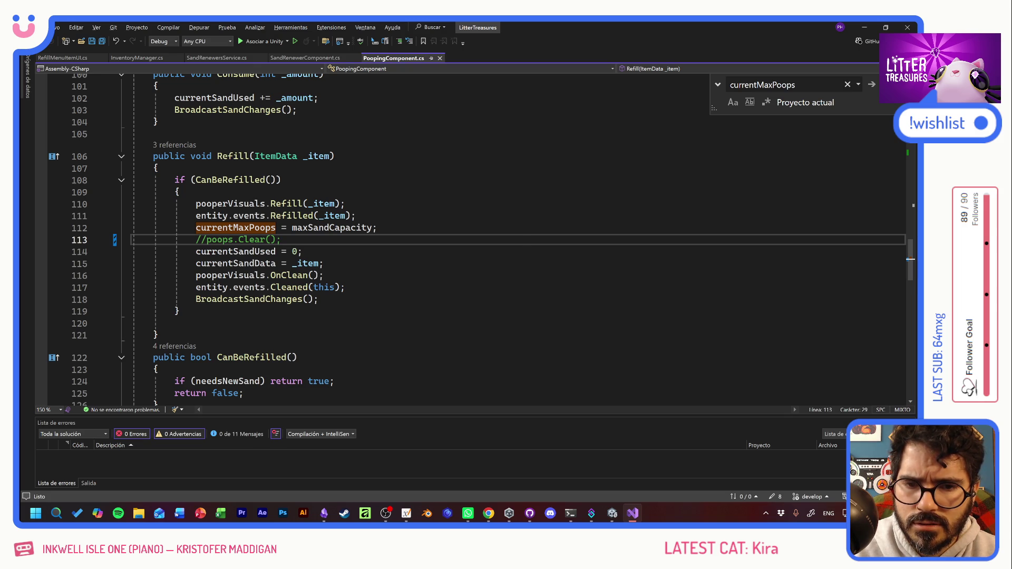
pyautogui.click(319, 299)
pyautogui.press('Return')
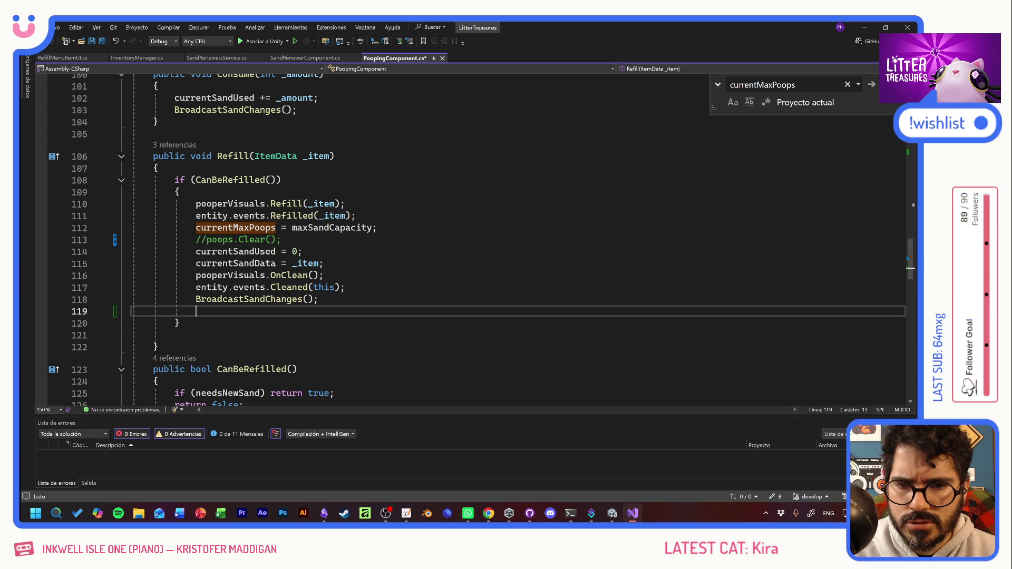
# Step: Add Debug.Log($"REFILLED WITH {_item}"); after BroadcastSandChanges() and save PoopingComponent.cs
pyautogui.write('Debug.Log();')
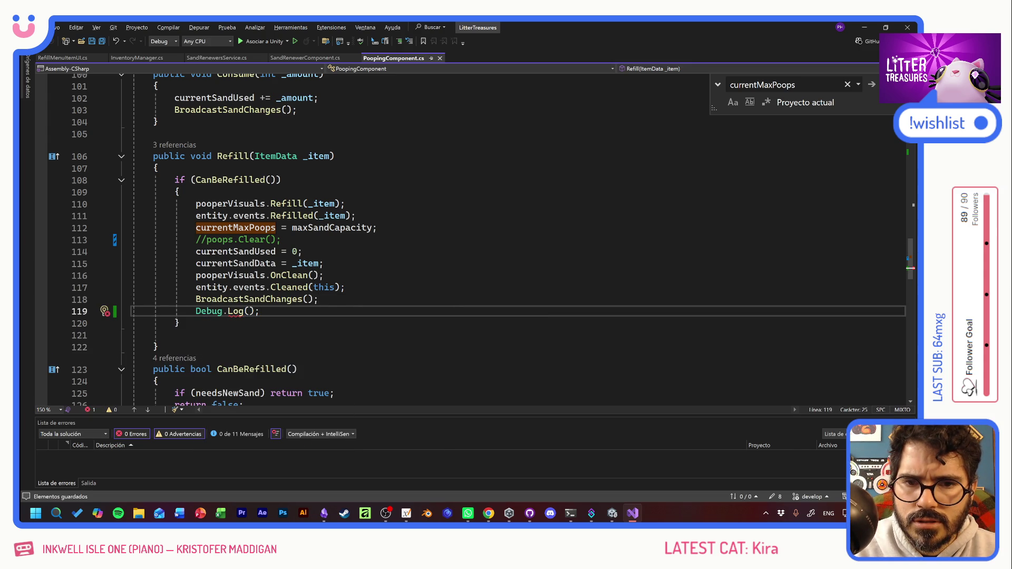
pyautogui.doubleClick(319, 156)
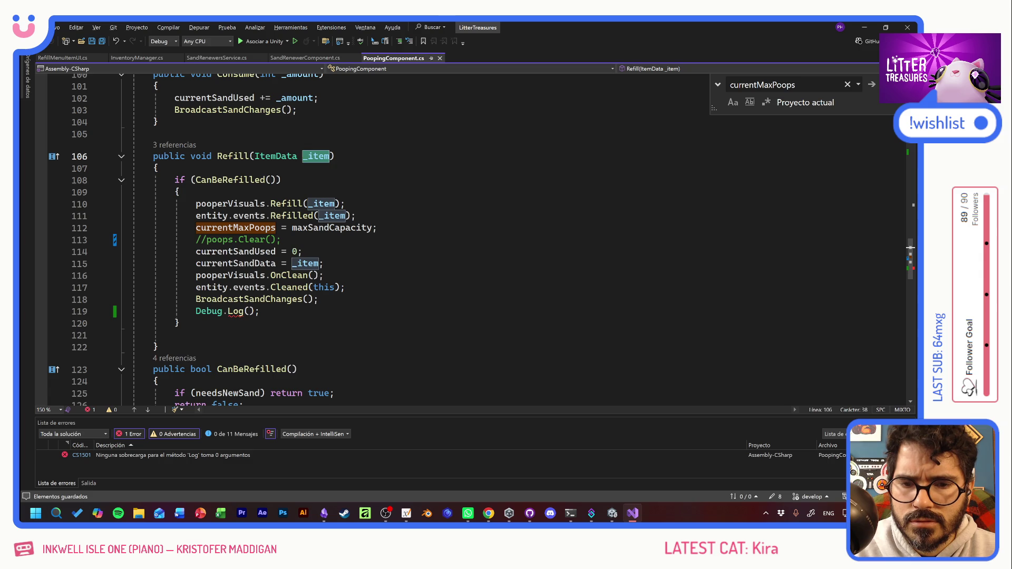
pyautogui.click(249, 311)
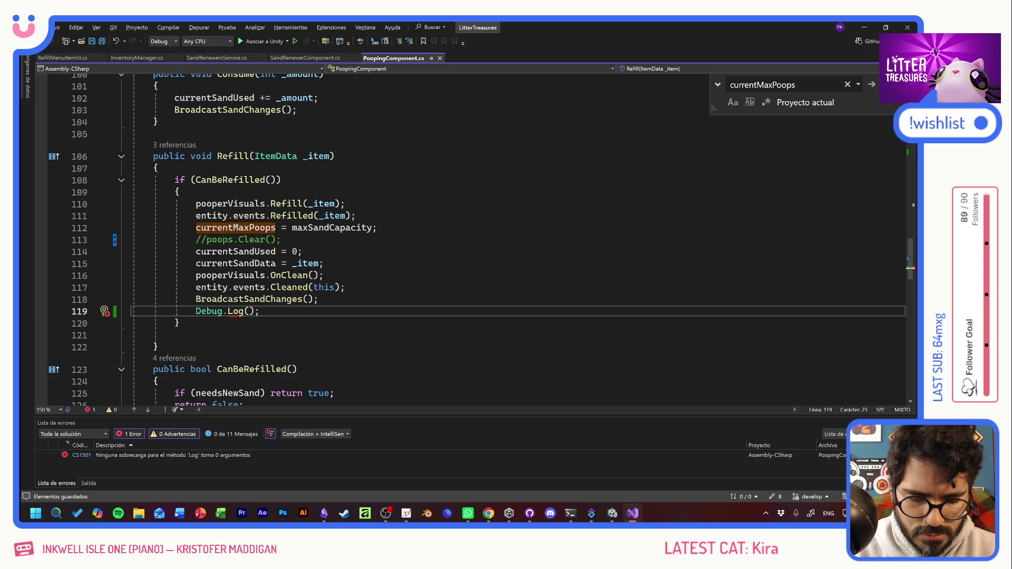
pyautogui.write('"{_item')
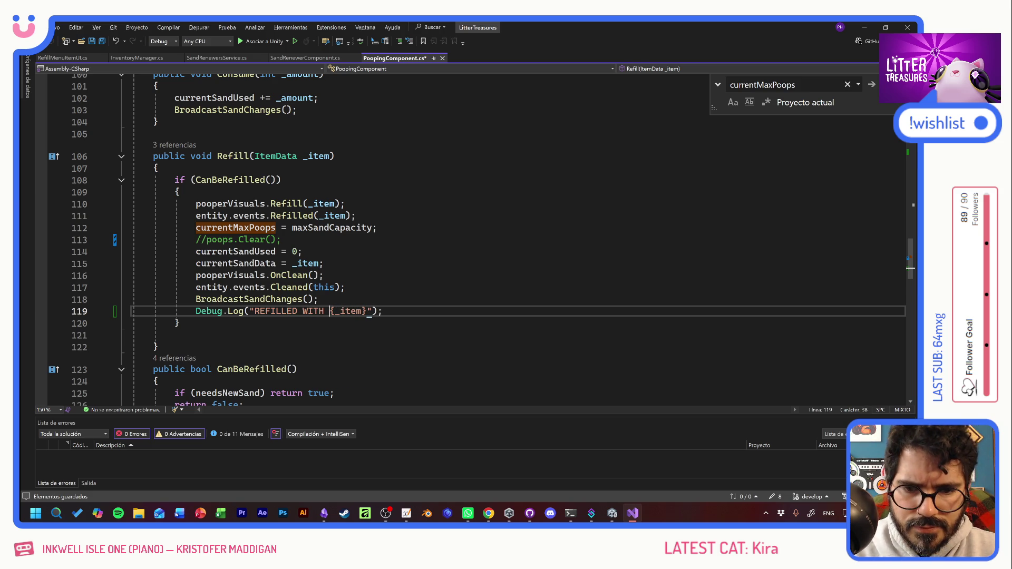
pyautogui.write('$')
pyautogui.hotkey('ctrl', 's')
# Step: Go to the OnClean() definition, then view OnClick in RefillMenuItemUI.cs
pyautogui.click(345, 287)
pyautogui.hotkey('alt', 'shift')
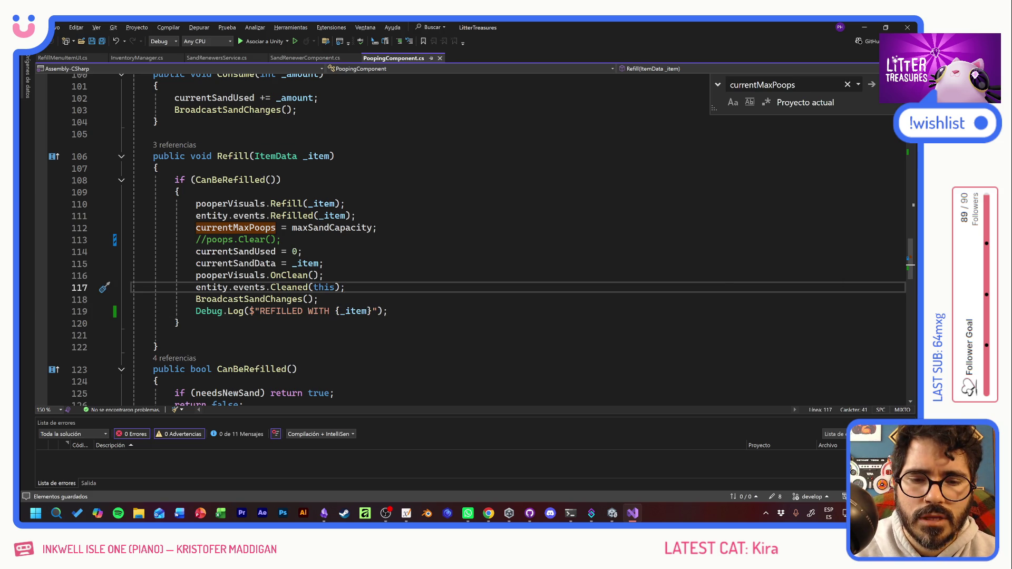
pyautogui.hotkey('alt', 'shift')
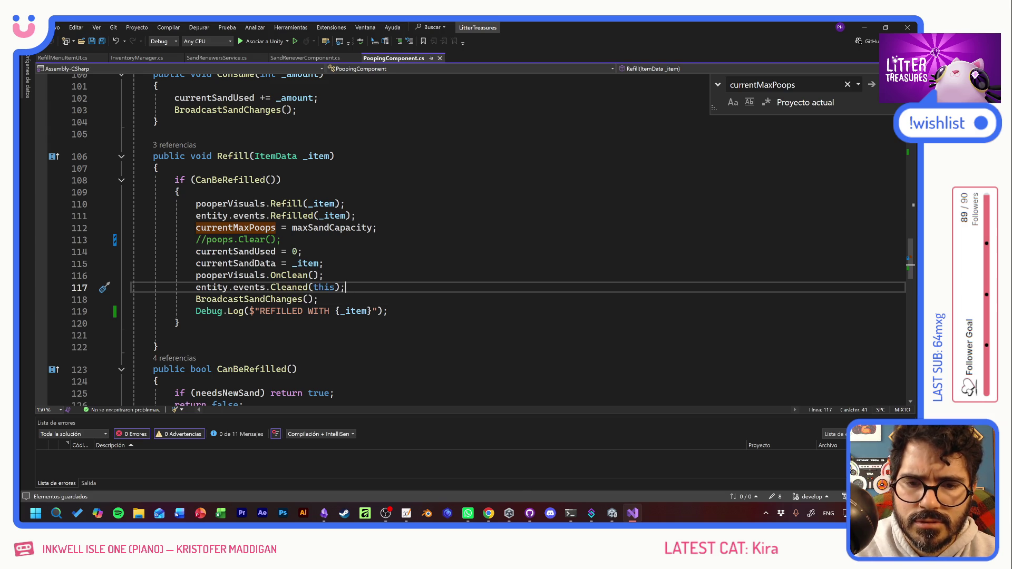
pyautogui.keyDown('ctrl'); pyautogui.click(284, 276); pyautogui.keyUp('ctrl')
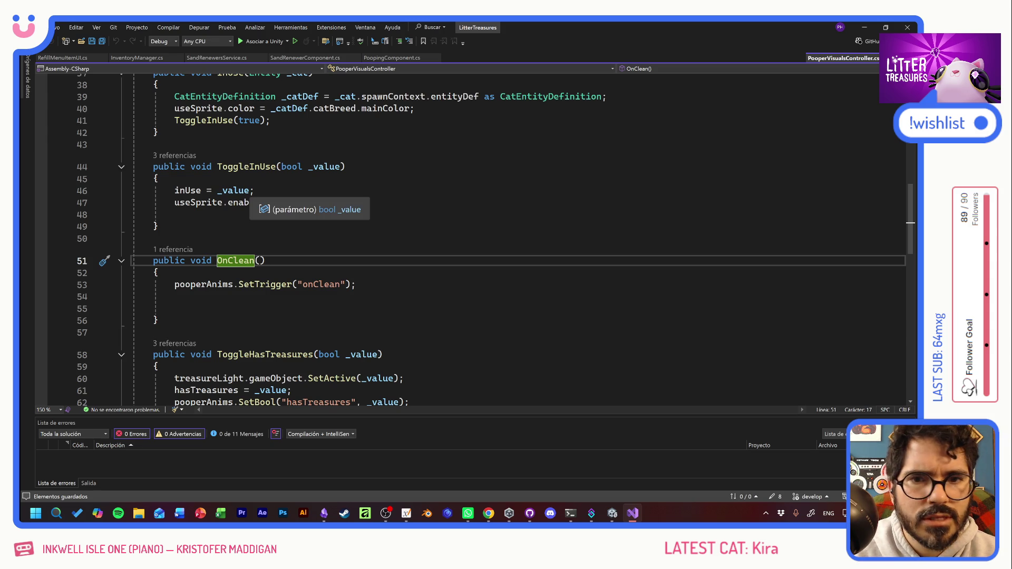
pyautogui.click(74, 58)
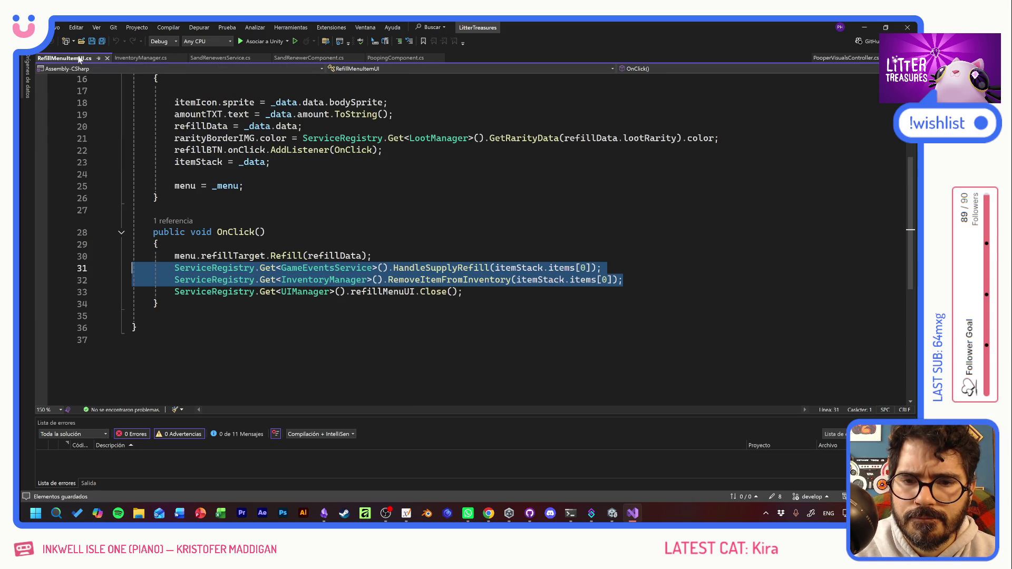
# Step: In SandRenewersService.cs, jump from the Refill call to its definition in PoopingComponent
pyautogui.click(298, 57)
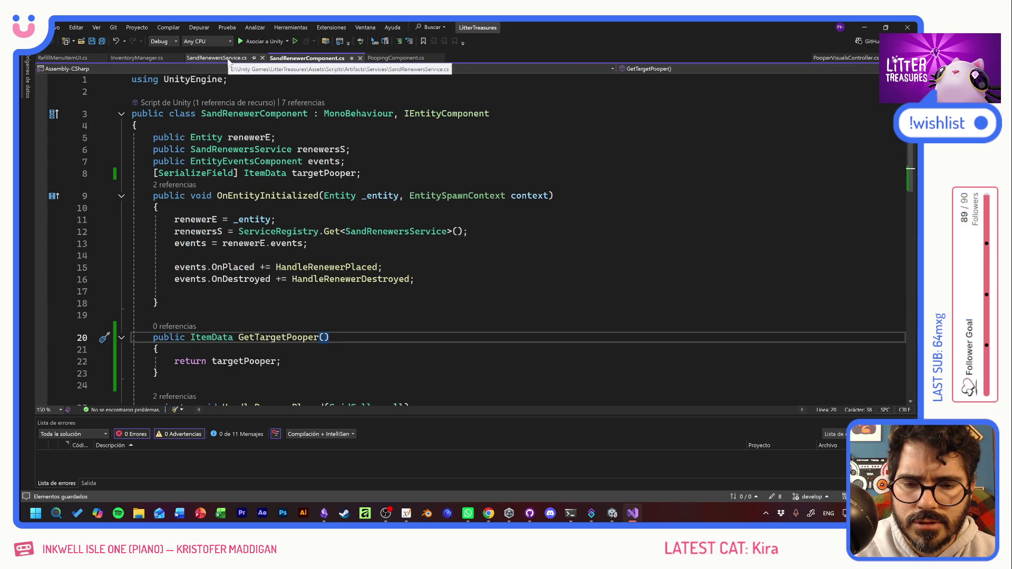
pyautogui.click(229, 58)
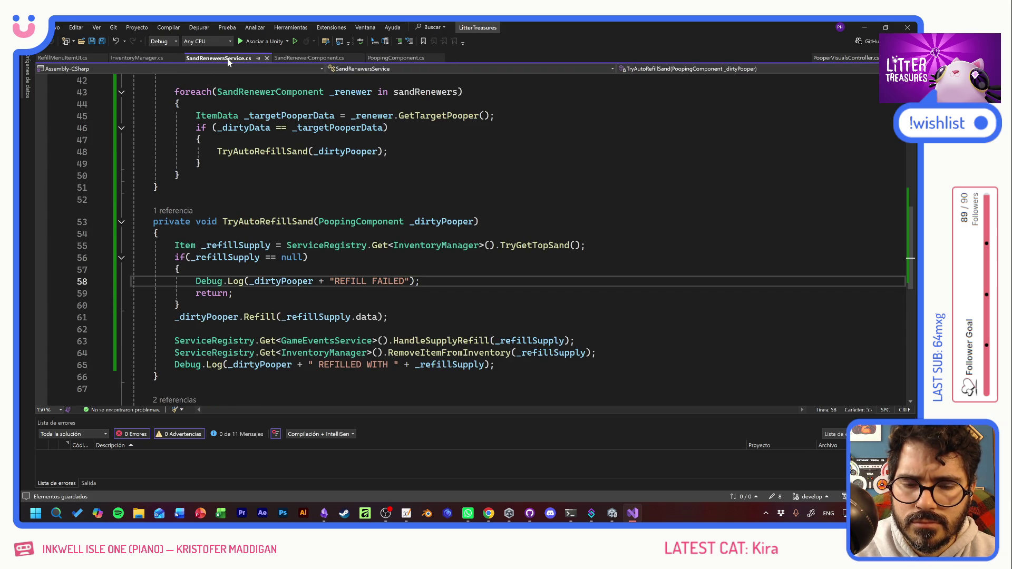
pyautogui.click(153, 200)
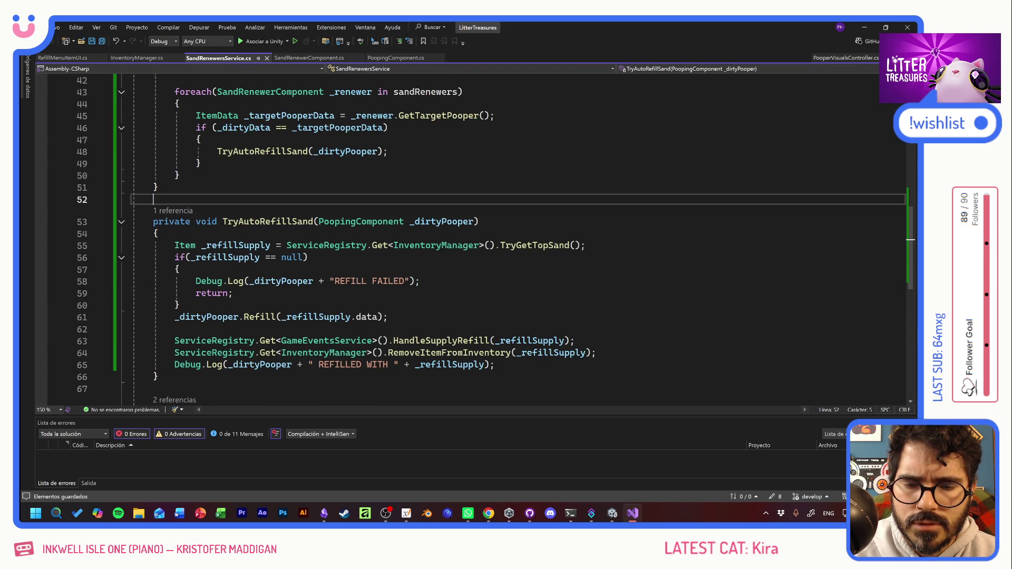
pyautogui.scroll(2, 153, 199)
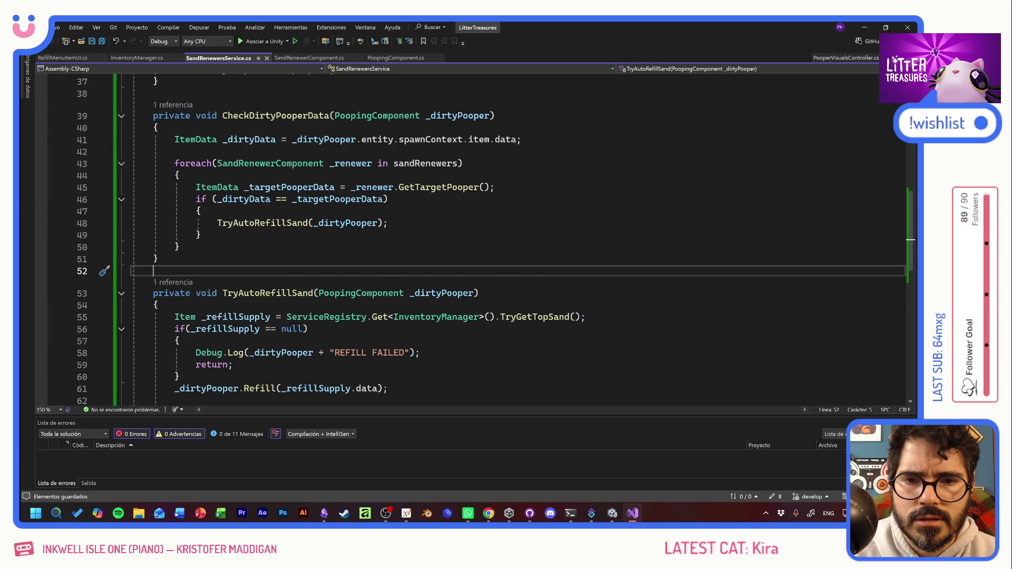
pyautogui.scroll(-5, 475, 238)
pyautogui.click(253, 209)
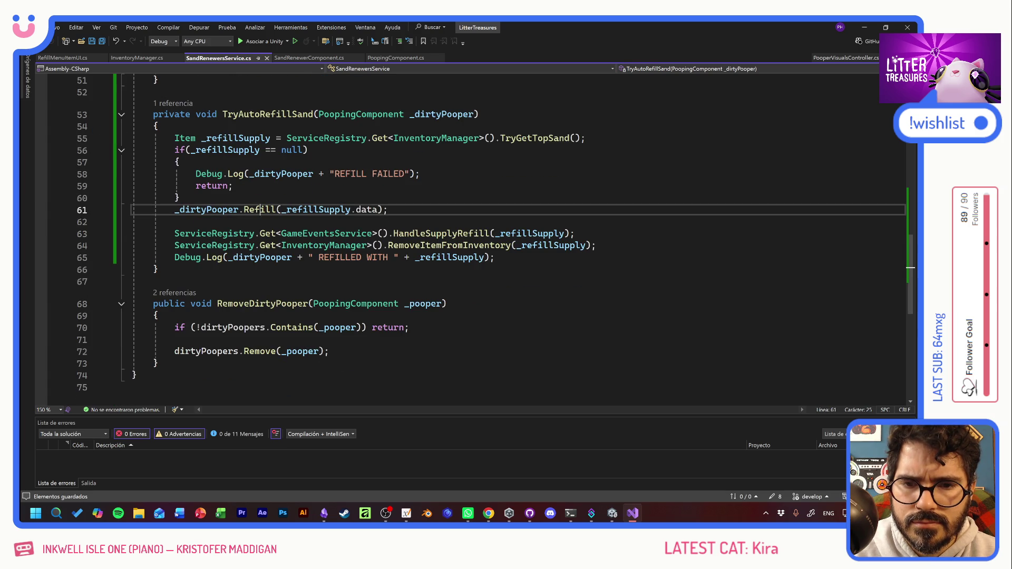
pyautogui.press('F12')
# Step: Follow Refill's reference into RefillMenuItemUI.cs, go to HandleSupplyRefill's definition, and return to Unity
pyautogui.click(183, 229)
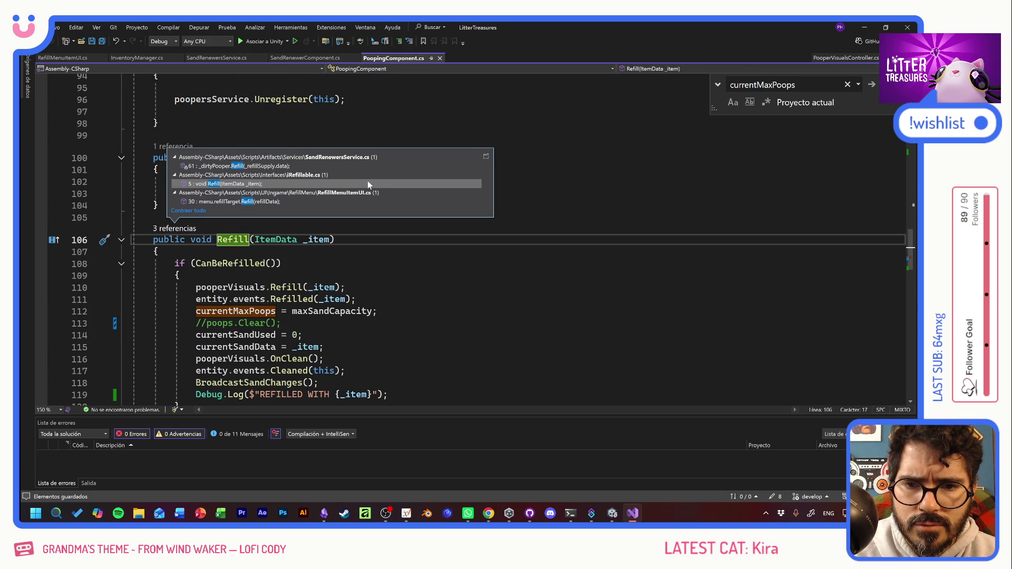
pyautogui.moveTo(368, 181)
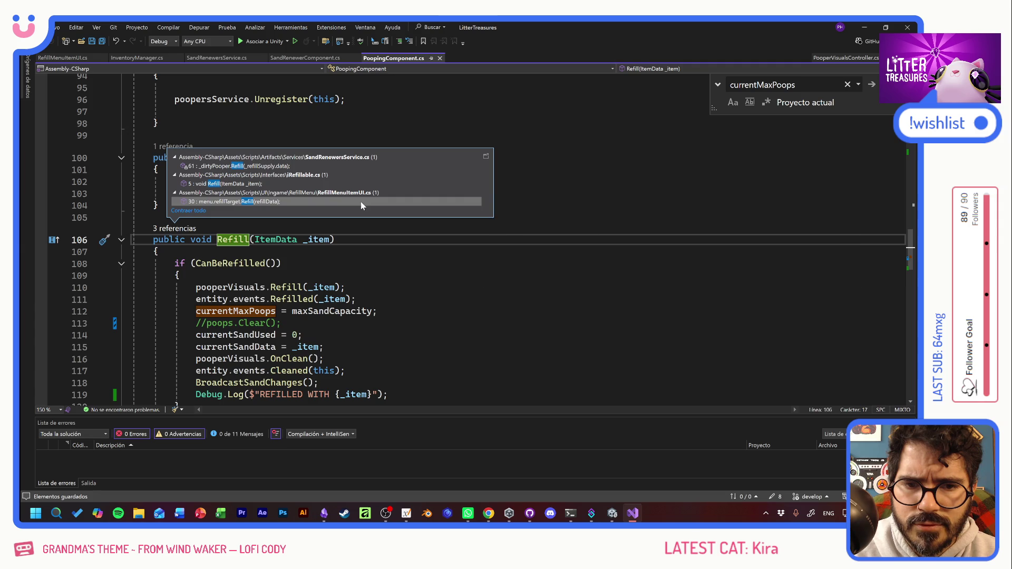
pyautogui.click(360, 201)
pyautogui.click(359, 202)
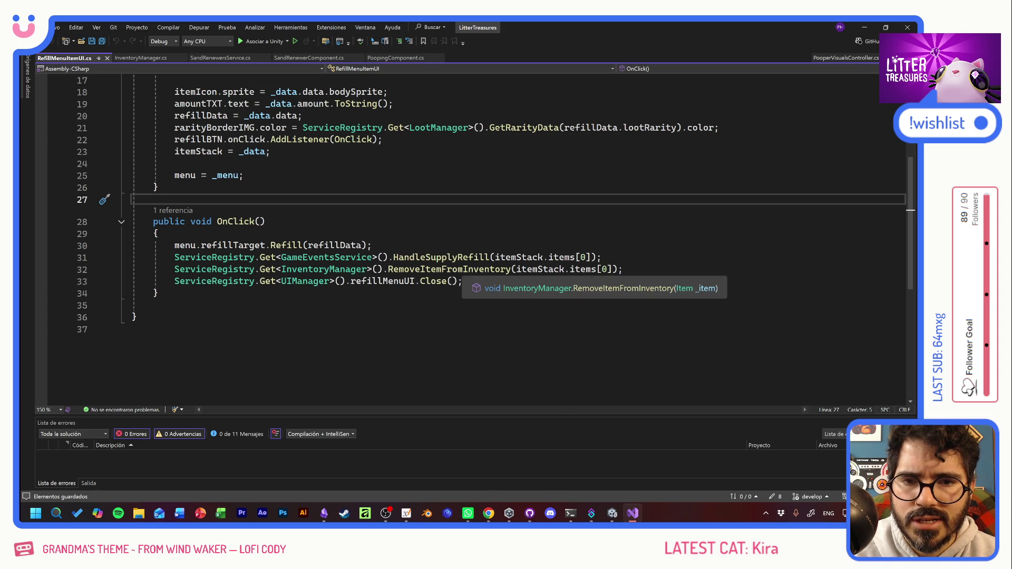
pyautogui.click(446, 257)
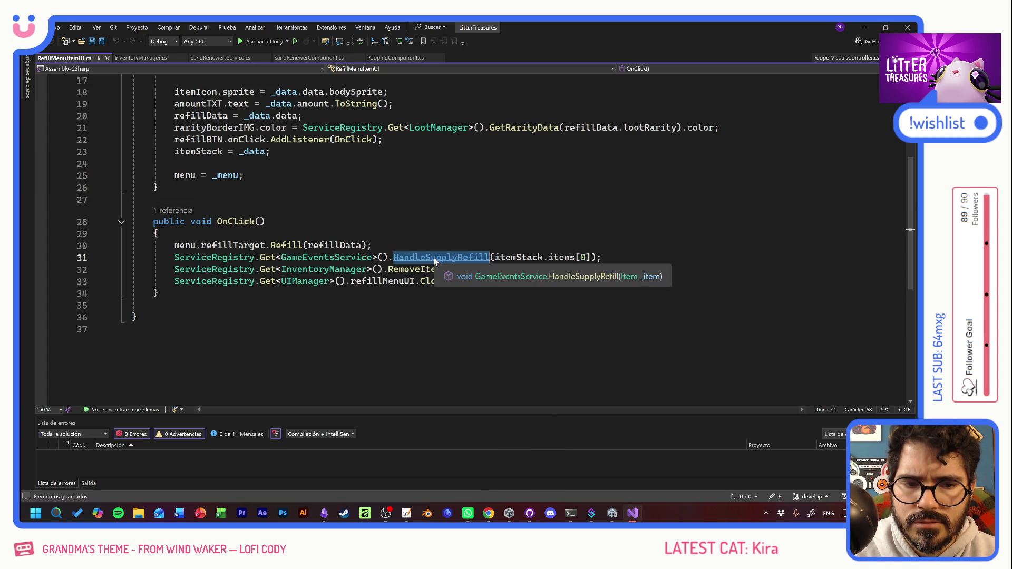
pyautogui.press('F12')
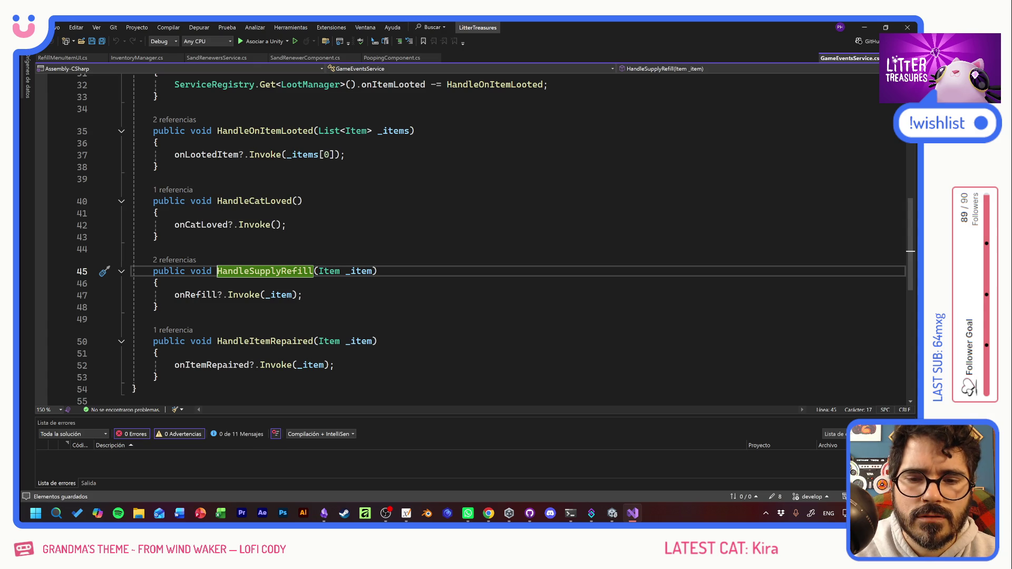
pyautogui.hotkey('alt', 'Tab')
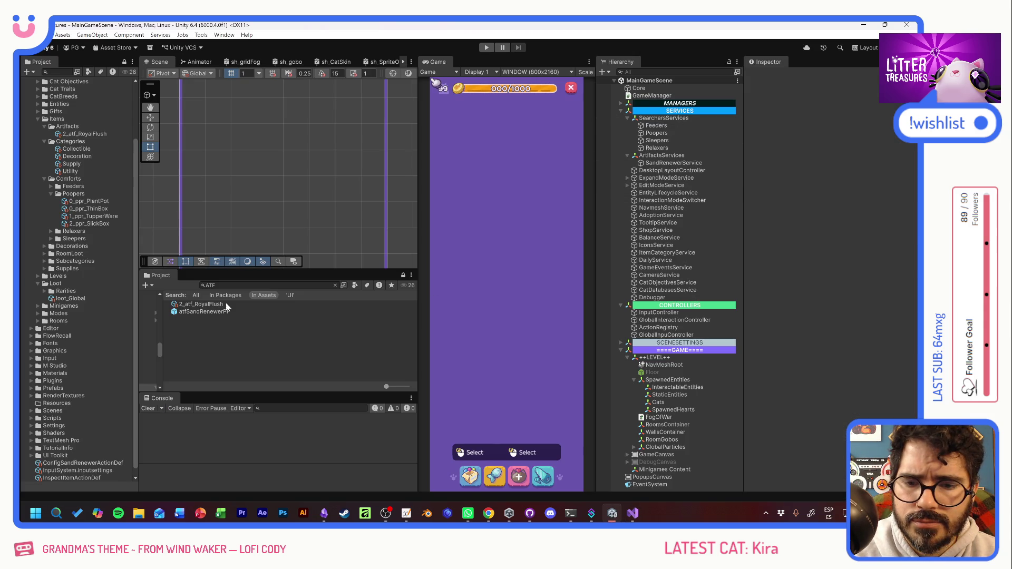
# Step: Search the project assets for the PooperPF prefab and open it for editing
pyautogui.click(227, 285)
pyautogui.write('PPR')
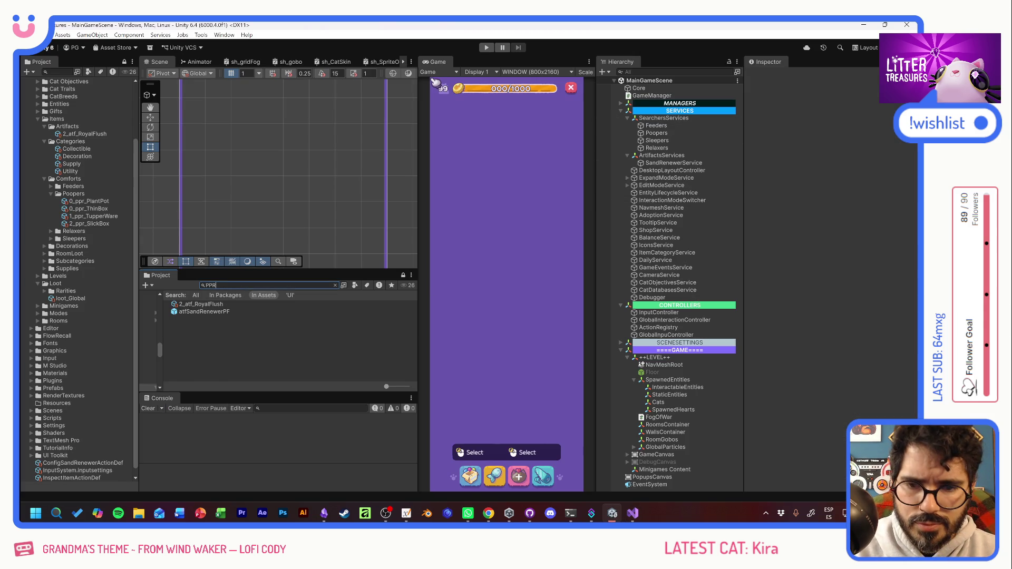
pyautogui.scroll(-5, 226, 328)
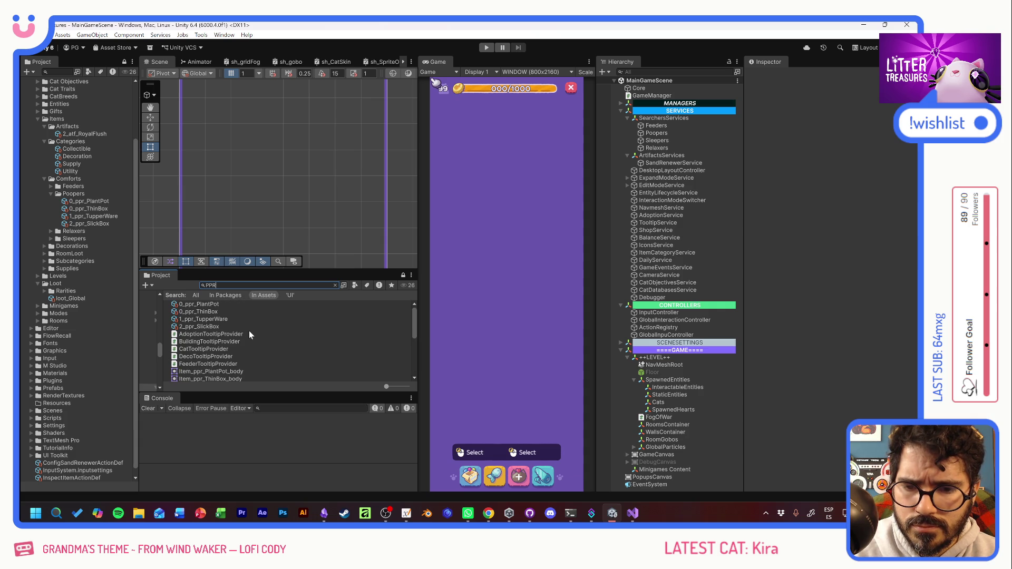
pyautogui.scroll(2, 232, 309)
pyautogui.scroll(5, 232, 309)
pyautogui.write('PF')
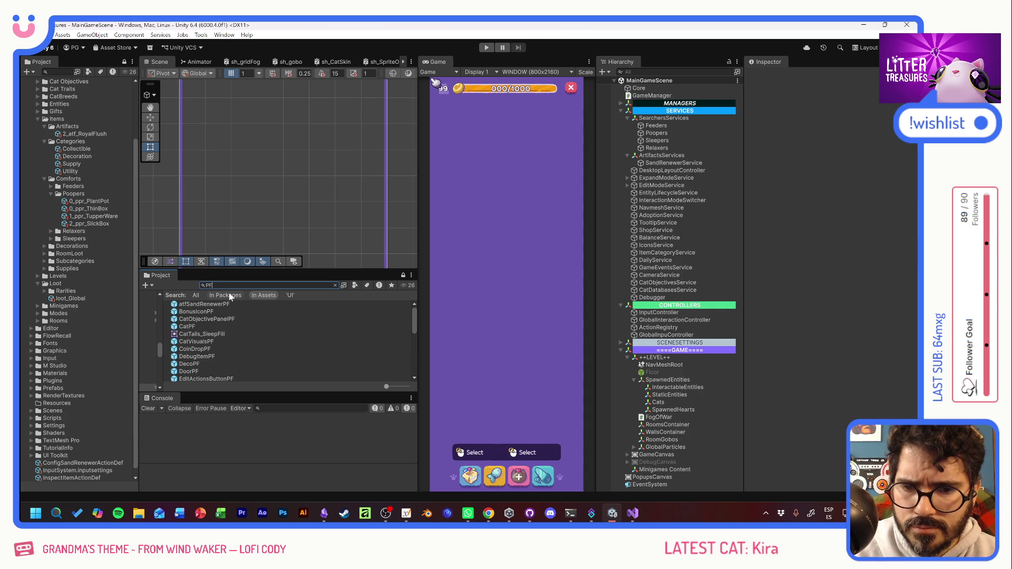
pyautogui.scroll(-6, 225, 321)
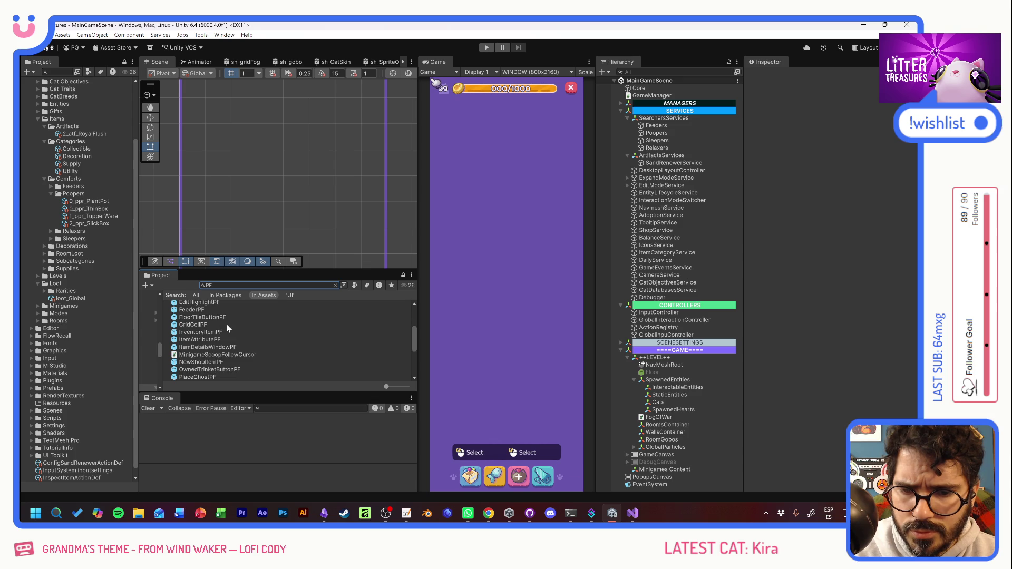
pyautogui.doubleClick(193, 356)
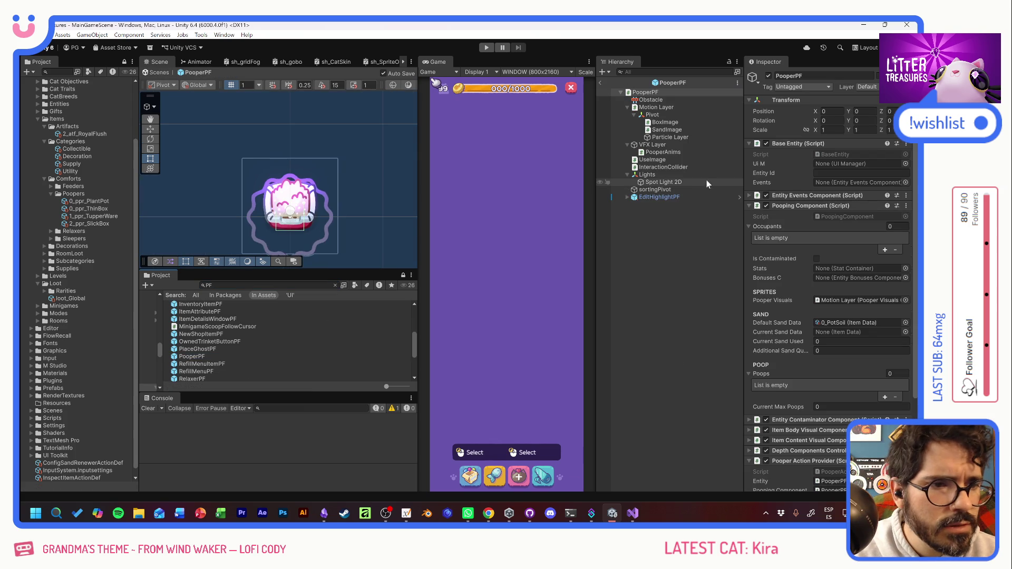
# Step: Select Motion Layer and open its PooperVisualsController script in Visual Studio
pyautogui.click(783, 207)
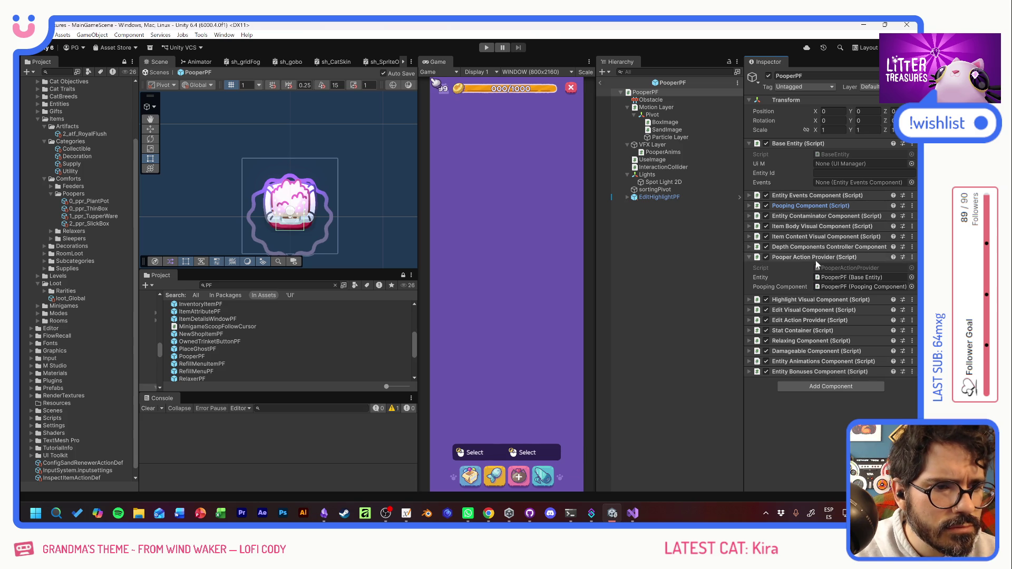
pyautogui.click(657, 107)
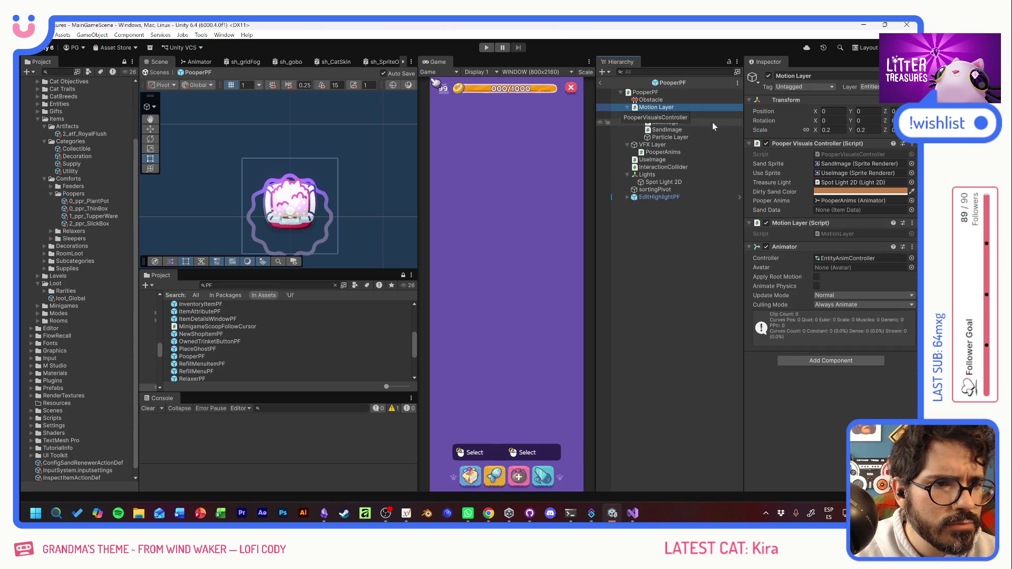
pyautogui.doubleClick(841, 155)
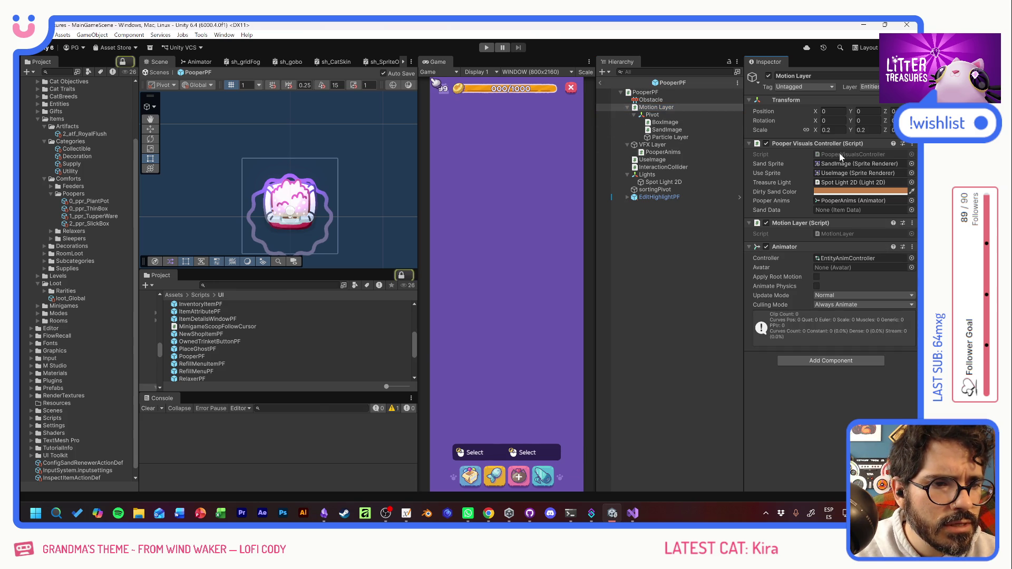
pyautogui.scroll(-7, 474, 237)
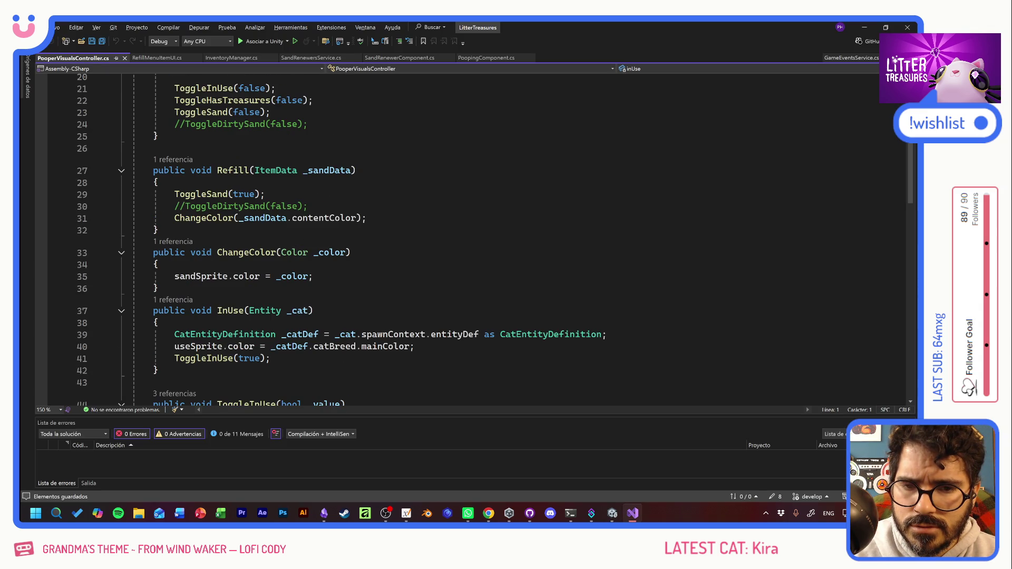
# Step: Read through PooperVisualsController.cs's Refill, ToggleInUse and ToggleSand code, then return to Unity
pyautogui.click(265, 194)
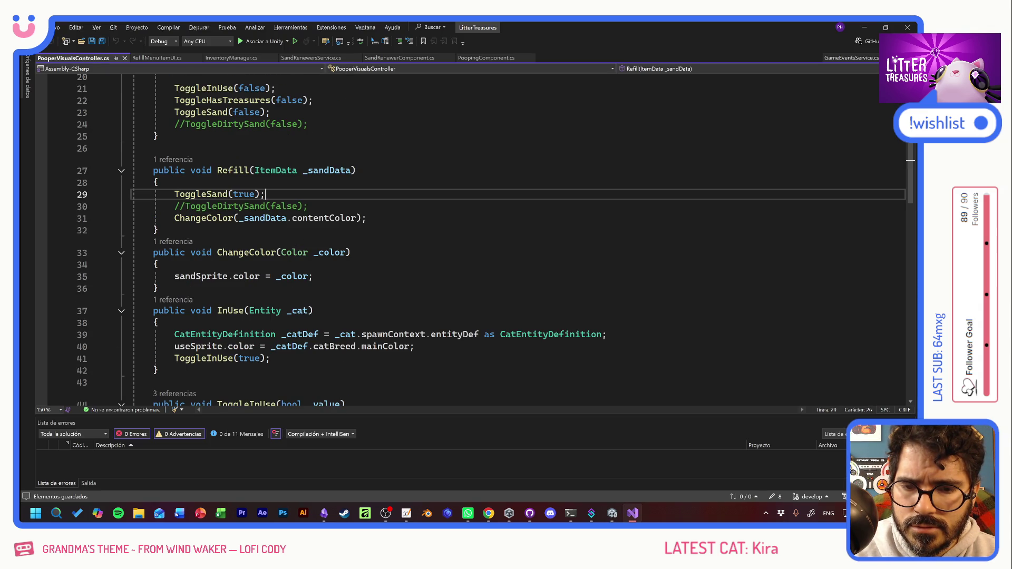
pyautogui.scroll(-2, 474, 237)
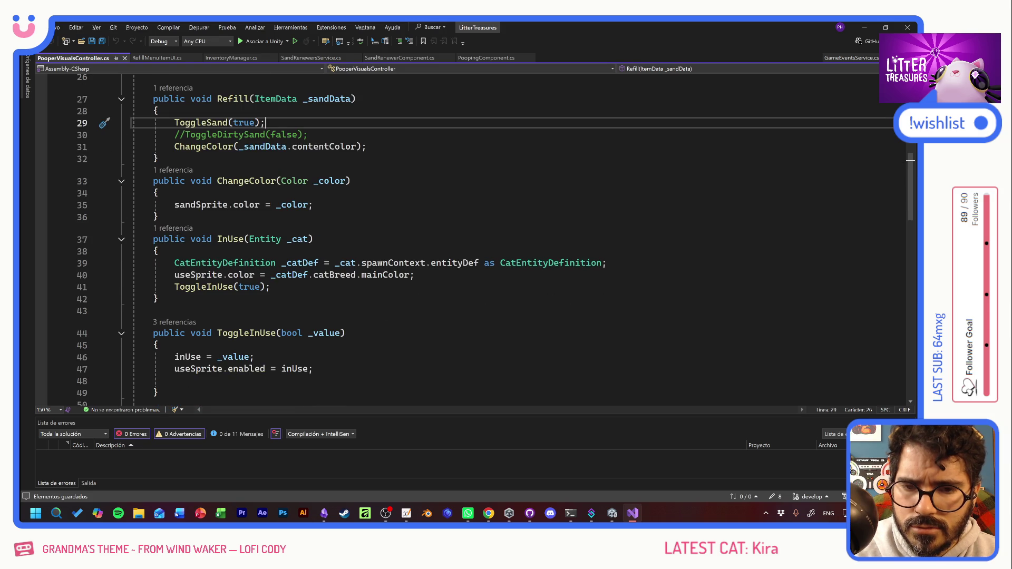
pyautogui.scroll(-6, 475, 237)
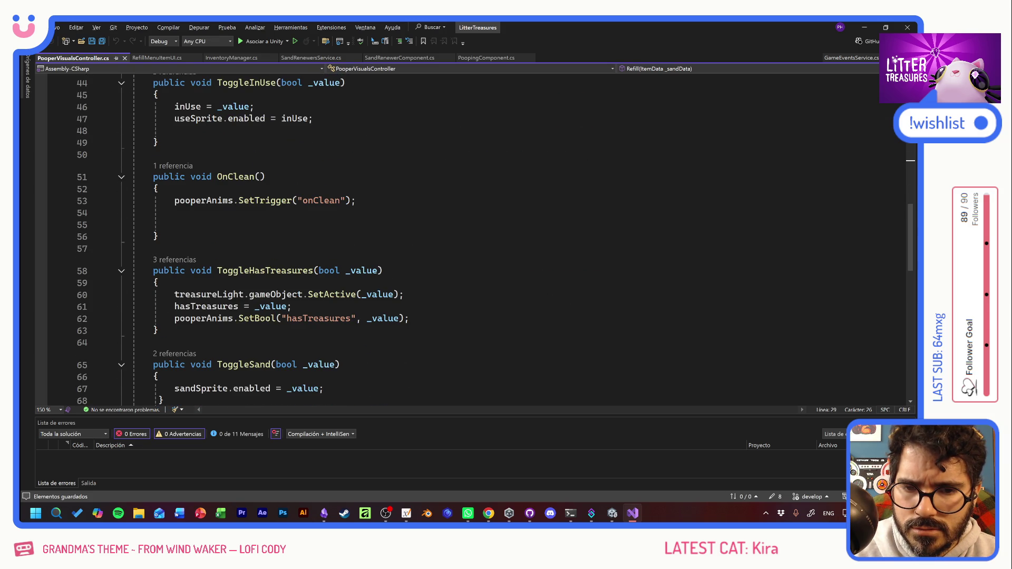
pyautogui.scroll(-7, 474, 237)
pyautogui.scroll(14, 475, 237)
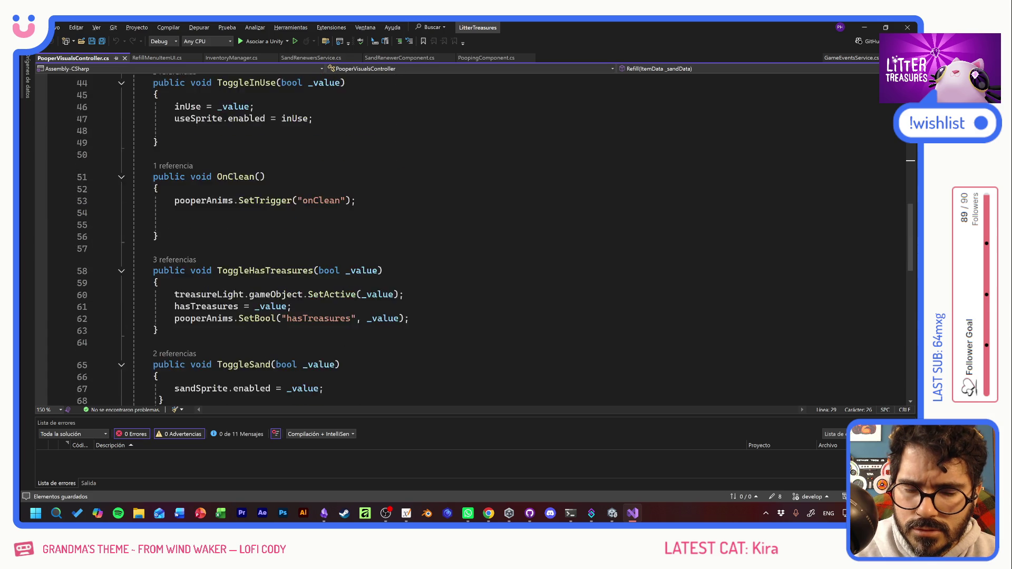
pyautogui.scroll(5, 403, 240)
pyautogui.hotkey('alt', 'Tab')
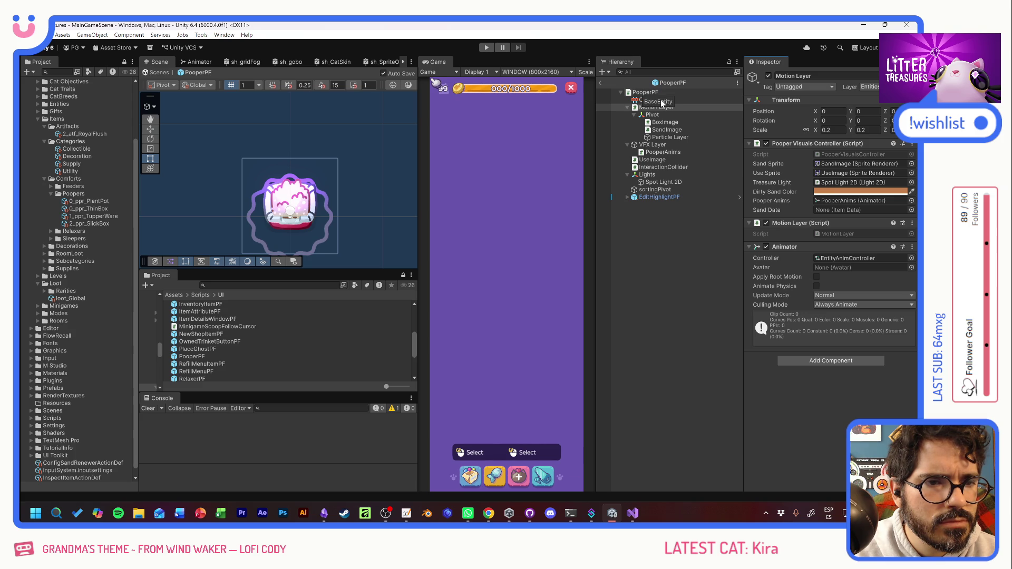
# Step: Select PooperPF's root, expand Entity Animations Component, and open EntityAnimationsComponent.cs
pyautogui.click(675, 152)
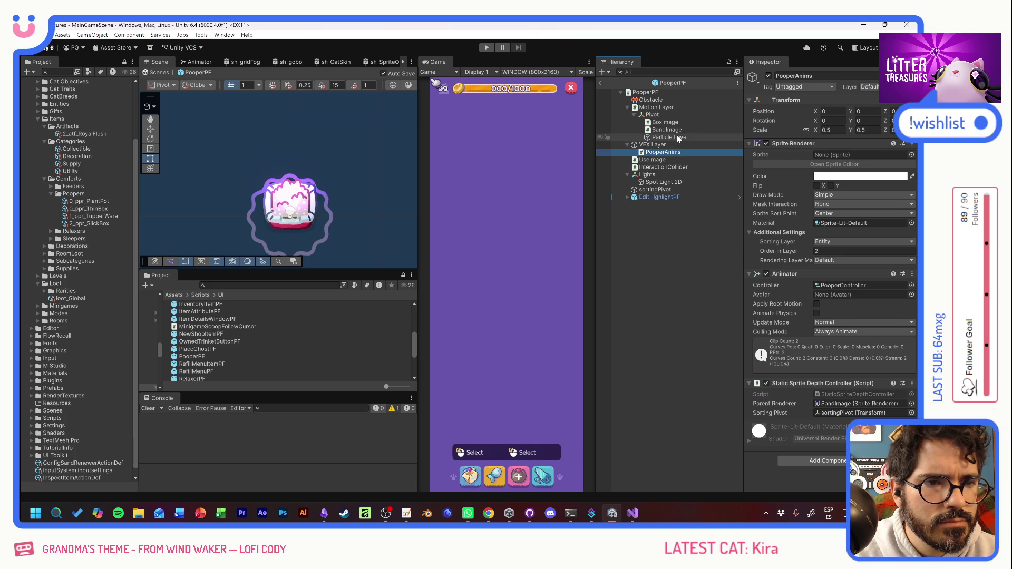
pyautogui.click(656, 107)
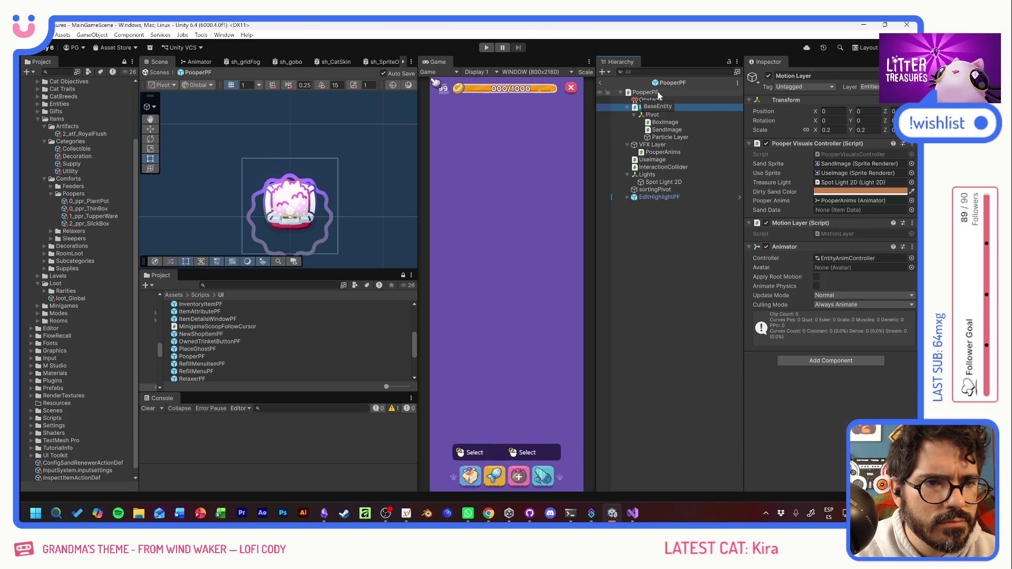
pyautogui.click(658, 93)
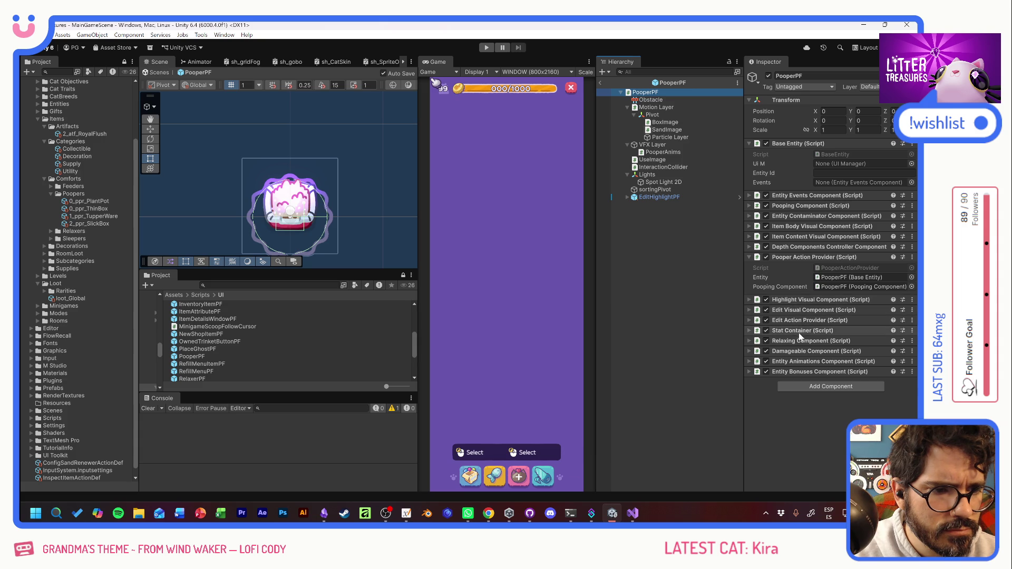
pyautogui.click(793, 362)
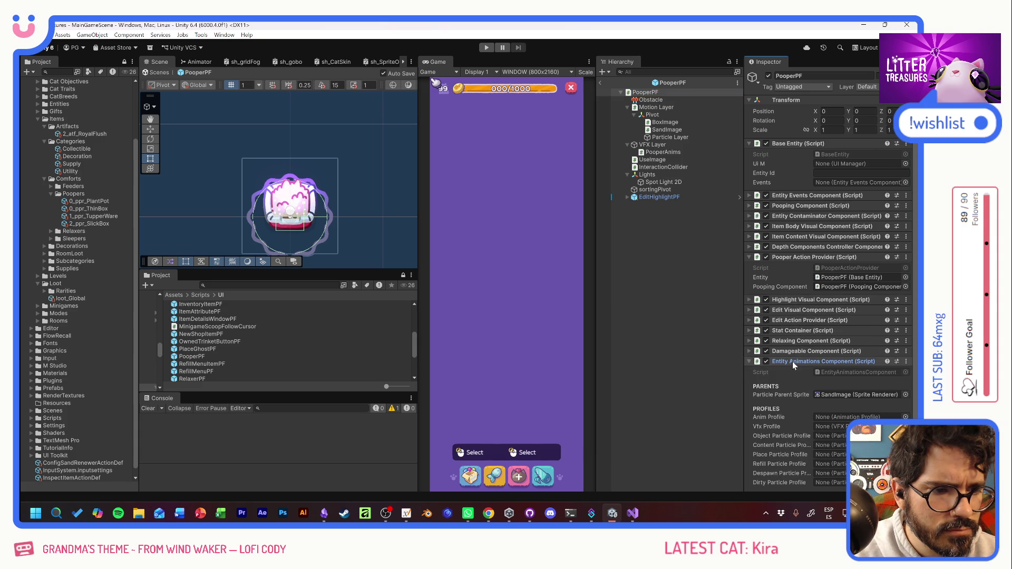
pyautogui.scroll(-3, 792, 362)
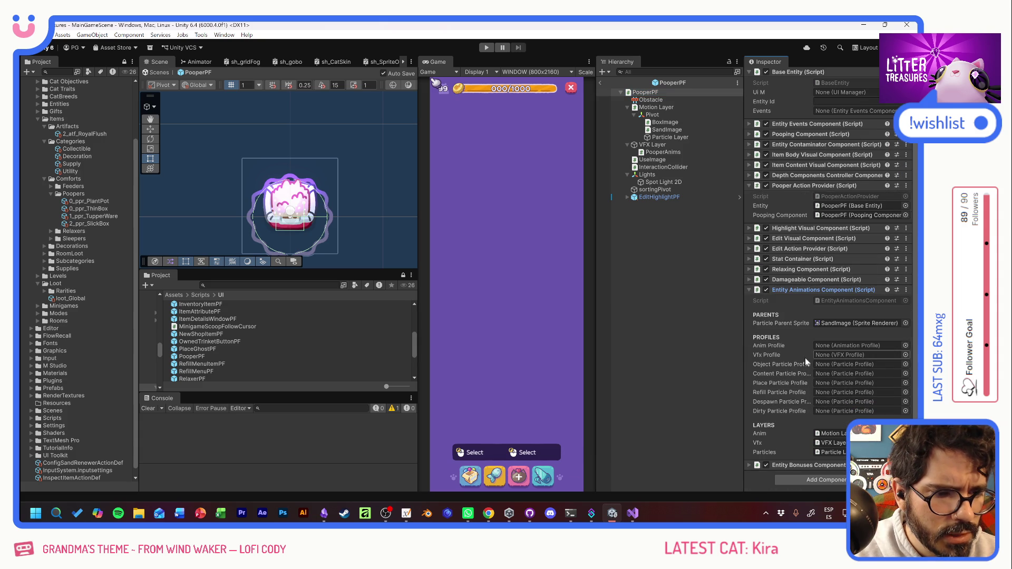
pyautogui.doubleClick(841, 301)
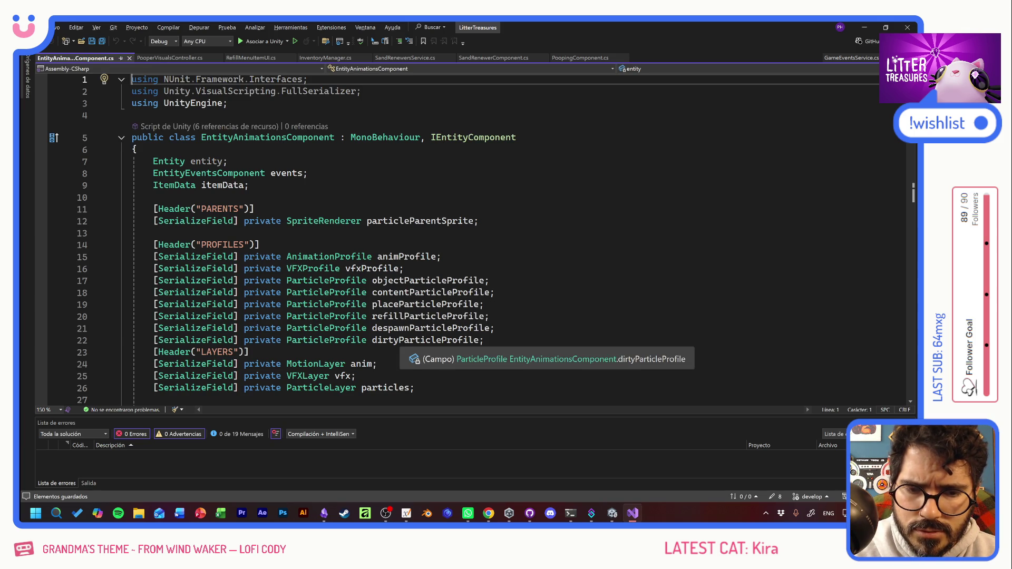
# Step: Move to the OnCleaned handler at line 86 of EntityAnimationsComponent.cs
pyautogui.doubleClick(426, 340)
pyautogui.scroll(-7, 425, 340)
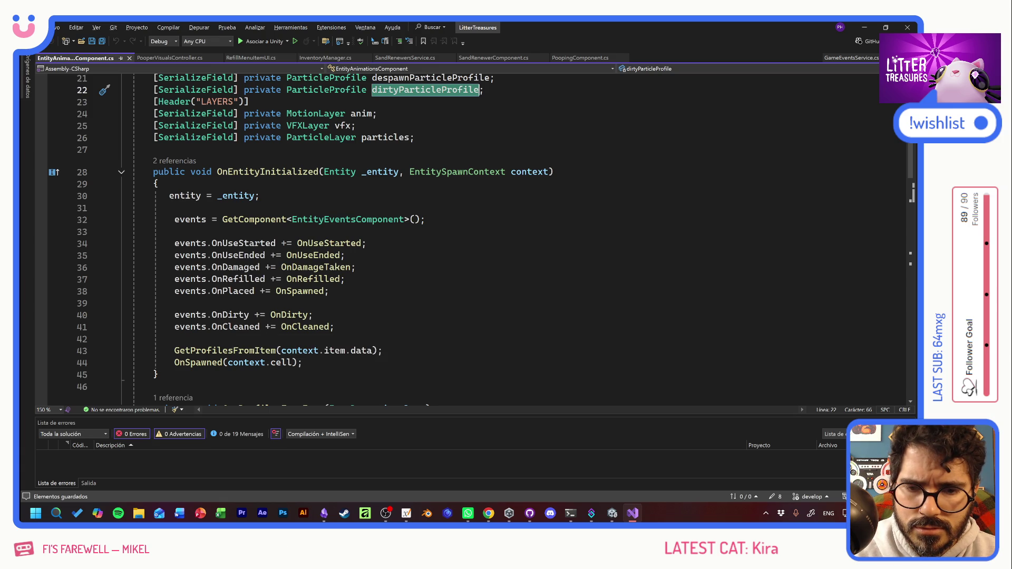
pyautogui.keyDown('ctrl'); pyautogui.click(305, 327); pyautogui.keyUp('ctrl')
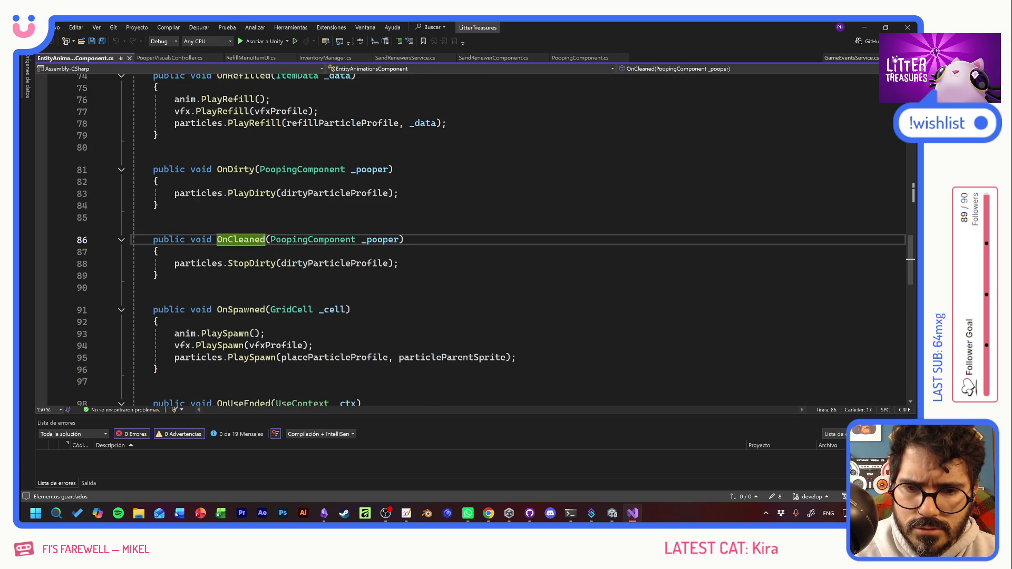
pyautogui.click(266, 333)
pyautogui.click(253, 263)
pyautogui.click(158, 275)
# Step: Follow OnCleaned's CodeLens reference to line 41 and go to the event's definition
pyautogui.click(171, 229)
pyautogui.click(215, 202)
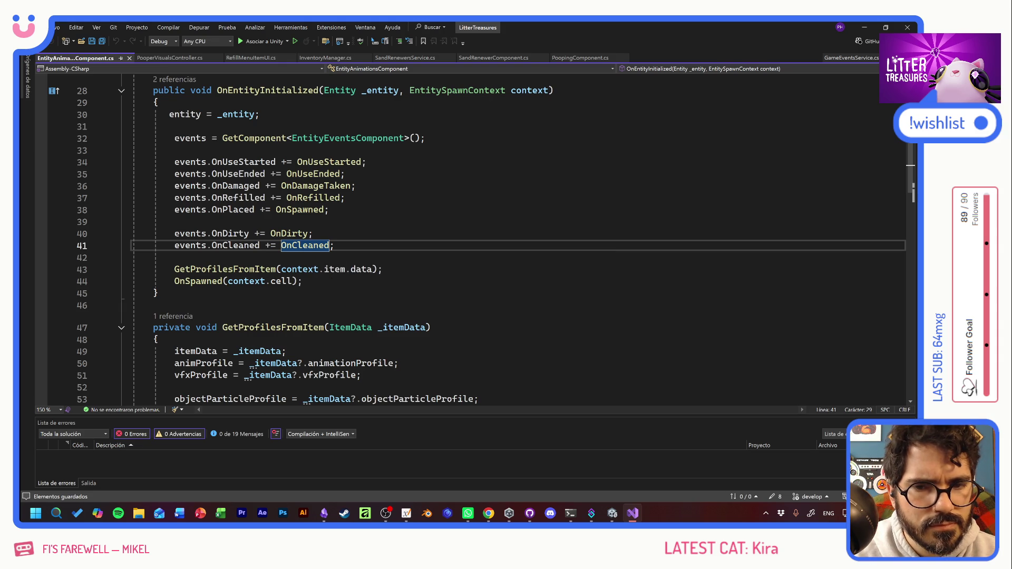
pyautogui.click(335, 246)
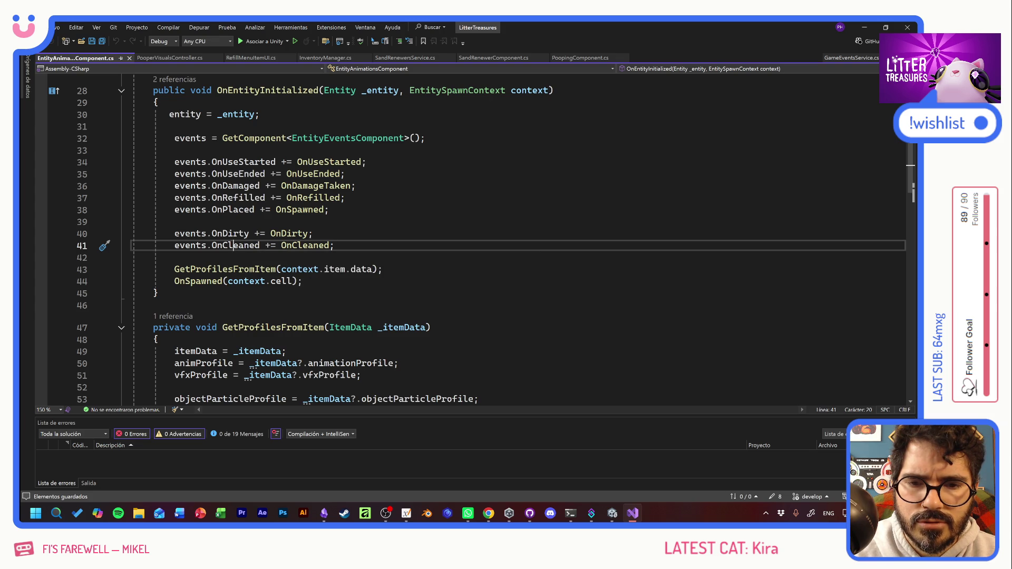
pyautogui.doubleClick(236, 245)
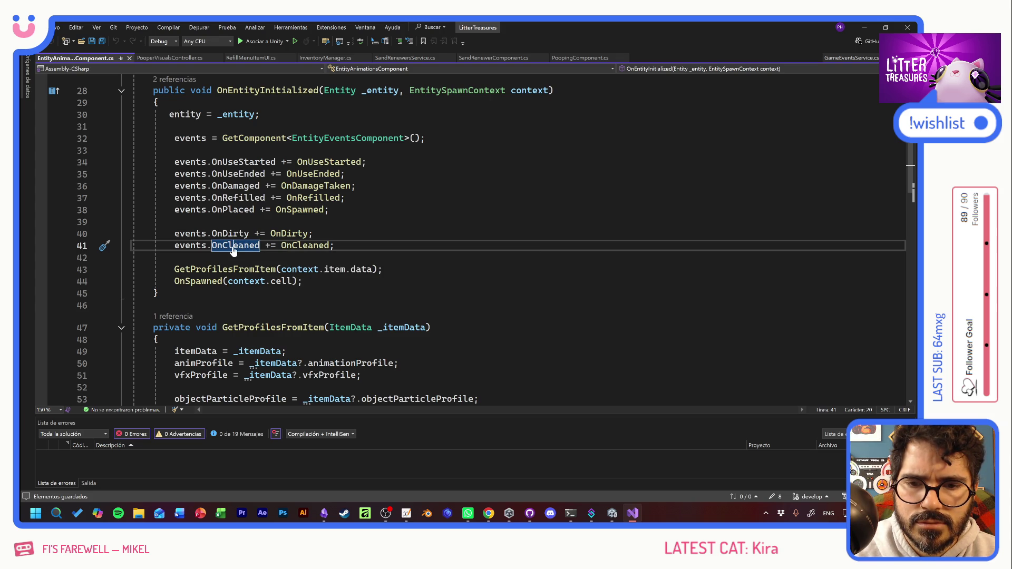
pyautogui.press('F12')
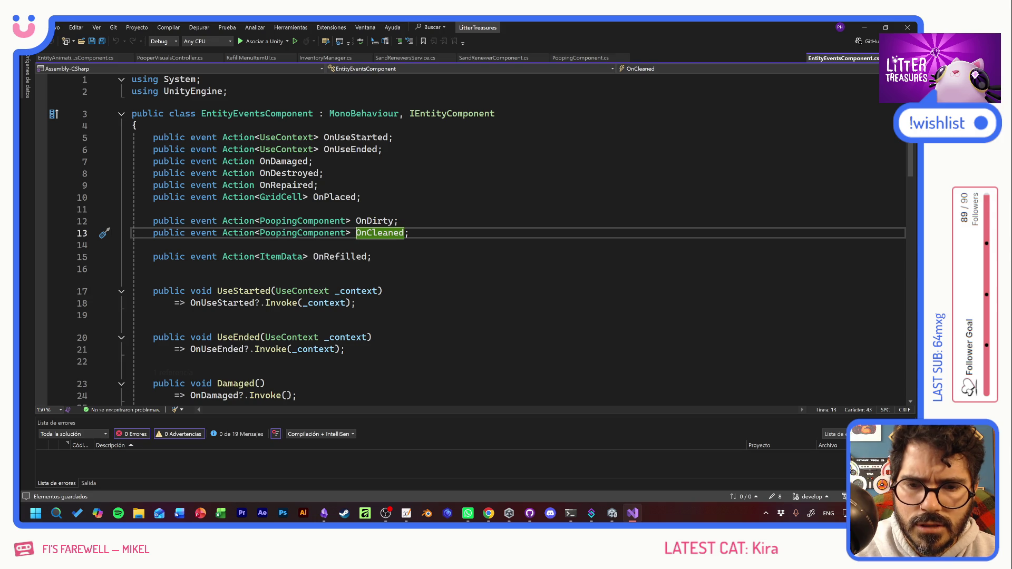
# Step: Trace Cleaned's caller to PoopingComponent's Refill at line 117 and open Cleaned's definition
pyautogui.scroll(-2, 474, 237)
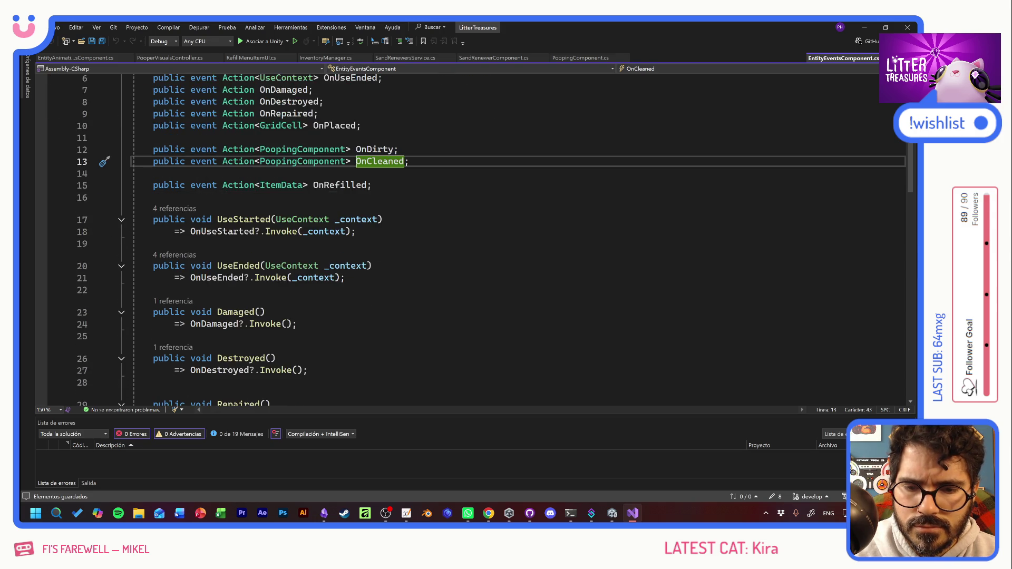
pyautogui.hotkey('alt', 'Tab')
pyautogui.hotkey('alt', 'Tab')
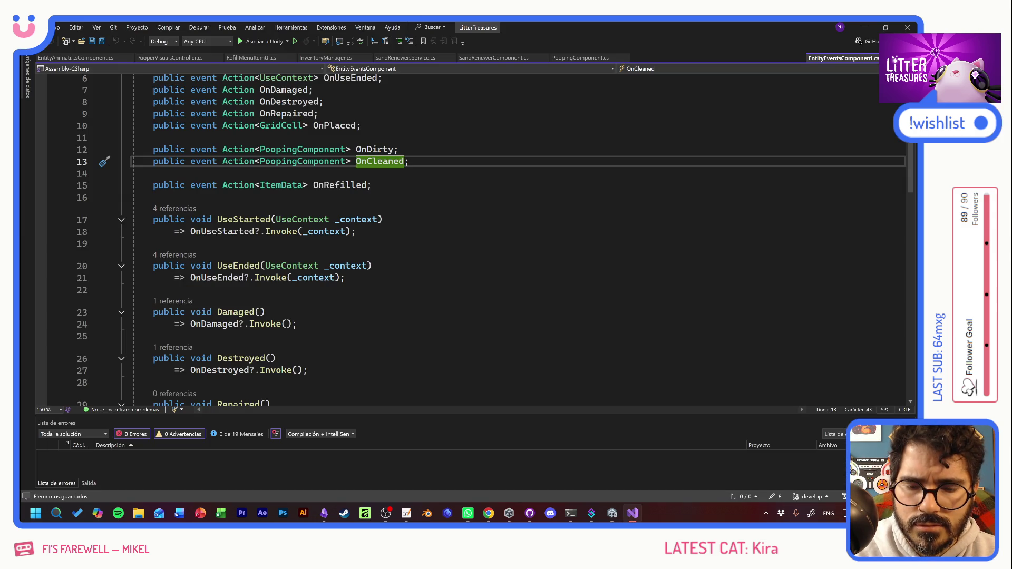
pyautogui.scroll(-4, 475, 237)
pyautogui.scroll(-3, 474, 238)
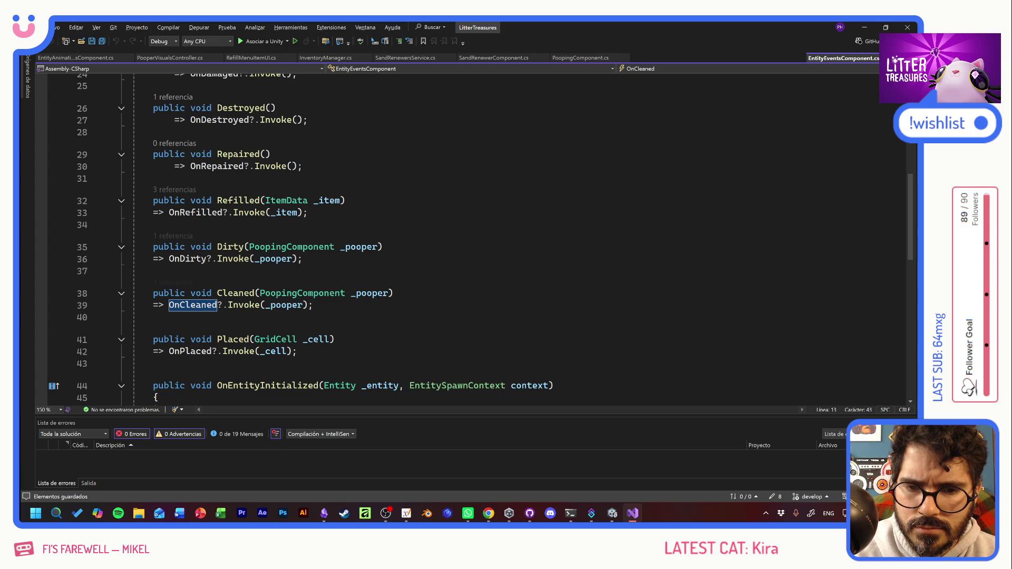
pyautogui.click(174, 283)
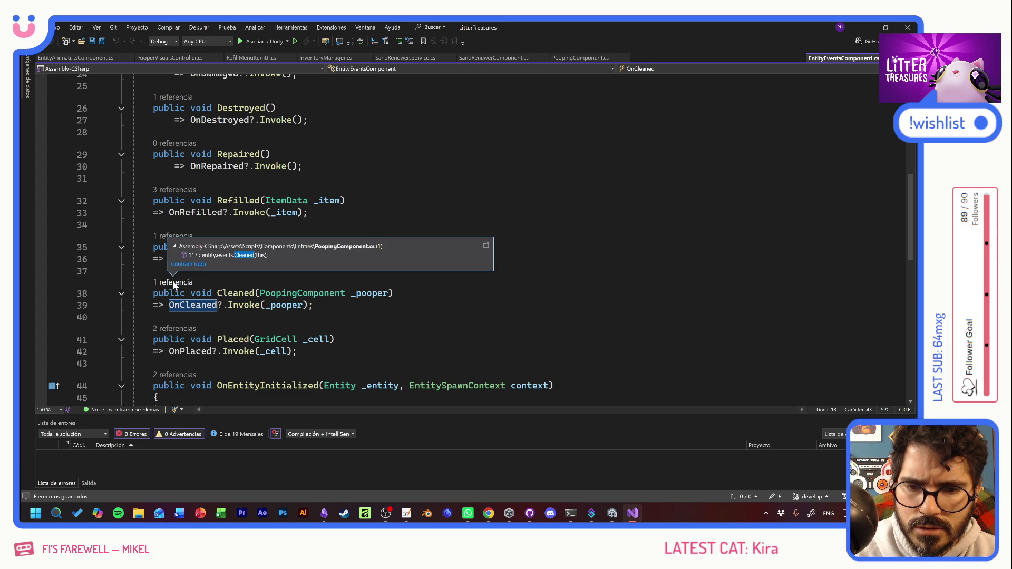
pyautogui.doubleClick(213, 256)
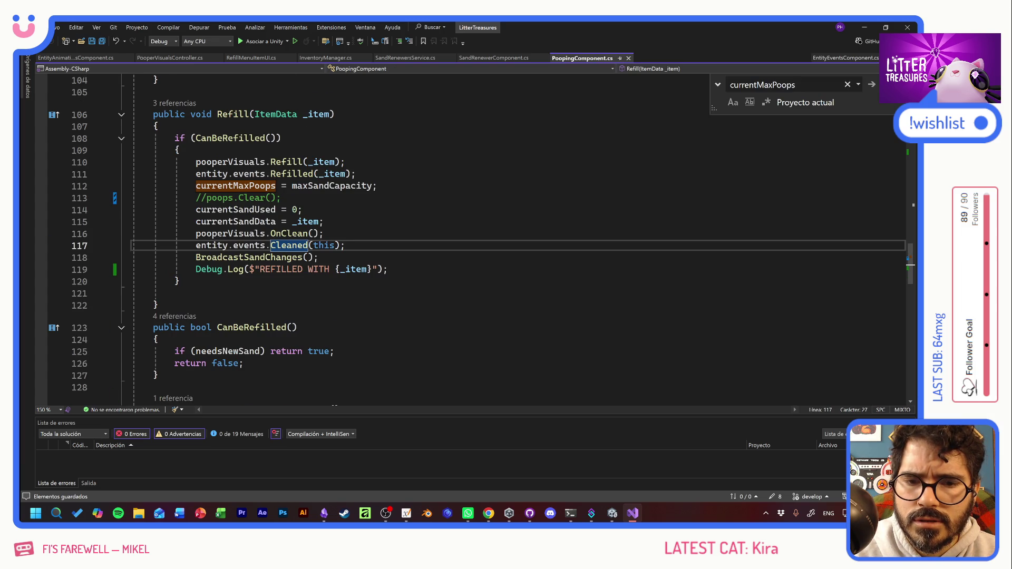
pyautogui.press('End')
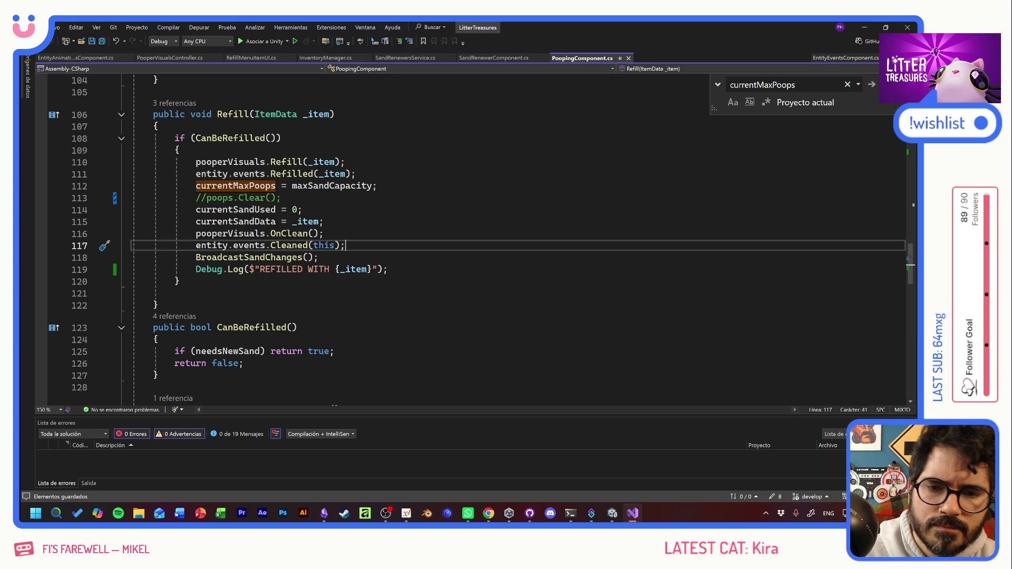
pyautogui.keyDown('ctrl'); pyautogui.click(298, 247); pyautogui.keyUp('ctrl')
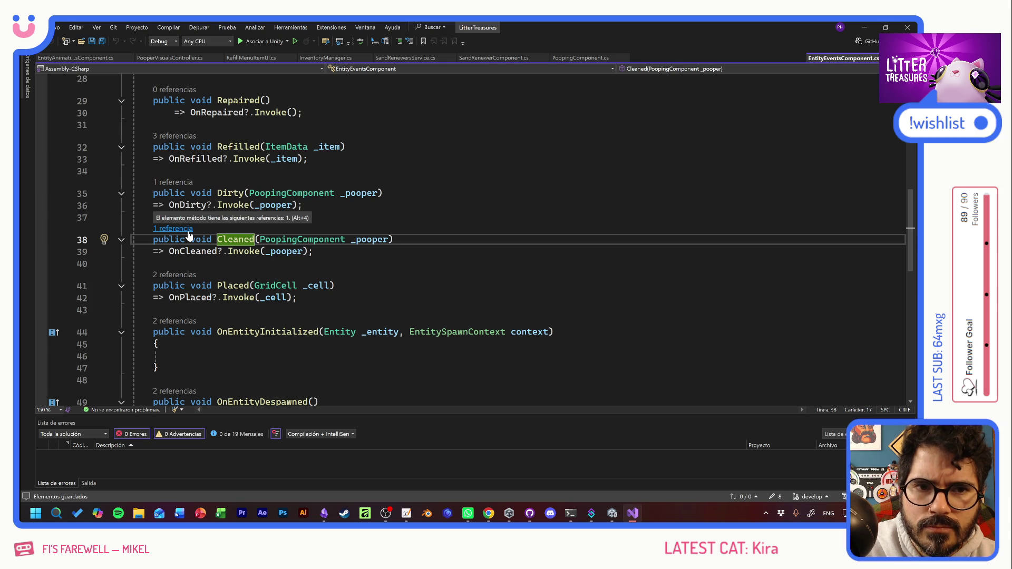
# Step: Return to EntityAnimationsComponent.cs and add an empty line at the start of OnCleaned
pyautogui.click(92, 60)
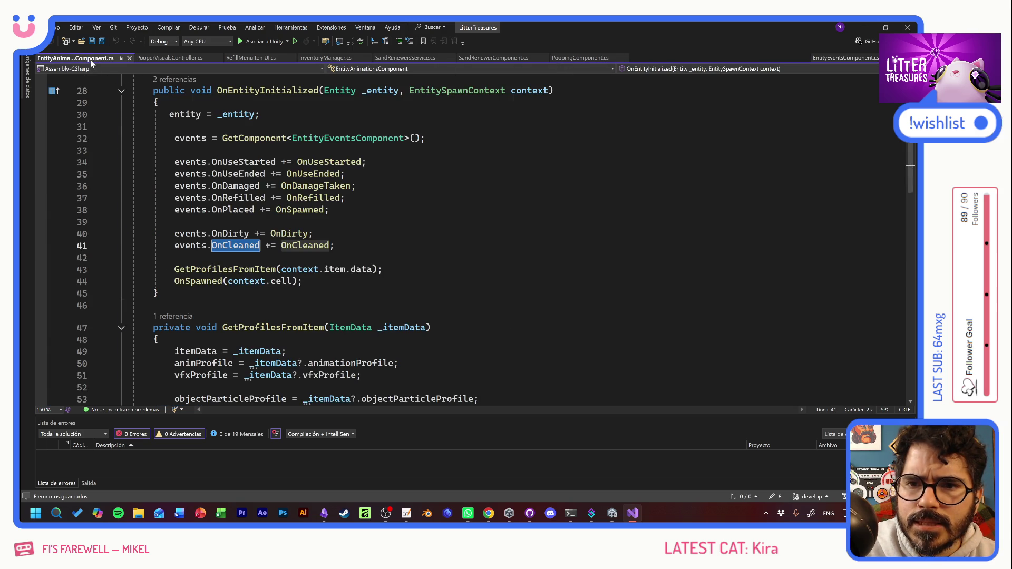
pyautogui.press('F12')
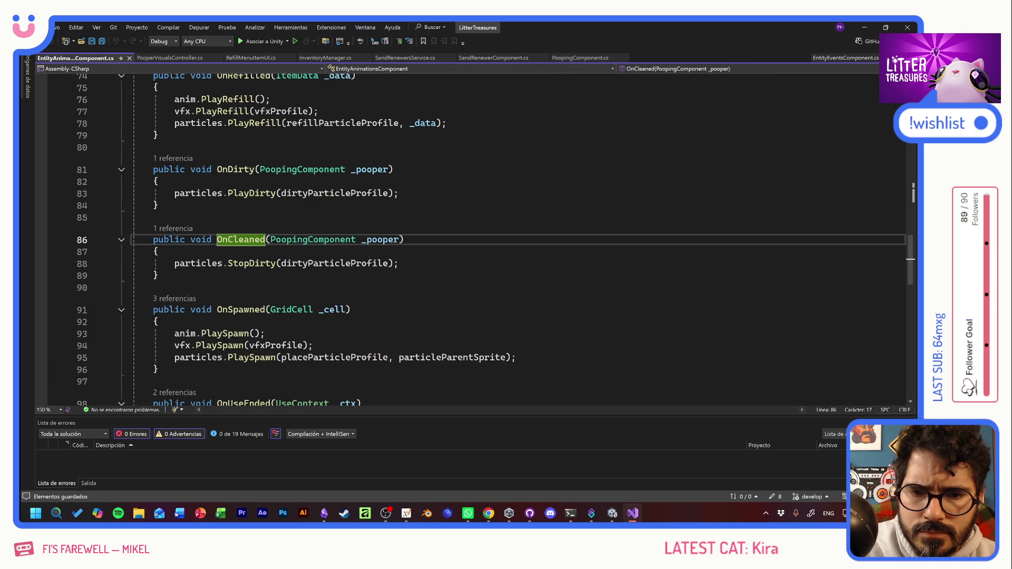
pyautogui.press('Down')
pyautogui.press('Return')
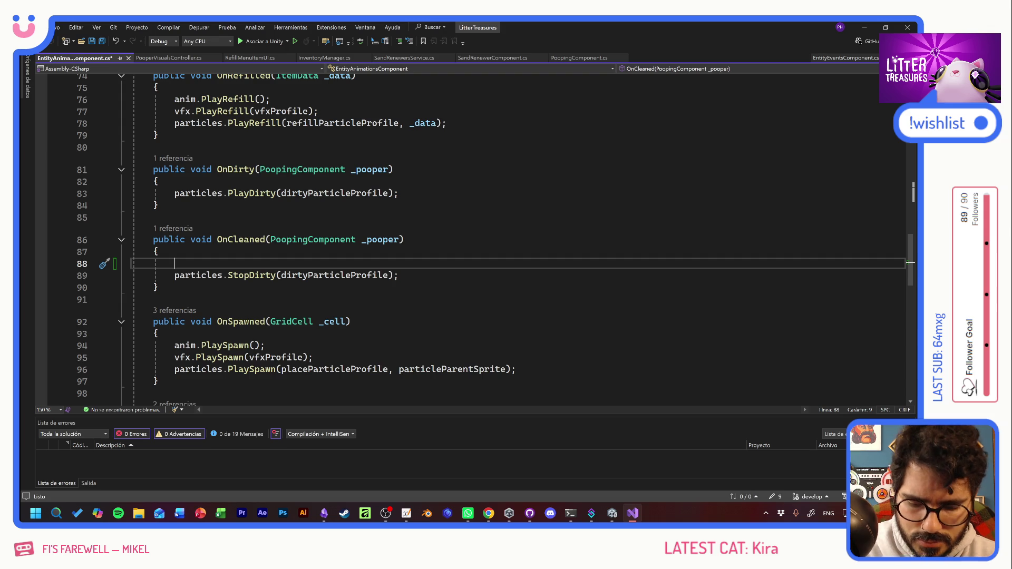
# Step: Add Debug.Log("stopdirty") before StopDirty in OnCleaned, save, and return to Unity
pyautogui.write('Debug.lOG')
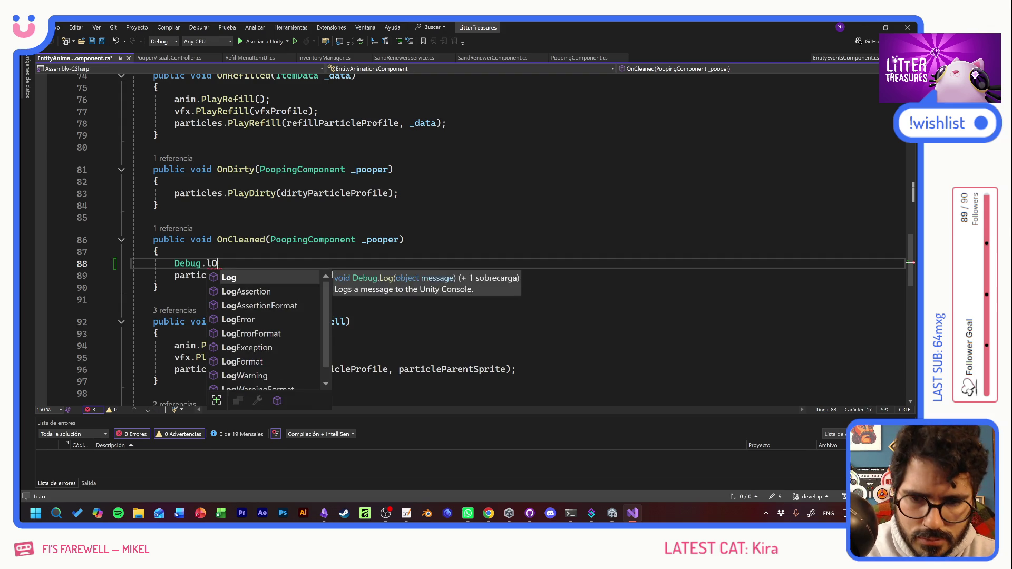
pyautogui.press('BackSpace')
pyautogui.press('BackSpace')
pyautogui.press('BackSpace')
pyautogui.press('Escape')
pyautogui.write('(')
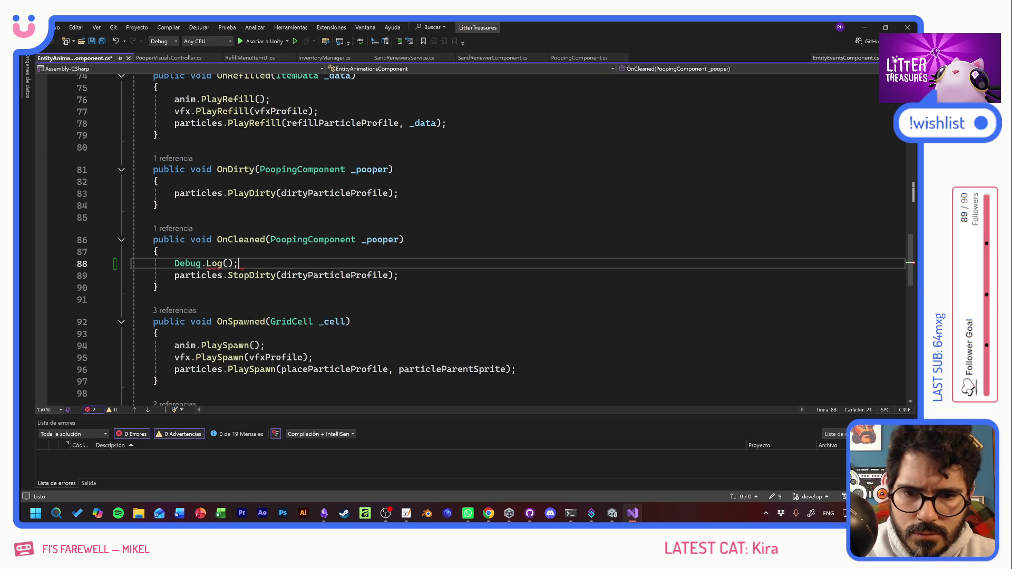
pyautogui.write('"stopdirty')
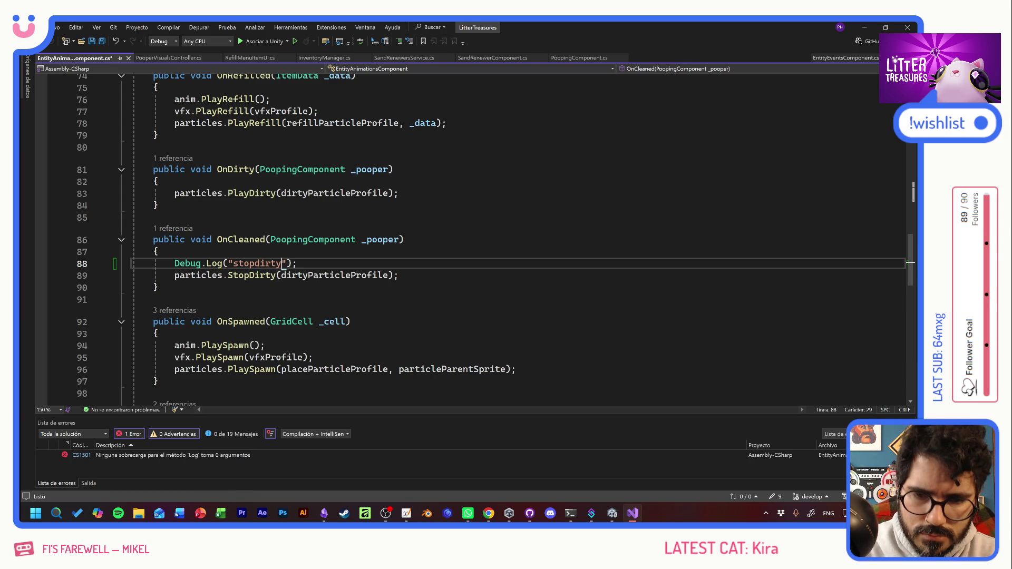
pyautogui.hotkey('ctrl', 's')
pyautogui.hotkey('alt', 'Tab')
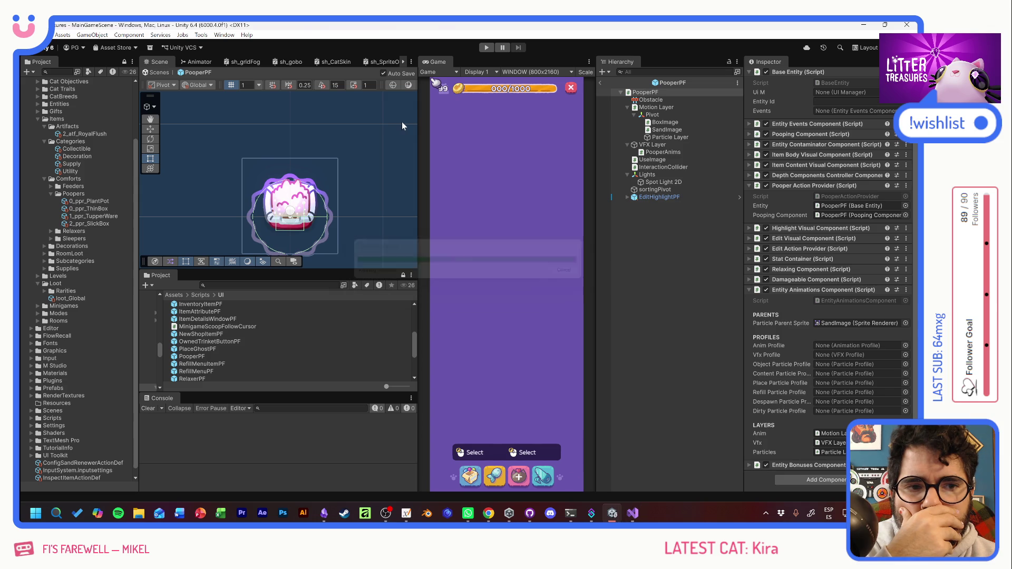
# Step: Enter play mode, place the Thin Sand Box, and clean it so it refills
pyautogui.click(486, 47)
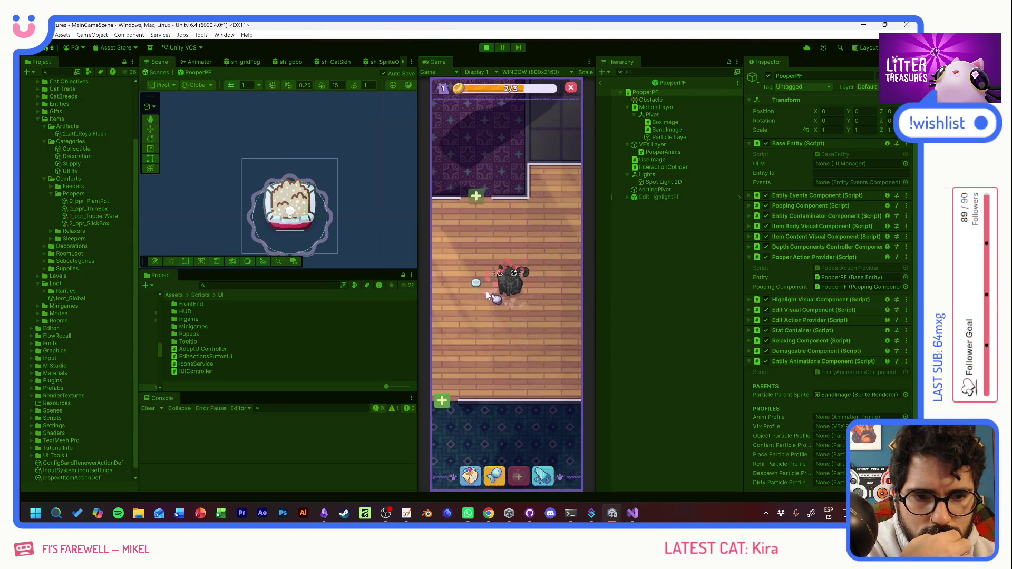
pyautogui.press('`')
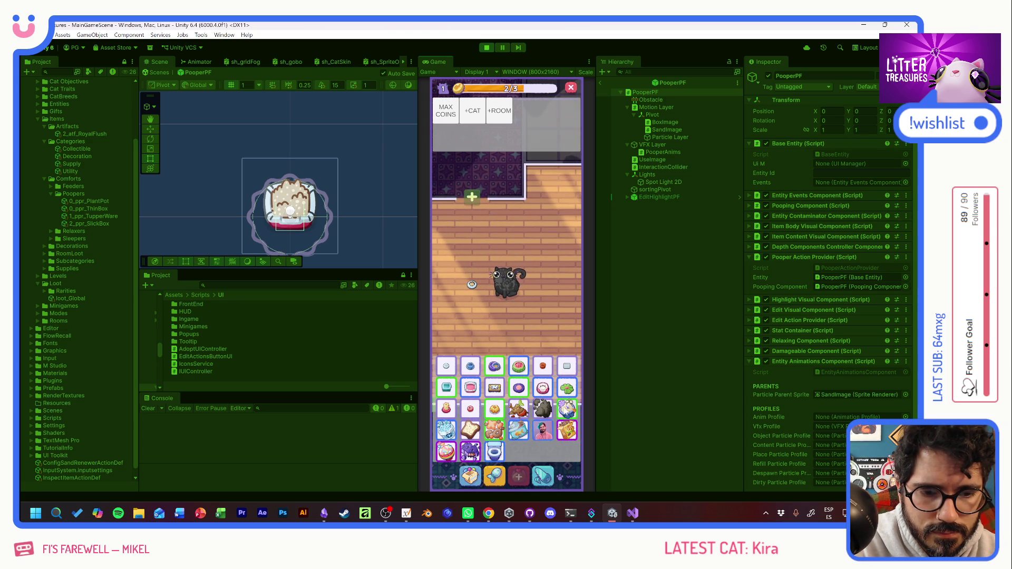
pyautogui.press('`')
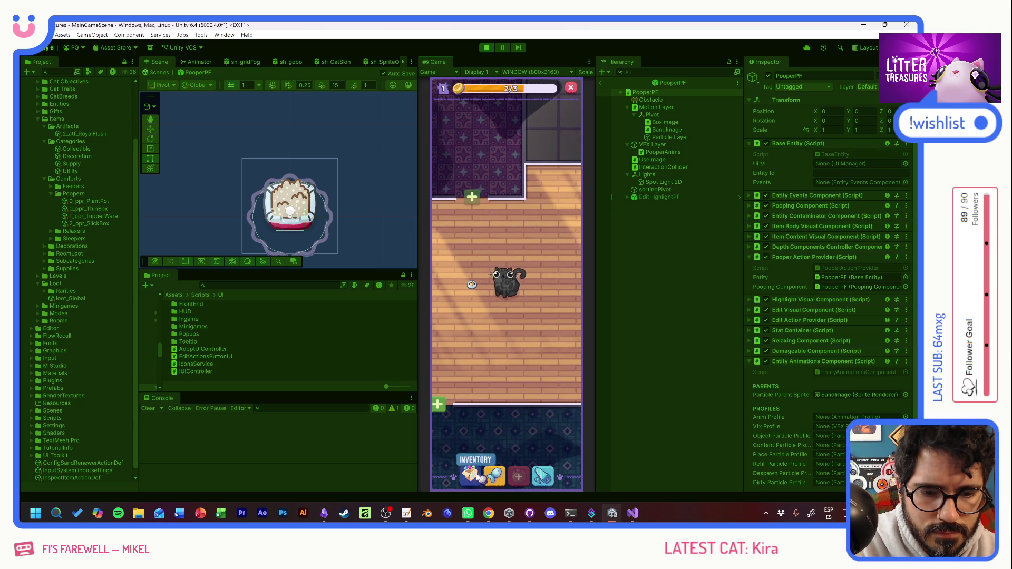
pyautogui.click(470, 476)
pyautogui.click(478, 338)
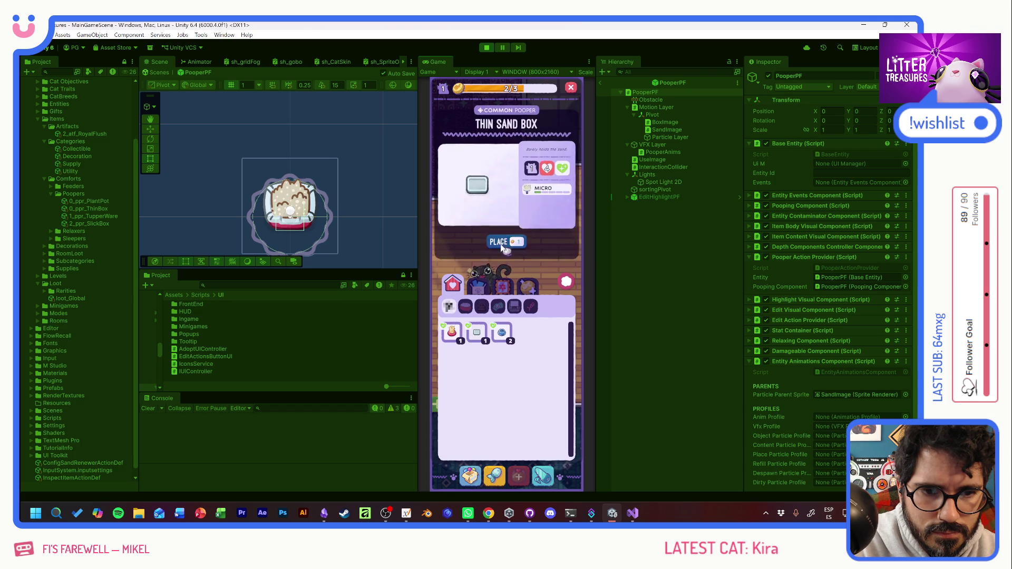
pyautogui.click(472, 354)
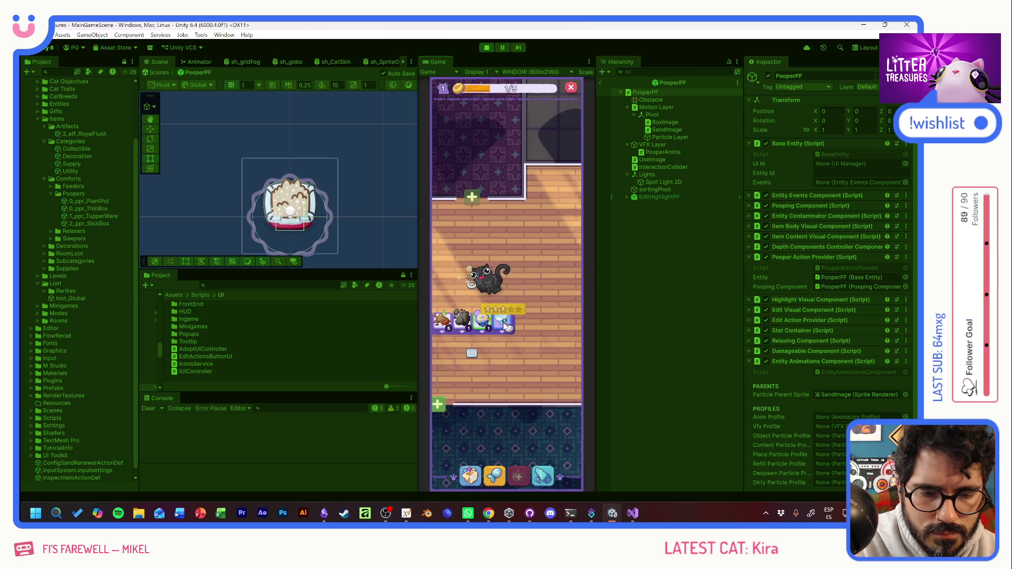
pyautogui.click(504, 326)
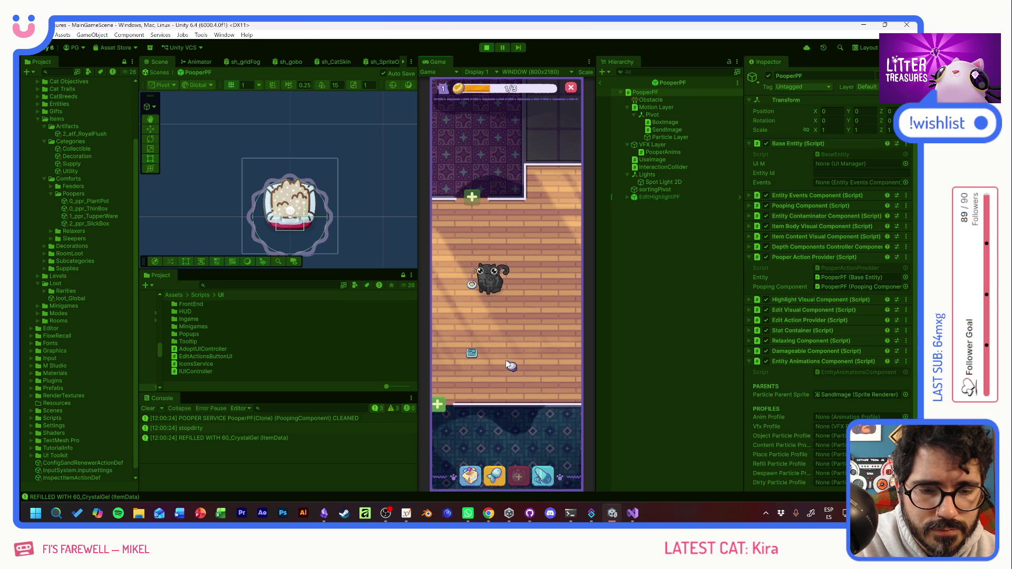
# Step: Place the Scratch Pole on the floor and adopt two cats to reach level 3
pyautogui.click(473, 475)
pyautogui.moveTo(455, 333); pyautogui.dragTo(451, 317)
pyautogui.click(451, 318)
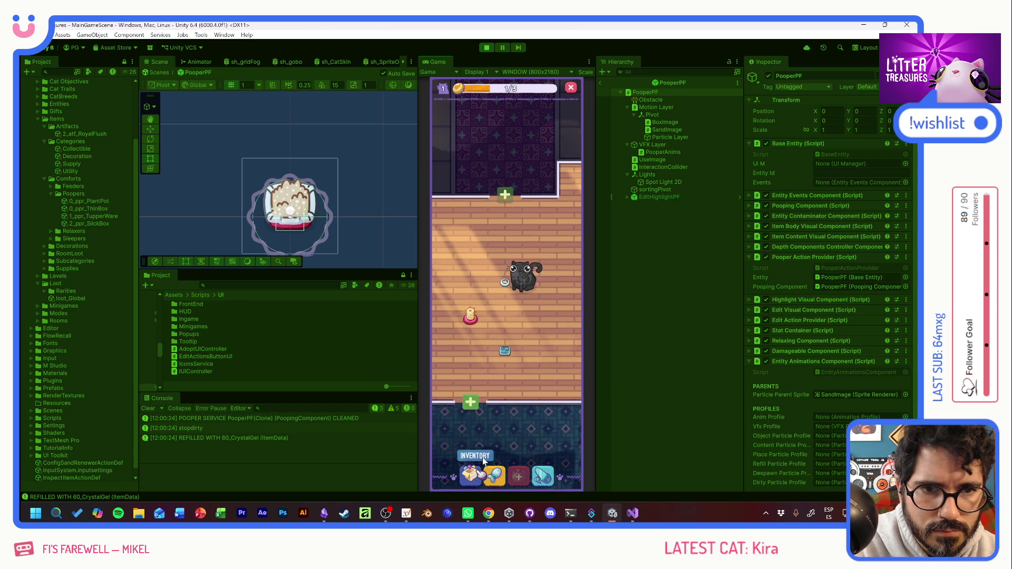
pyautogui.click(522, 476)
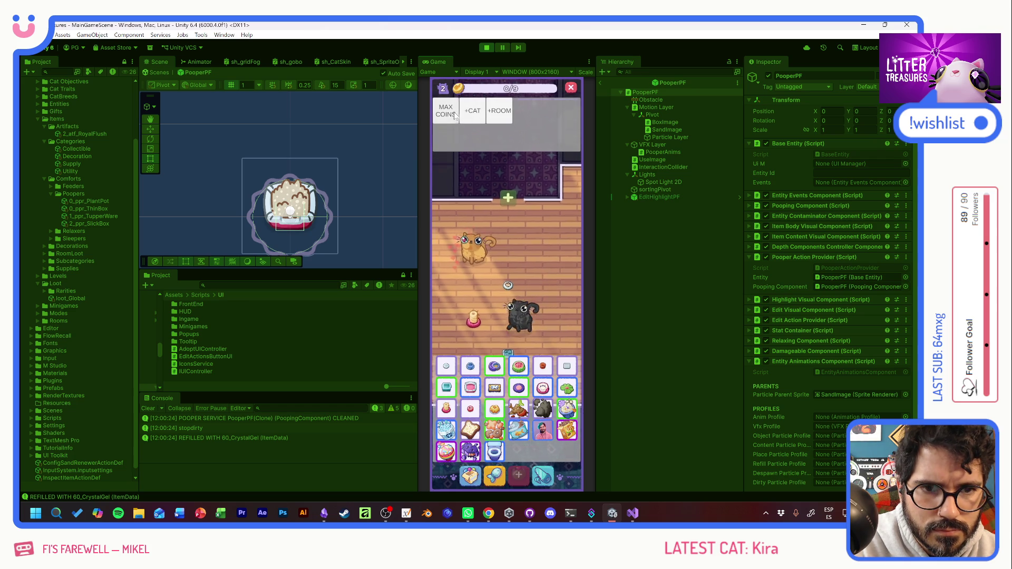
pyautogui.click(527, 476)
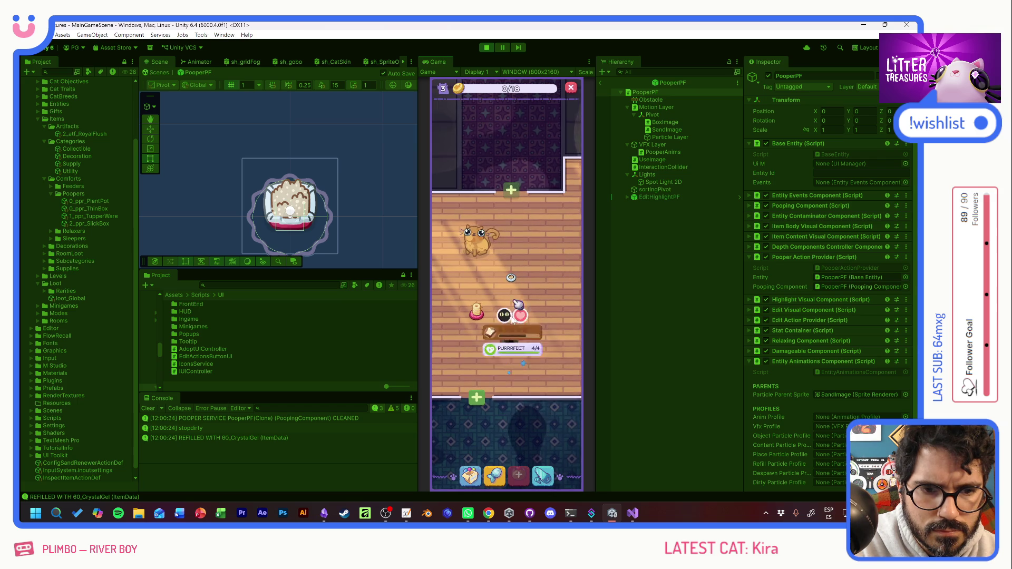
# Step: Place a Temu Bowl on the floor and scoop the box's sand for a Patched Pillow
pyautogui.click(467, 353)
pyautogui.click(452, 333)
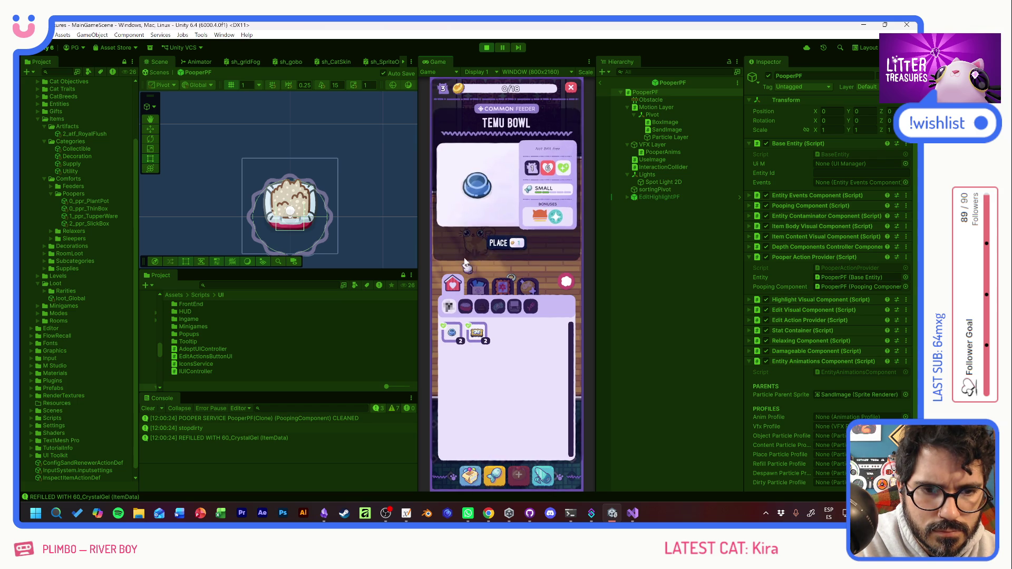
pyautogui.click(505, 241)
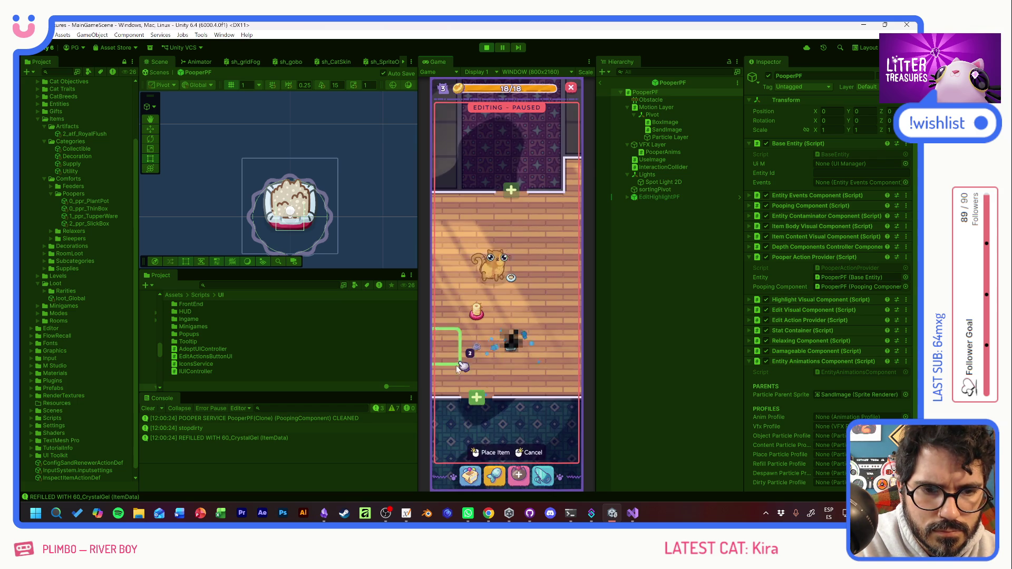
pyautogui.click(445, 379)
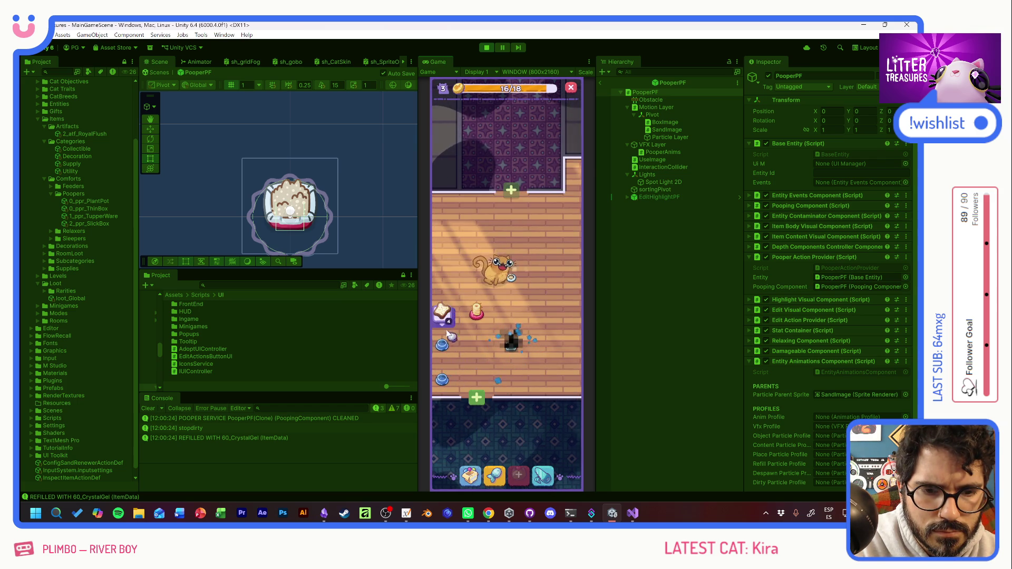
pyautogui.click(444, 350)
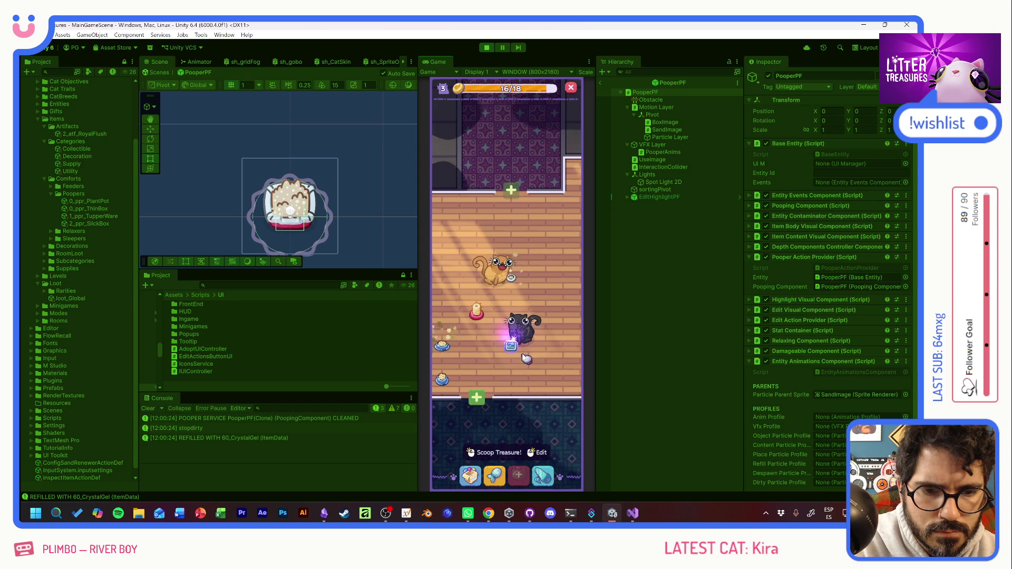
pyautogui.moveTo(471, 319); pyautogui.dragTo(543, 325)
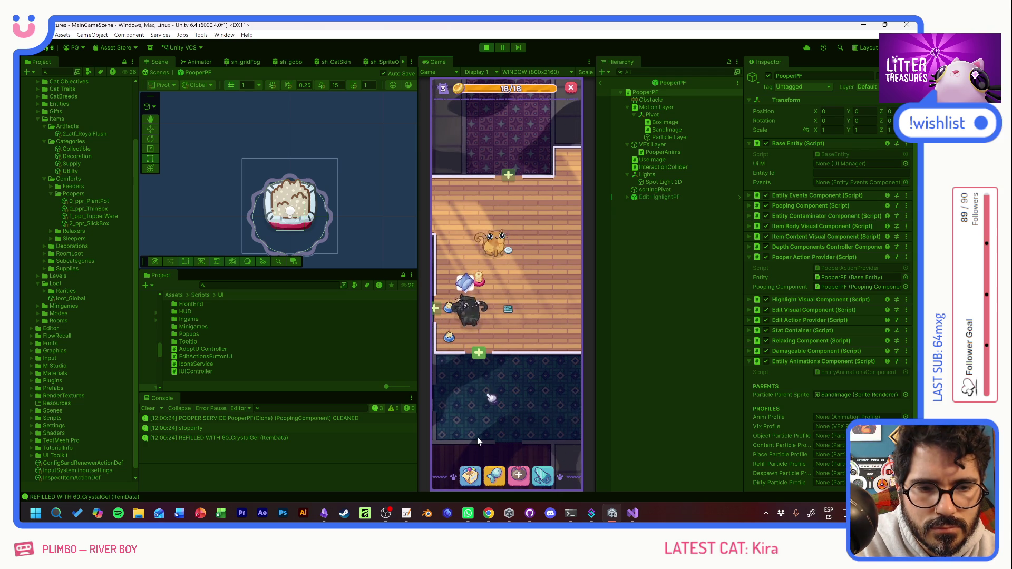
# Step: Place three Patched Pillows along the room's left wall
pyautogui.click(470, 476)
pyautogui.click(452, 332)
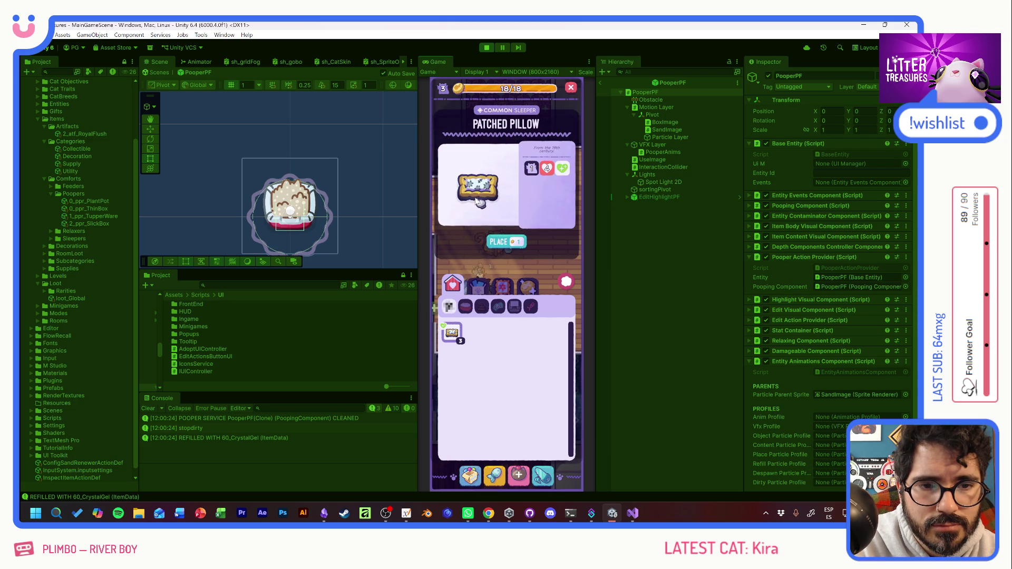
pyautogui.click(478, 202)
pyautogui.click(449, 248)
pyautogui.click(449, 219)
pyautogui.click(450, 182)
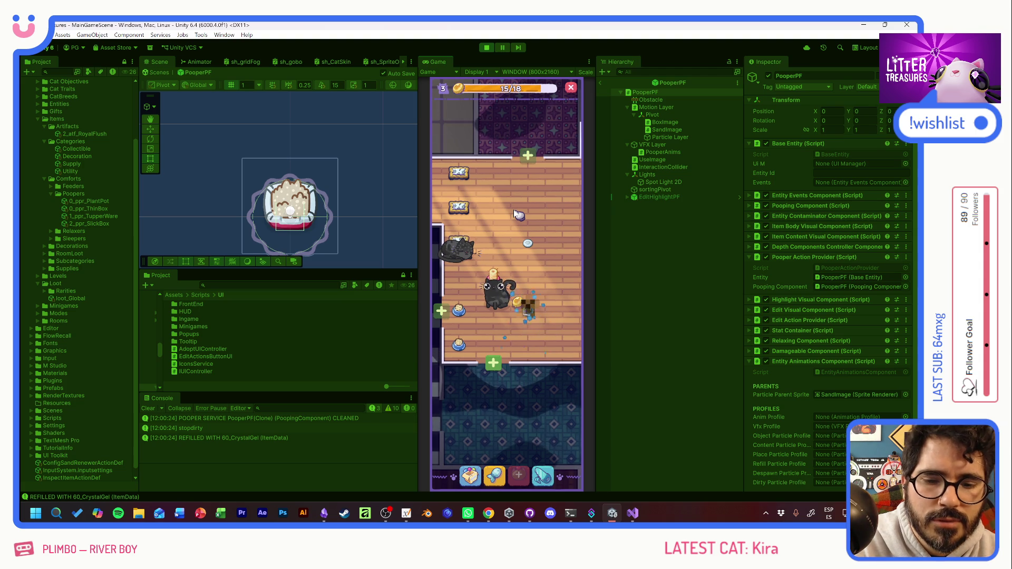
# Step: Scoop the dirty sand box again and collect the Beach Sand reward
pyautogui.click(517, 309)
pyautogui.click(525, 351)
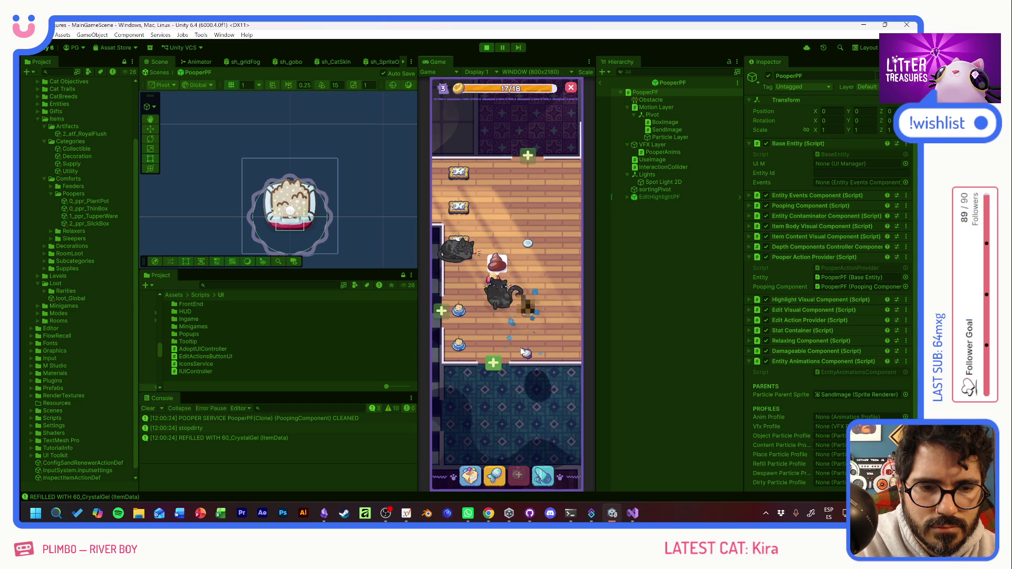
pyautogui.click(528, 317)
pyautogui.click(530, 324)
pyautogui.moveTo(514, 243)
pyautogui.mouseDown()
pyautogui.moveTo(470, 306)
pyautogui.moveTo(562, 350)
pyautogui.mouseUp()
pyautogui.click(508, 346)
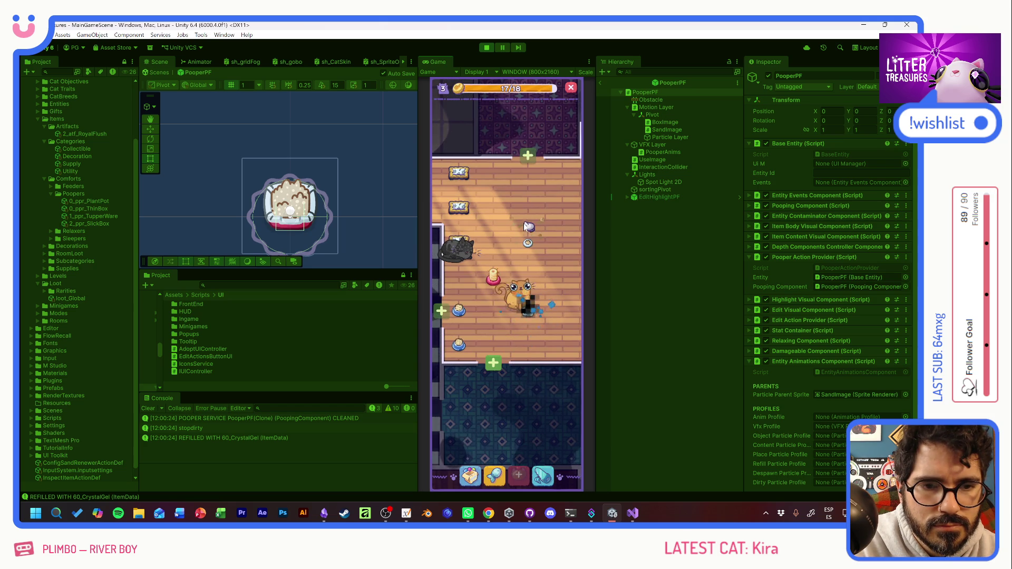
pyautogui.click(542, 294)
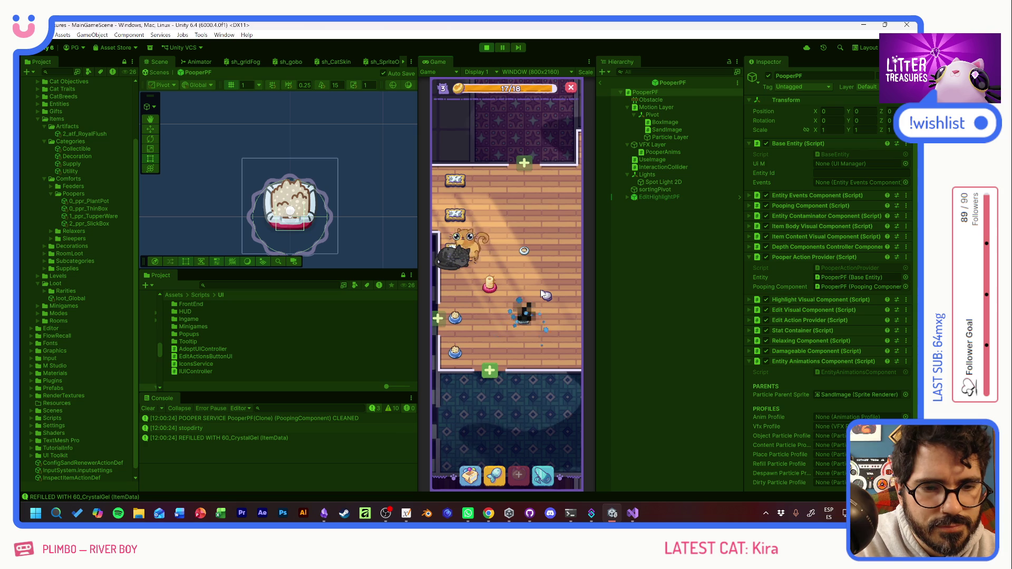
pyautogui.click(527, 319)
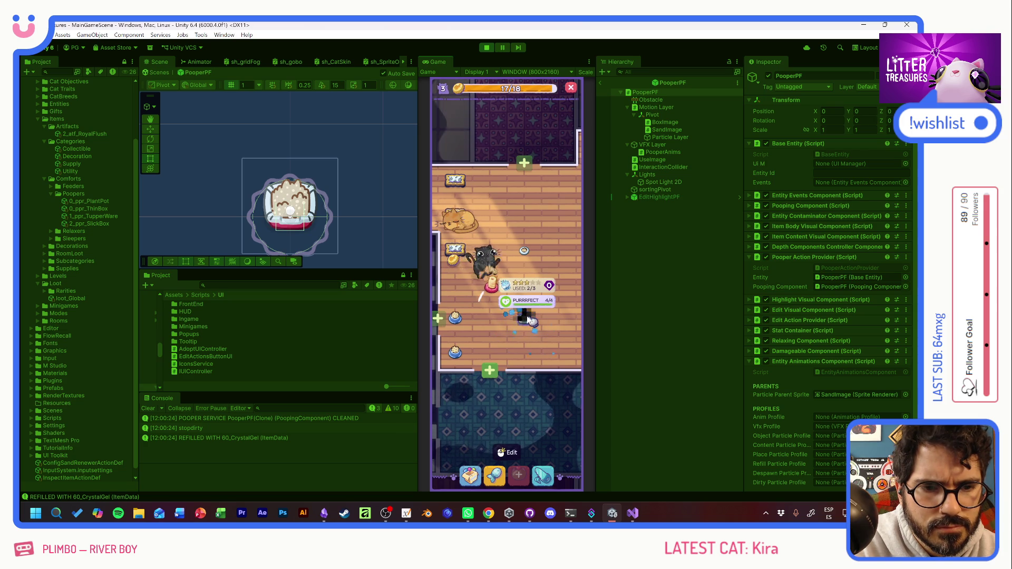
pyautogui.click(549, 362)
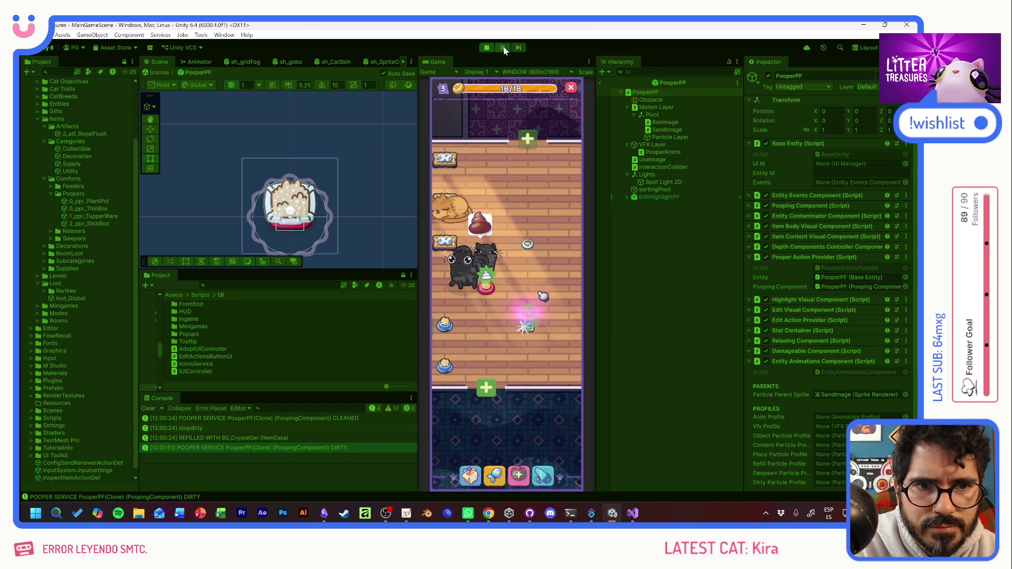
# Step: Inspect the REFILLED and DIRTY console entries and open the DIRTY log's source code
pyautogui.click(229, 441)
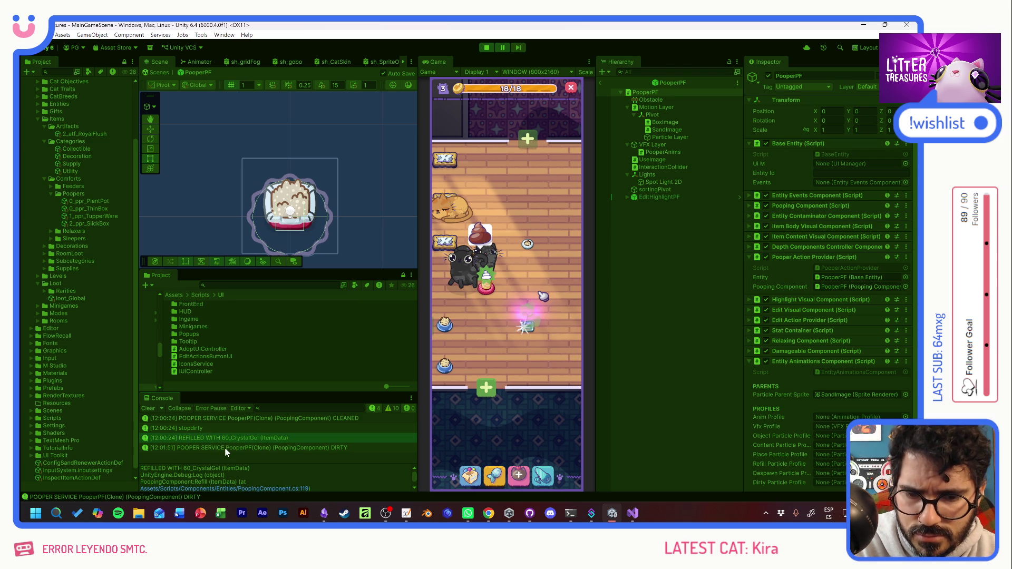
pyautogui.click(225, 449)
pyautogui.doubleClick(217, 449)
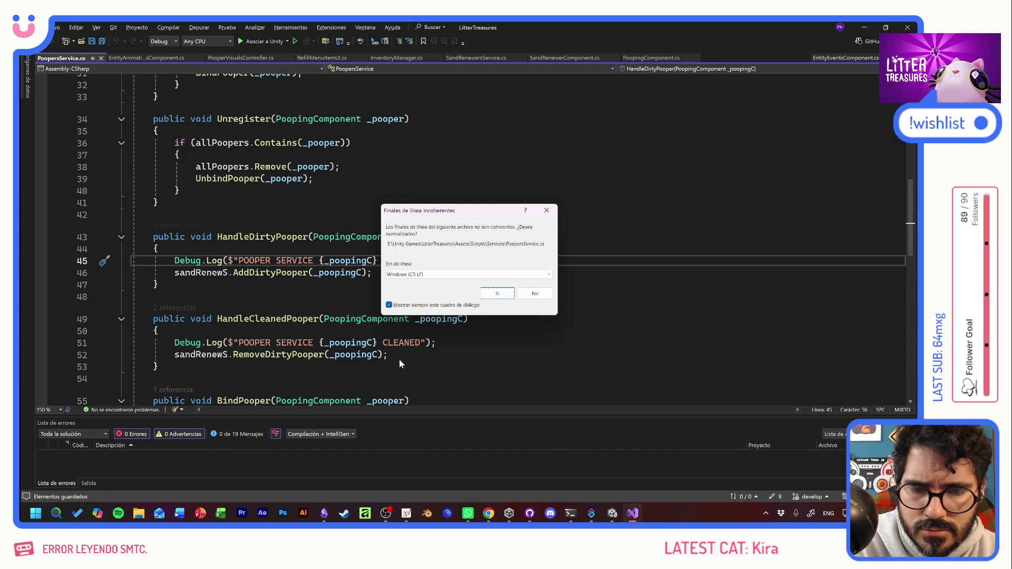
# Step: Accept normalizing PoopersService.cs line endings and review HandleDirtyPooper
pyautogui.click(464, 275)
pyautogui.click(493, 294)
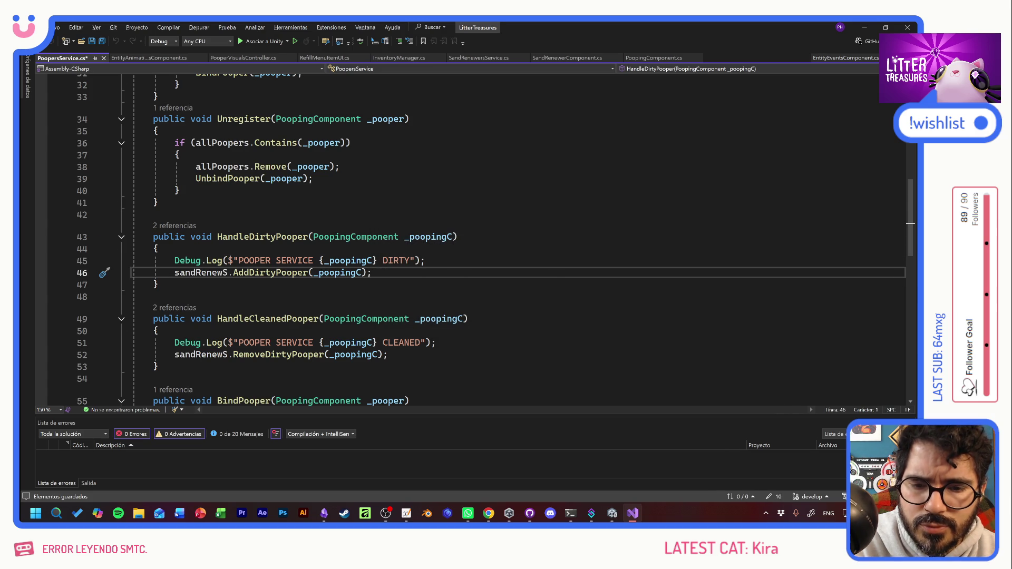
pyautogui.scroll(-3, 474, 237)
pyautogui.scroll(-4, 475, 237)
pyautogui.scroll(6, 475, 237)
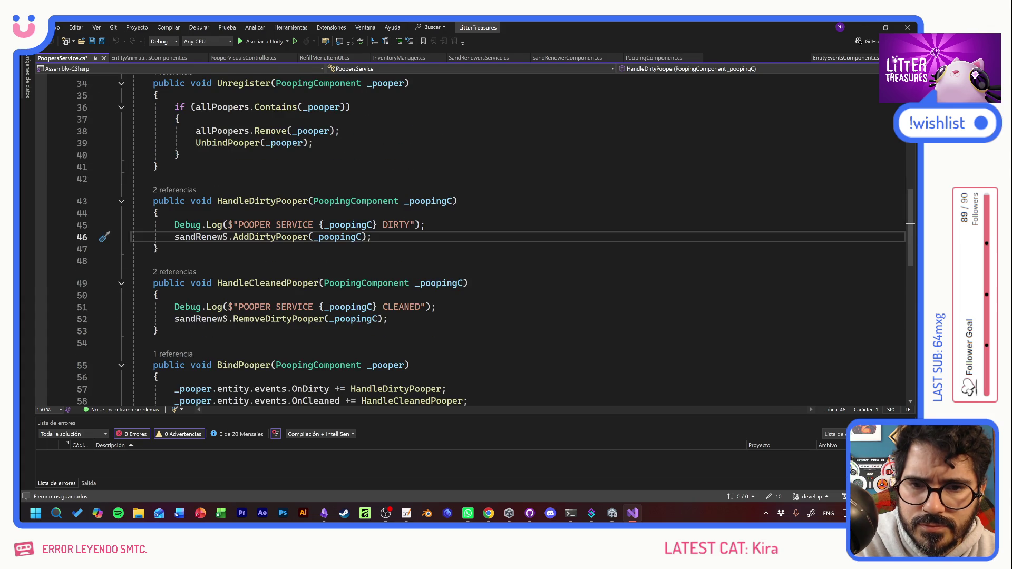
# Step: Jump to AddDirtyPooper in SandRenewersService.cs and its CheckDirtyPooperData call, then return to Unity
pyautogui.keyDown('ctrl'); pyautogui.click(270, 237); pyautogui.keyUp('ctrl')
pyautogui.click(335, 299)
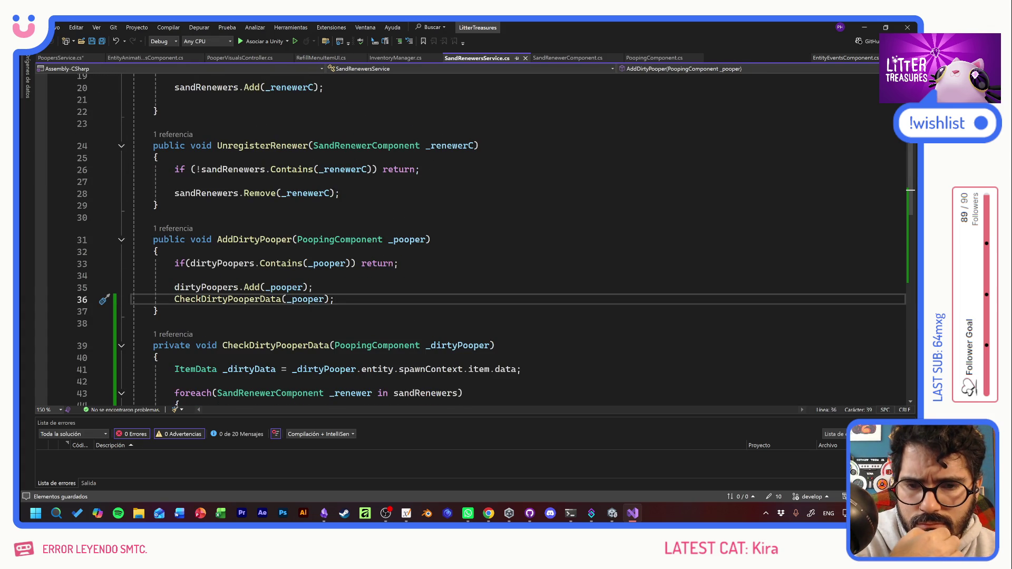
pyautogui.scroll(-3, 475, 238)
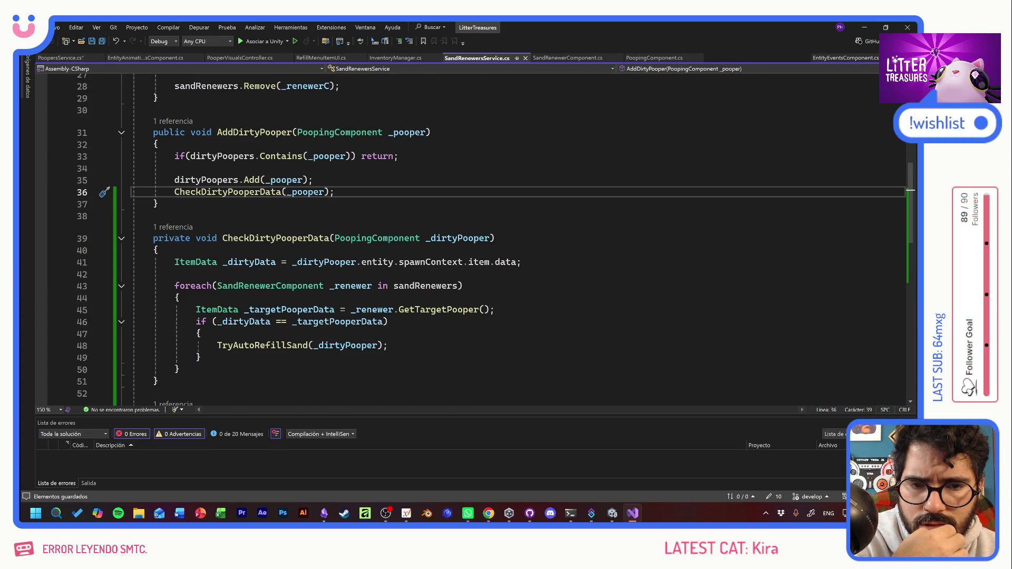
pyautogui.hotkey('alt', 'Tab')
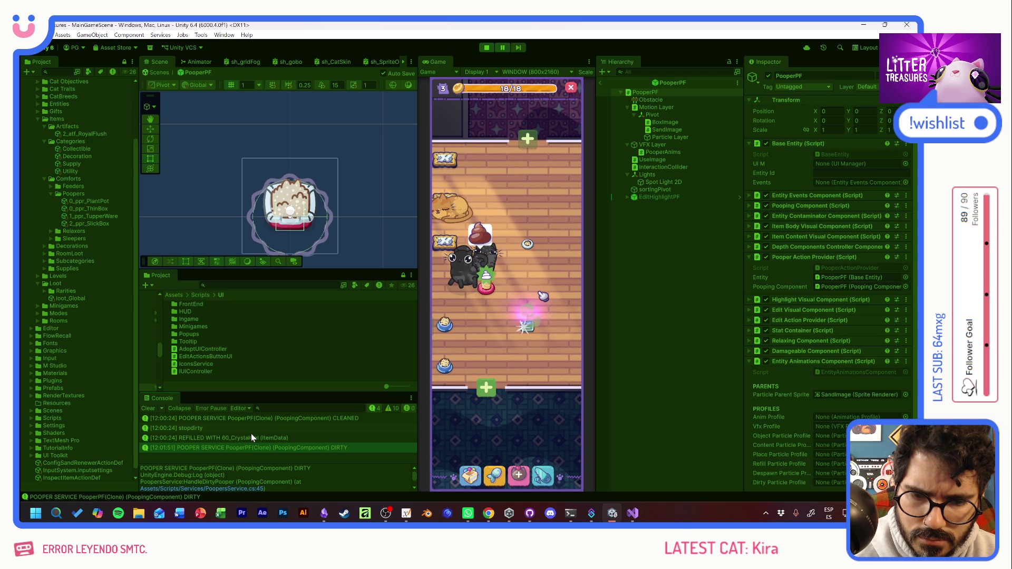
# Step: Check the CLEANED and DIRTY console entries, then view the litter box's info card (used 3/3, damaged 3/4)
pyautogui.click(166, 417)
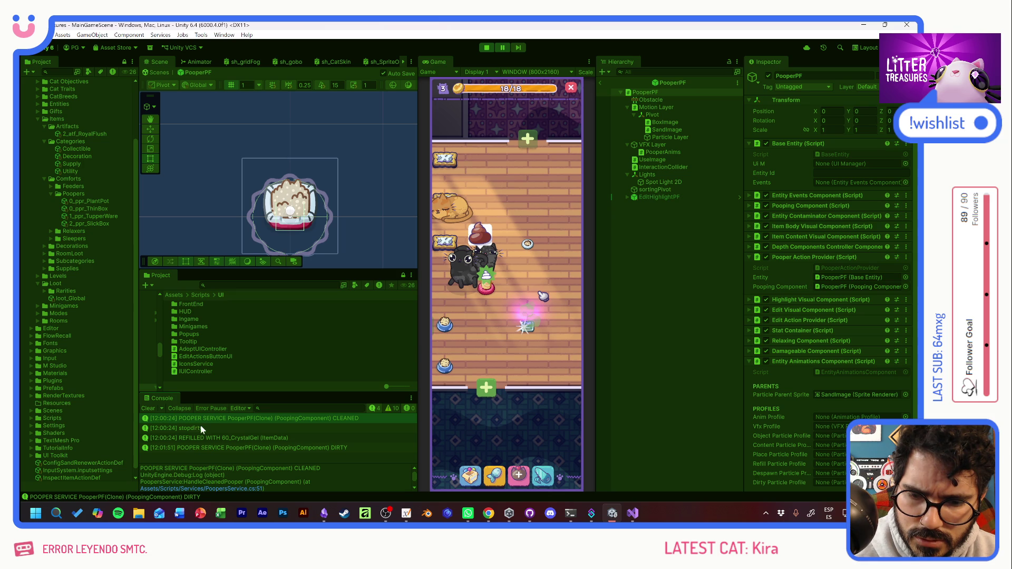
pyautogui.click(201, 448)
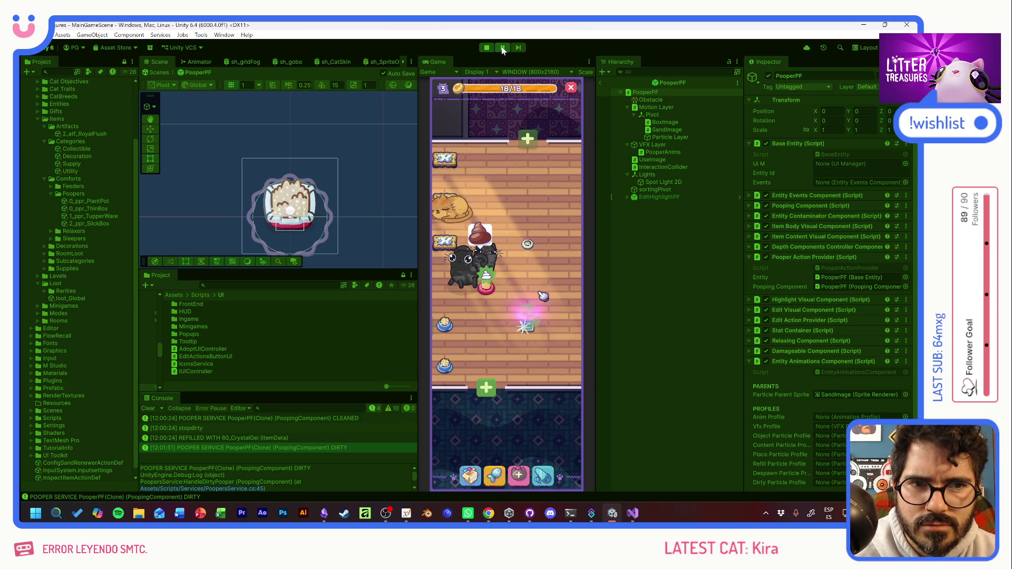
pyautogui.click(528, 324)
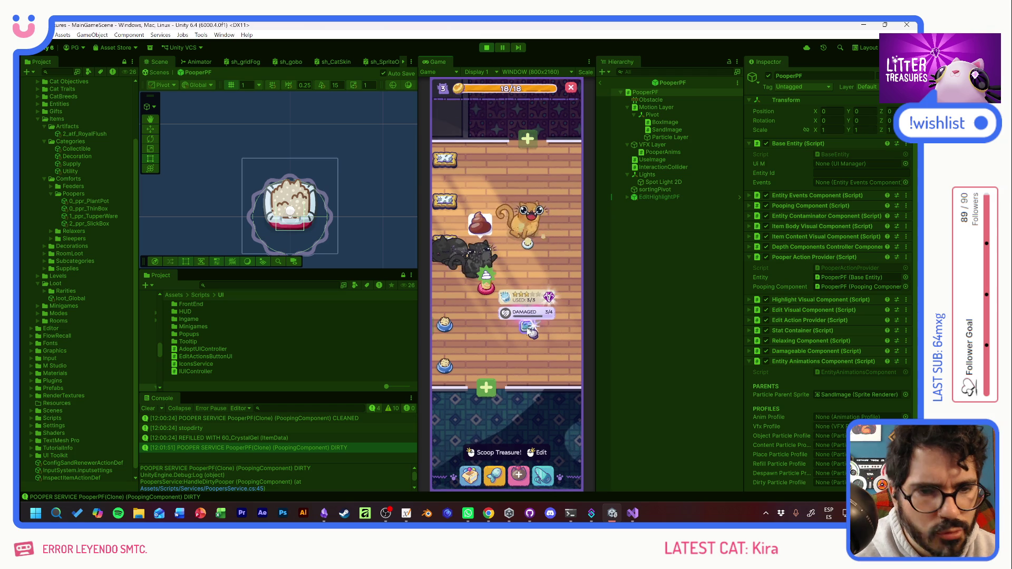
# Step: Buy a toilet from the item panel and place it in the room
pyautogui.click(530, 330)
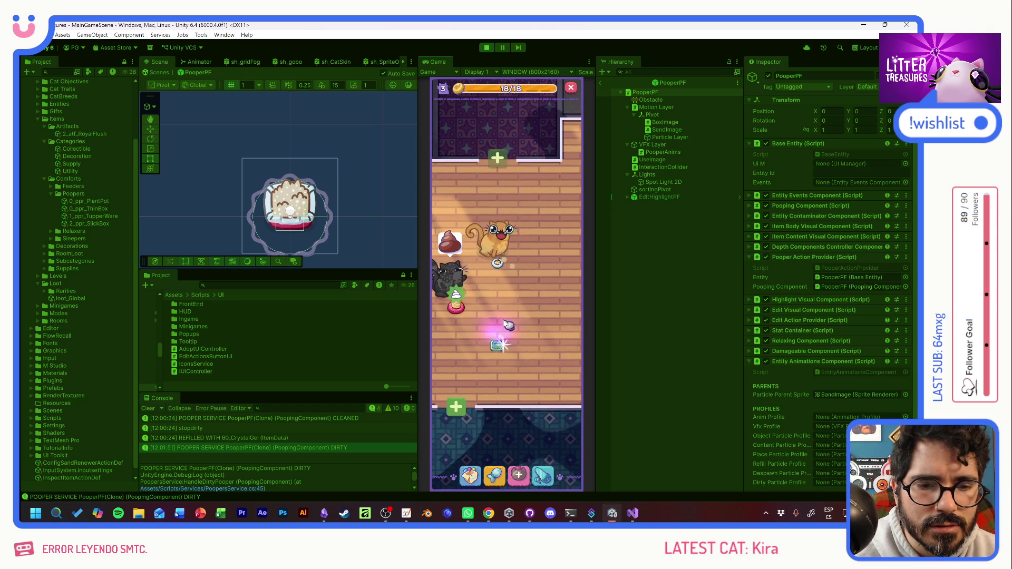
pyautogui.click(469, 476)
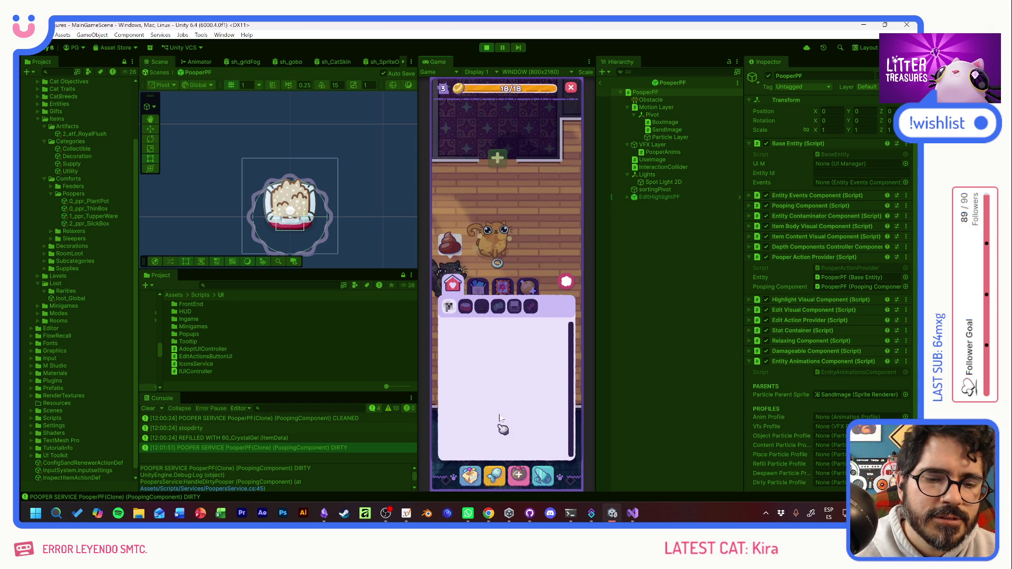
pyautogui.press('Escape')
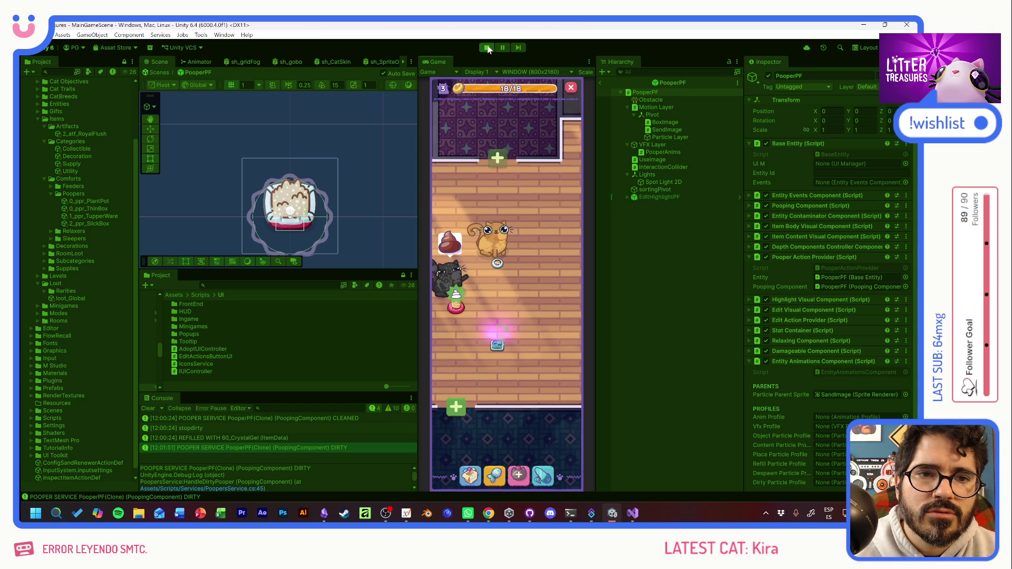
pyautogui.click(470, 476)
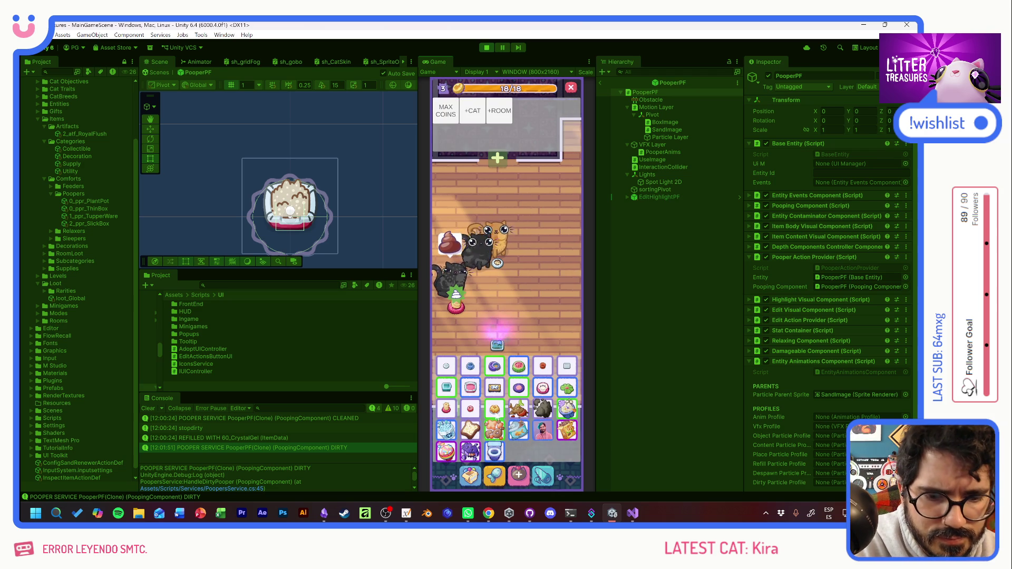
pyautogui.click(494, 435)
pyautogui.click(455, 303)
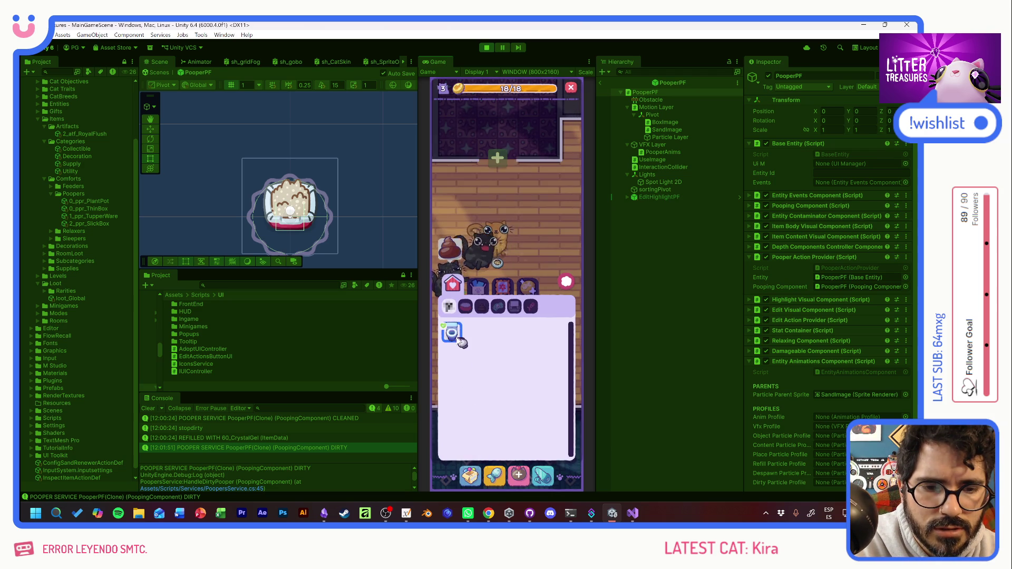
pyautogui.click(460, 340)
pyautogui.click(501, 238)
pyautogui.click(539, 255)
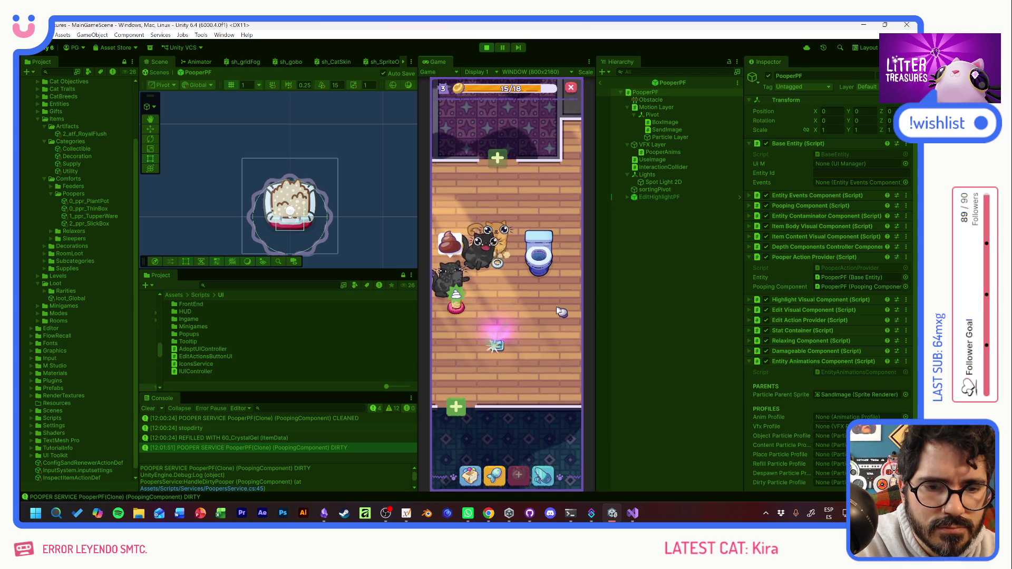
# Step: Play the scoop-the-treasure minigame, accept the Moon Bowl reward, and review the console log
pyautogui.click(498, 345)
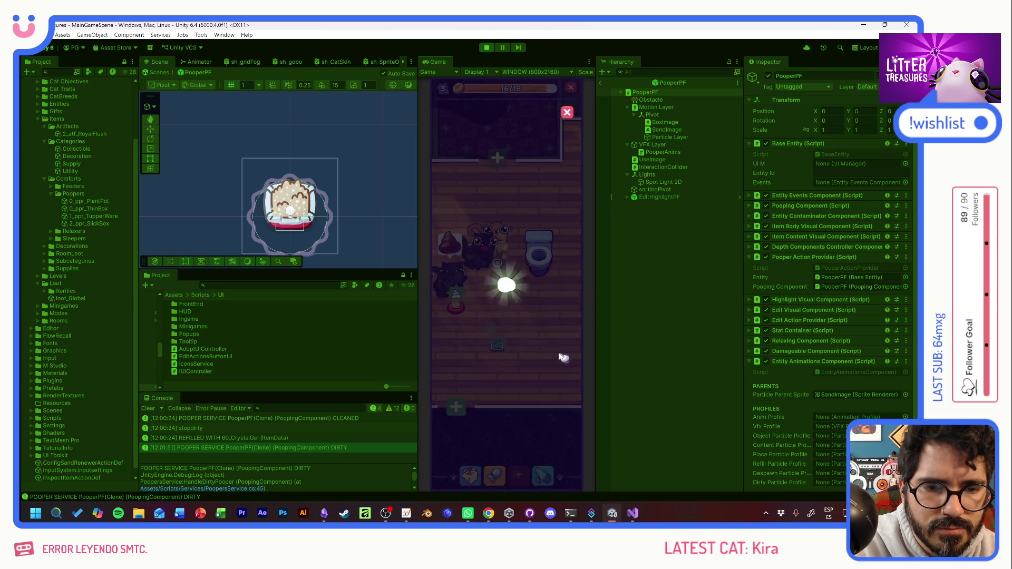
pyautogui.click(542, 343)
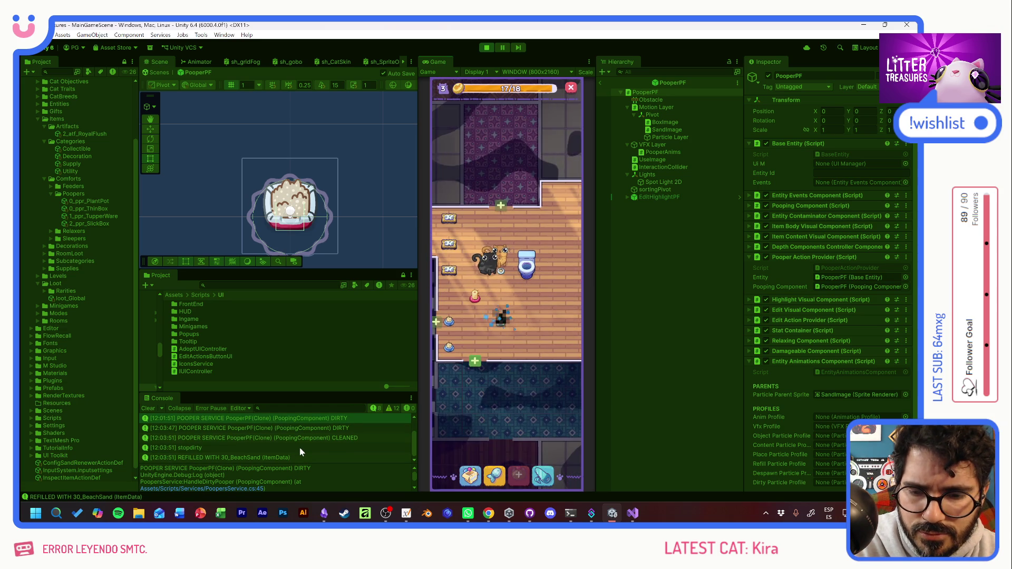
pyautogui.scroll(1, 299, 448)
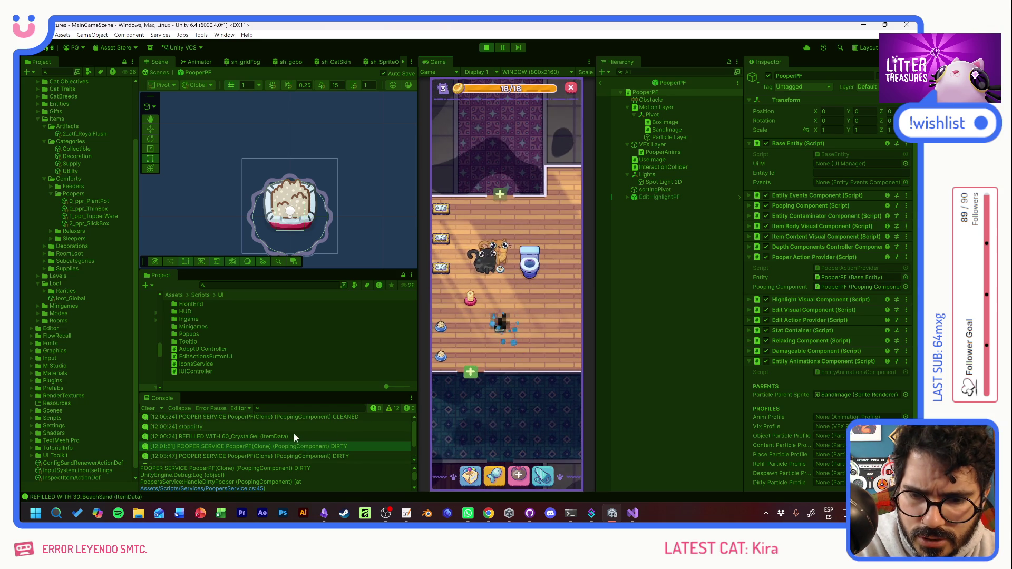
pyautogui.scroll(-1, 293, 433)
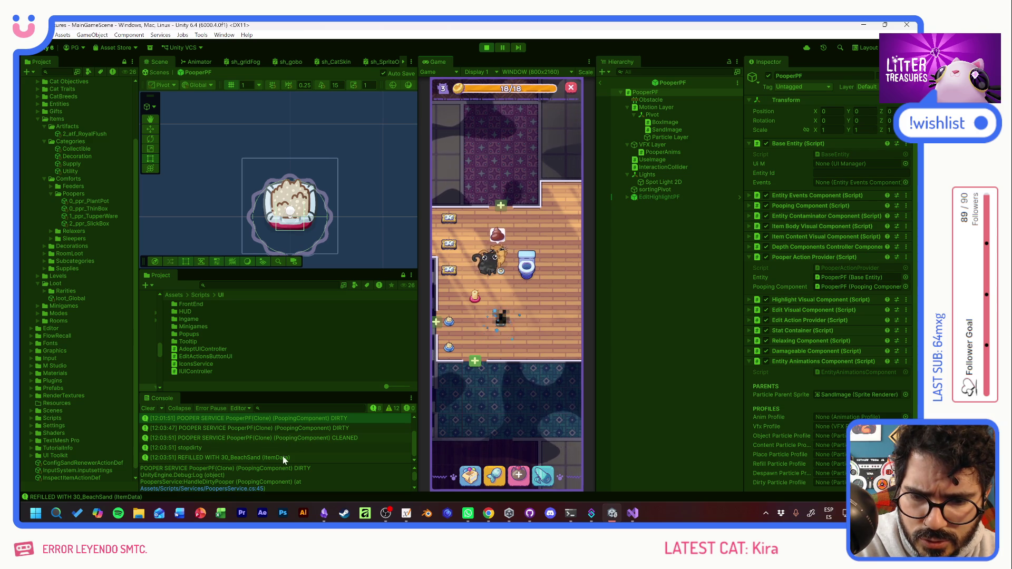
pyautogui.scroll(1, 261, 454)
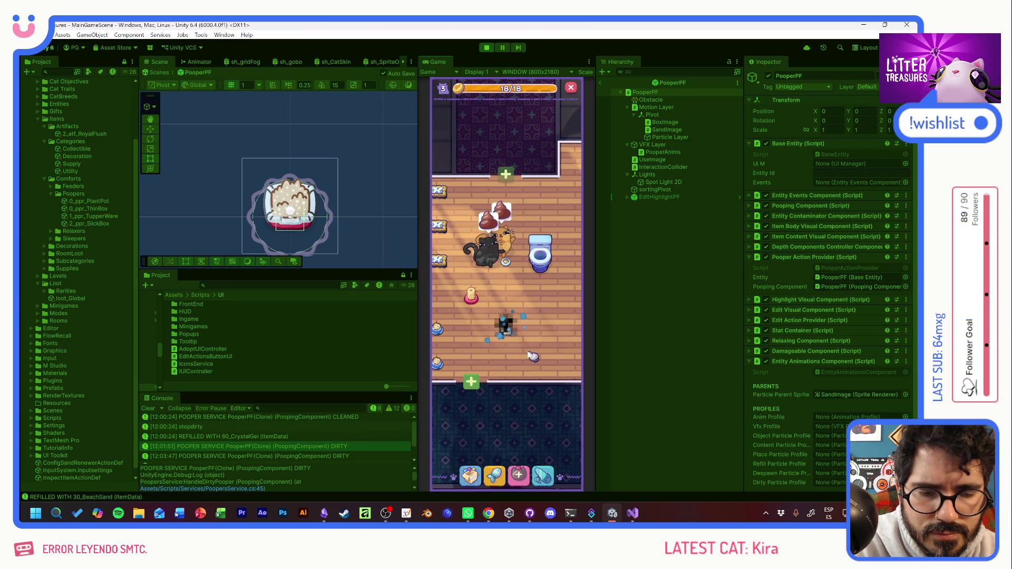
pyautogui.scroll(-1, 332, 428)
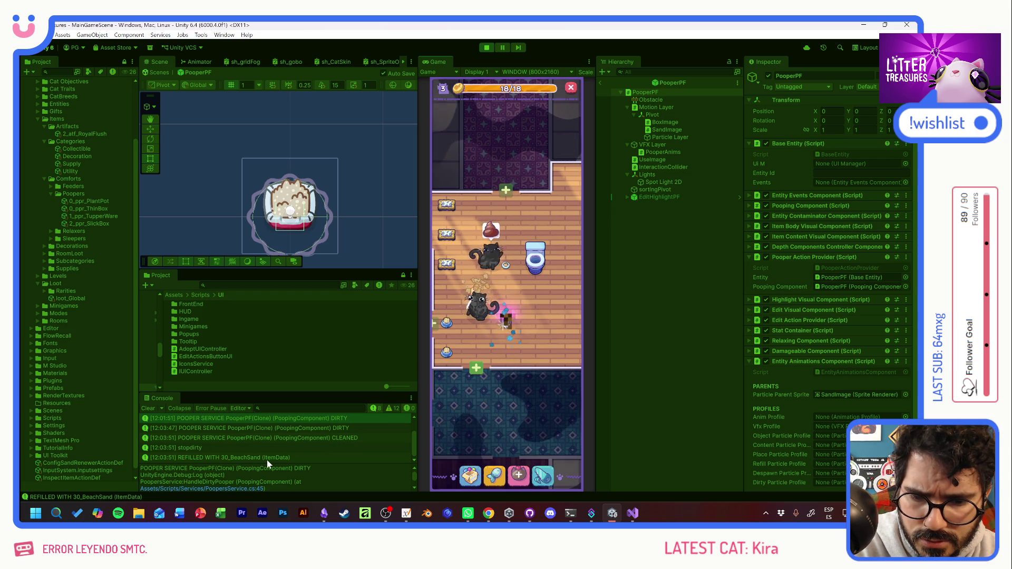
# Step: Scoop the dirty litter box by tracing the diamond through the numbered points
pyautogui.click(534, 325)
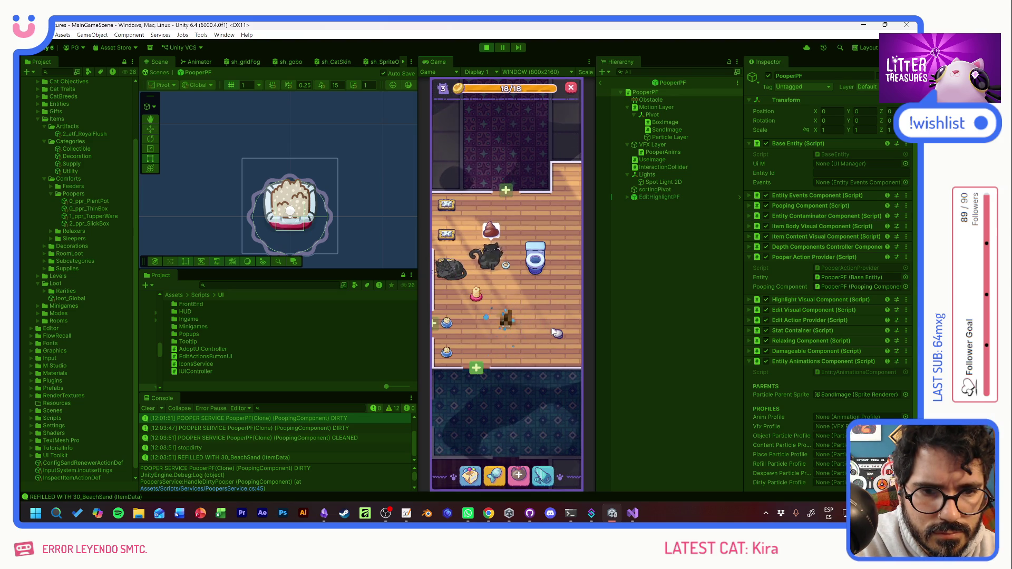
pyautogui.moveTo(509, 326)
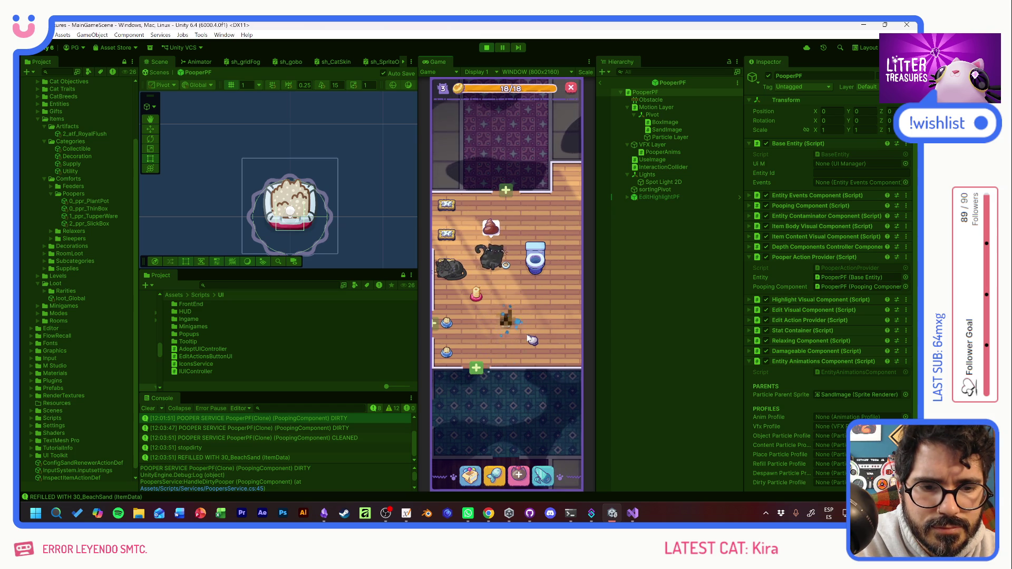
pyautogui.click(507, 321)
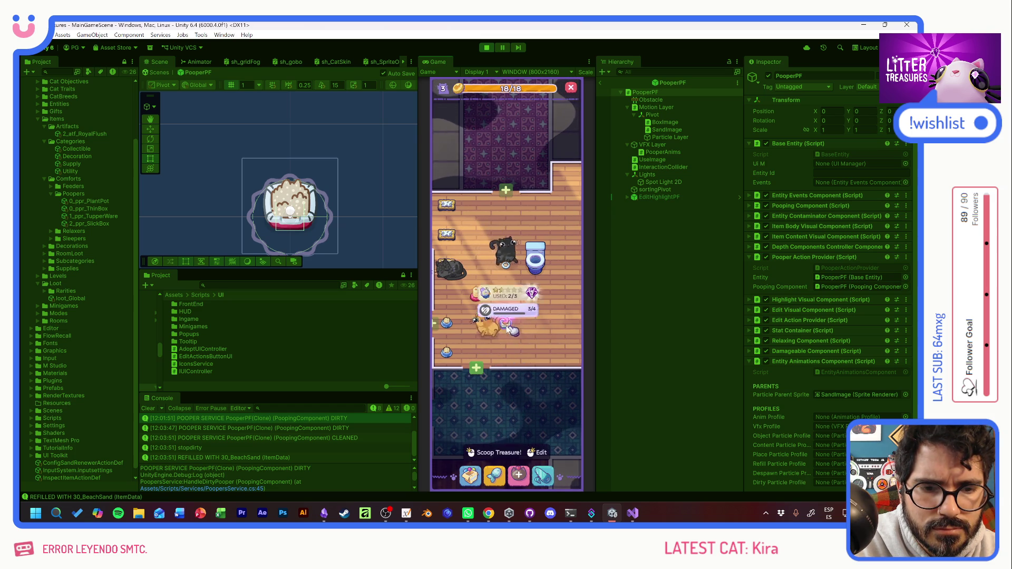
pyautogui.moveTo(496, 268); pyautogui.dragTo(534, 334)
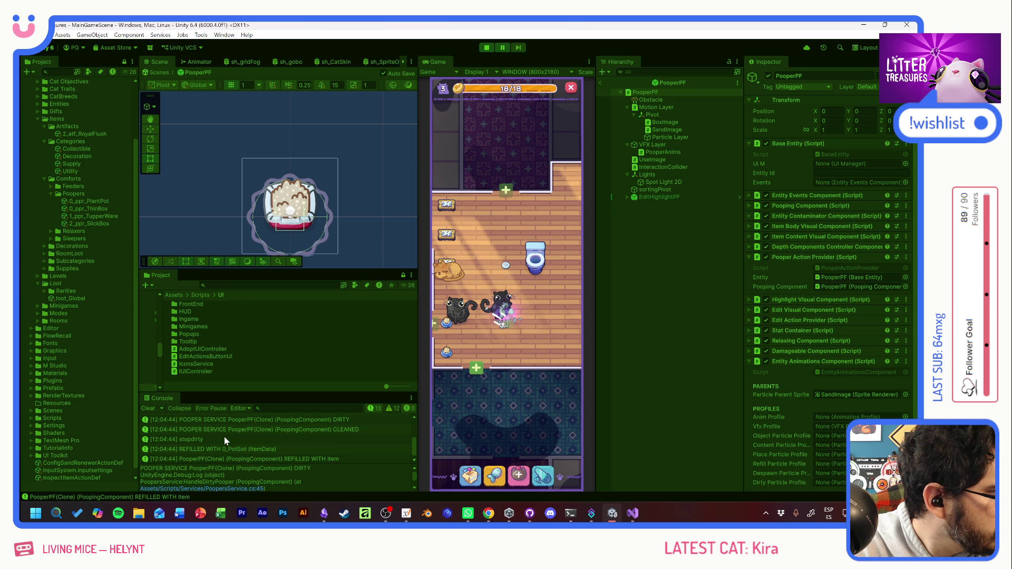
# Step: Open the latest 'REFILLED WITH Item' console entry at SandRenewersService.cs line 65
pyautogui.scroll(1, 223, 437)
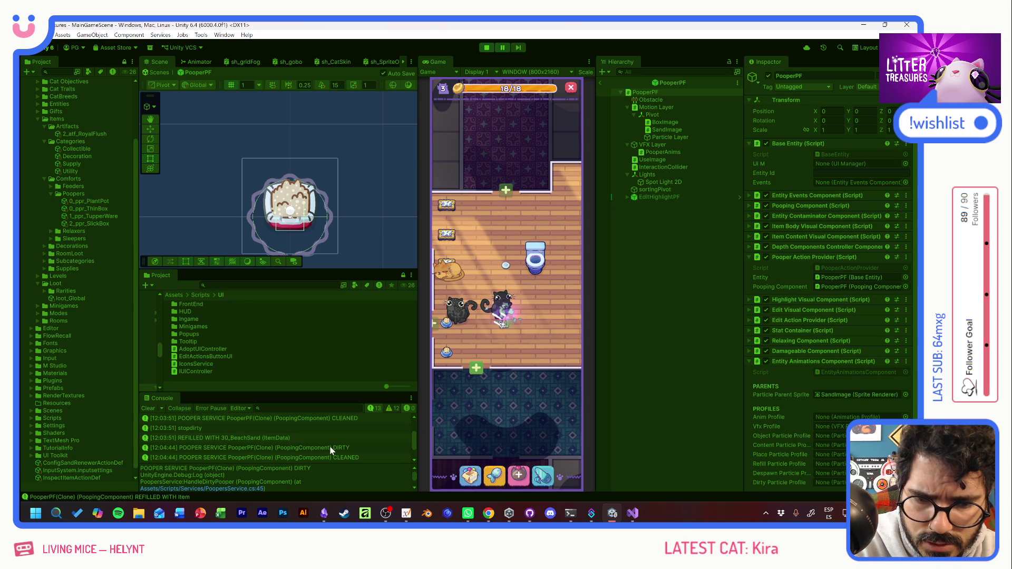
pyautogui.scroll(-1, 331, 449)
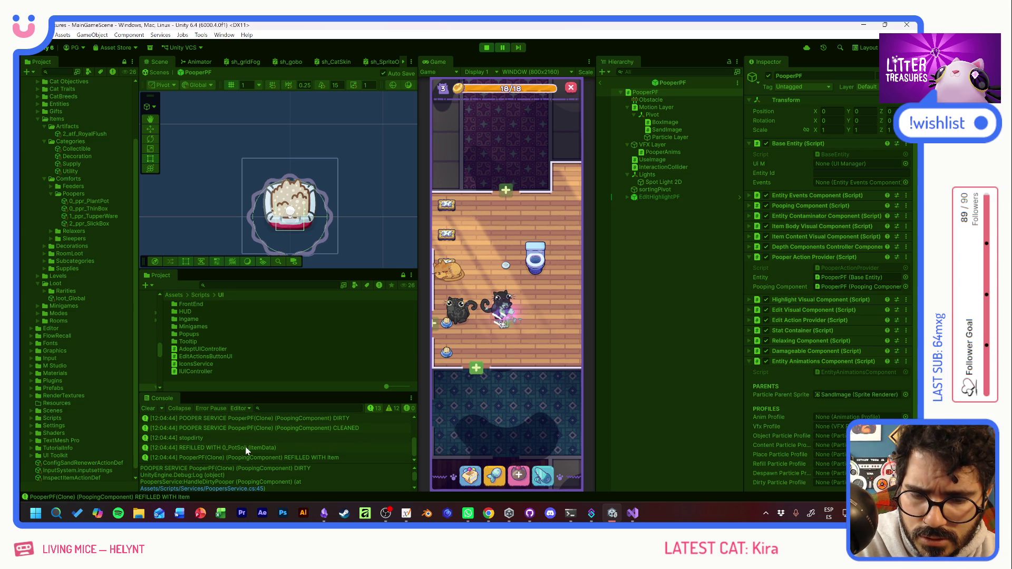
pyautogui.scroll(1, 336, 462)
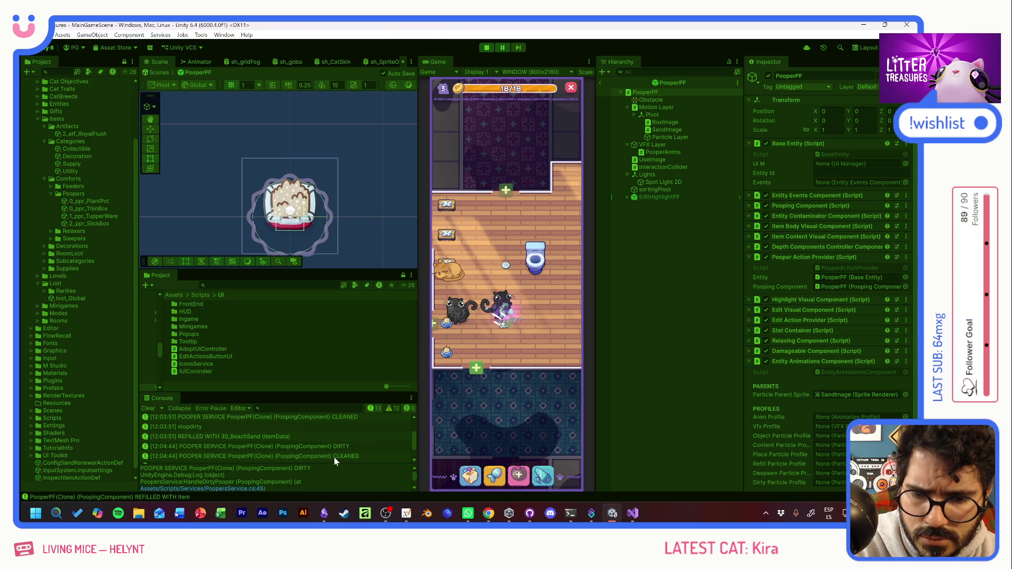
pyautogui.scroll(-1, 336, 461)
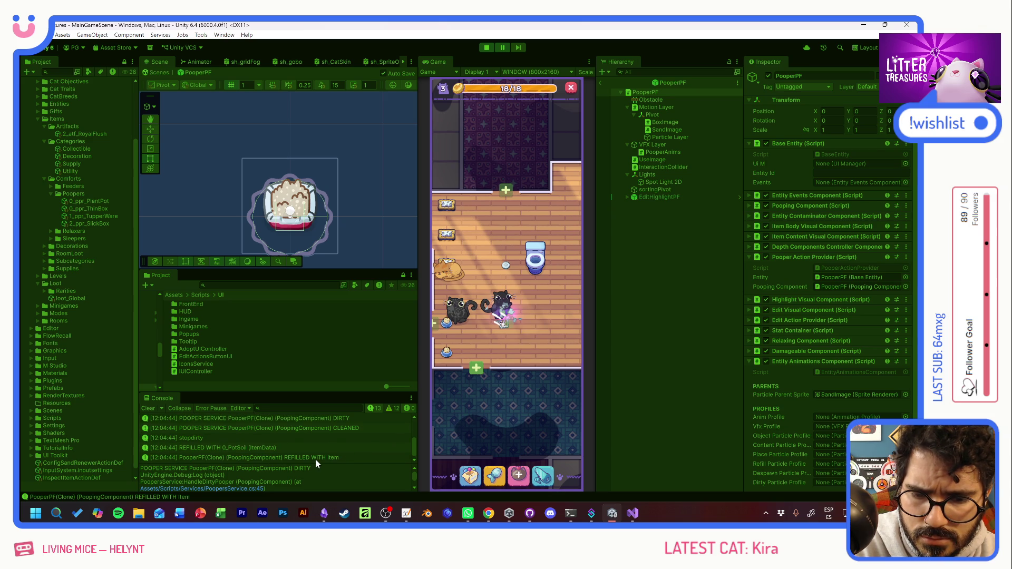
pyautogui.scroll(3, 316, 464)
pyautogui.scroll(1, 316, 464)
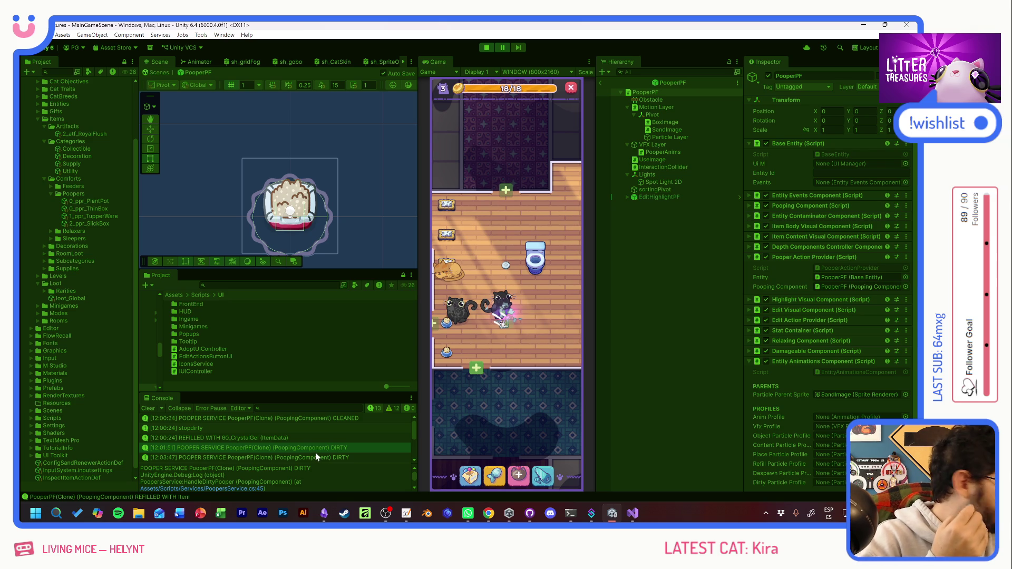
pyautogui.scroll(-4, 340, 444)
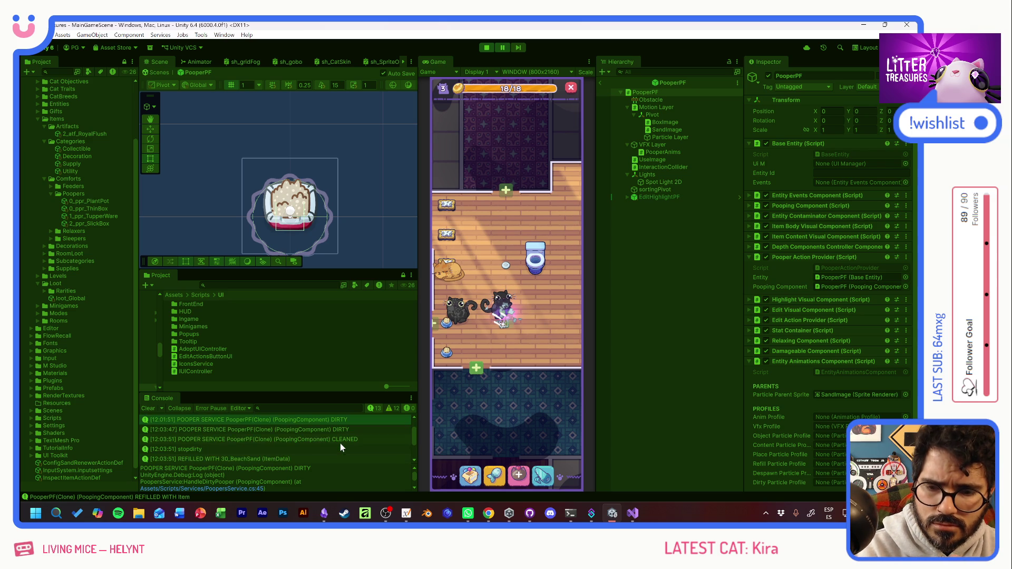
pyautogui.click(330, 457)
pyautogui.doubleClick(331, 454)
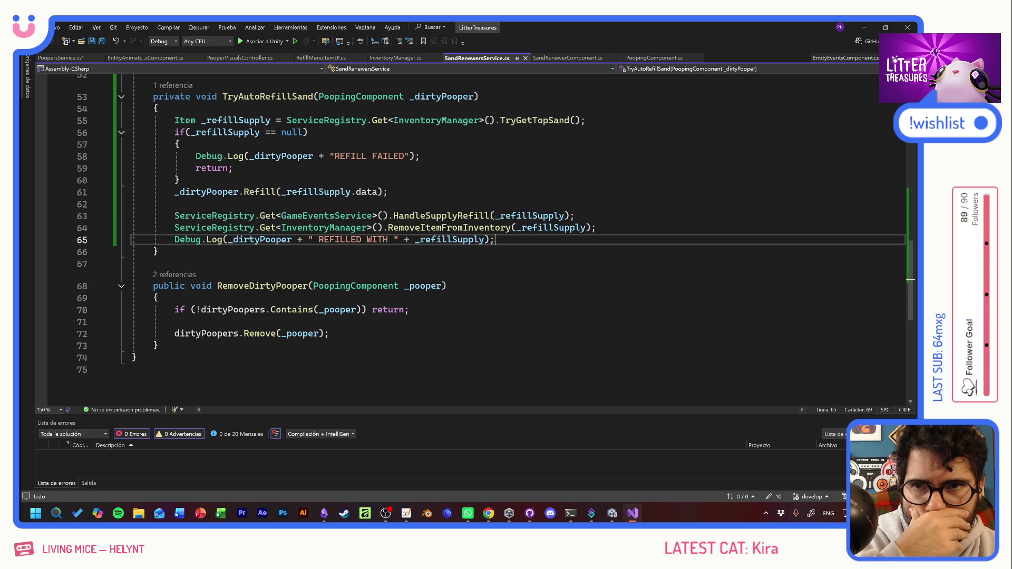
# Step: Switch from Visual Studio back to the running Unity editor
pyautogui.hotkey('alt', 'Tab')
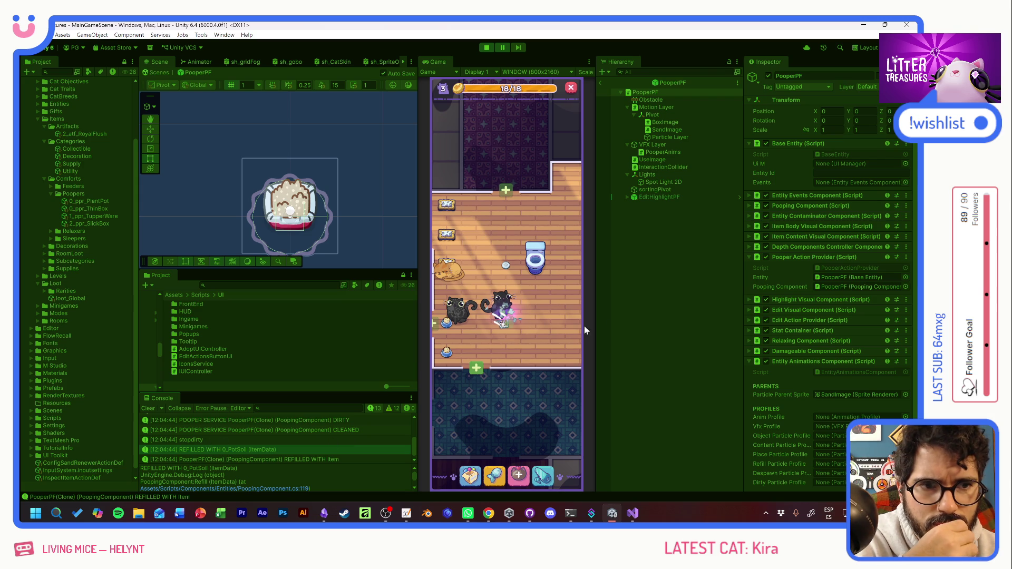
# Step: Leave prefab mode and drill into PooperPF(Clone) > Motion Layer > Pivot > Particle Layer to inspect prt_dirtyPooper(Clone)
pyautogui.click(601, 82)
pyautogui.click(681, 395)
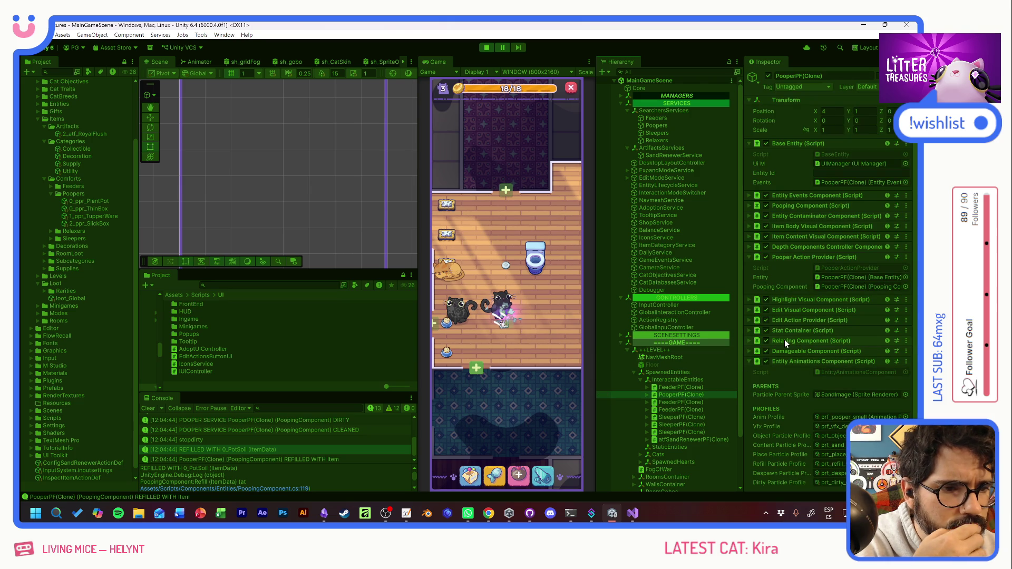
pyautogui.click(648, 395)
pyautogui.click(654, 409)
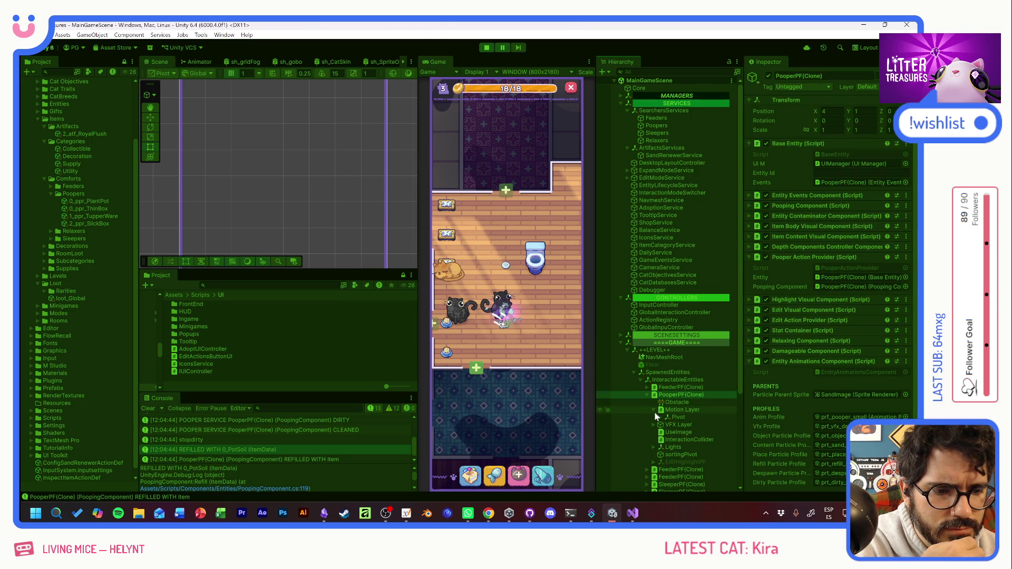
pyautogui.click(662, 417)
pyautogui.click(668, 439)
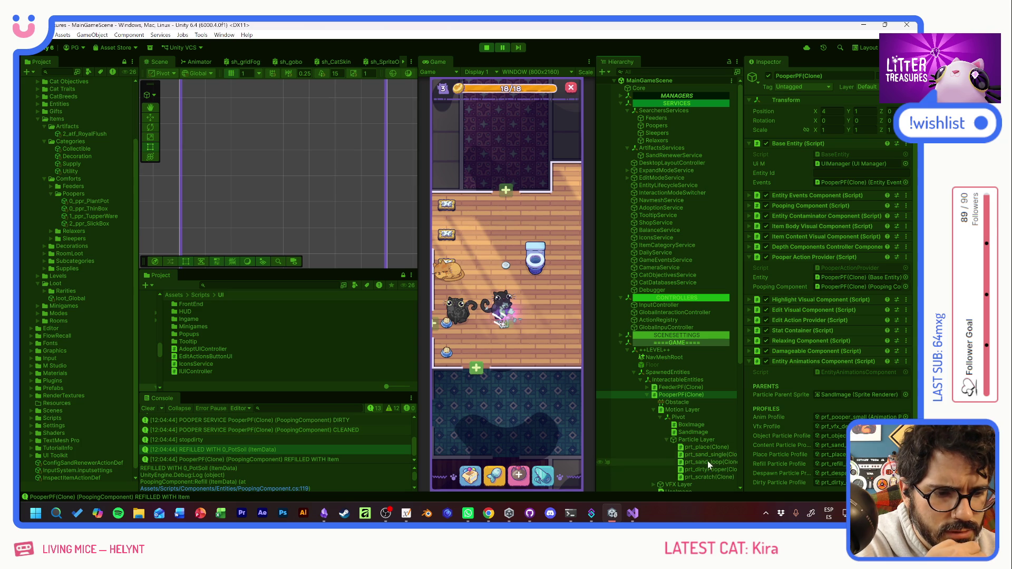
pyautogui.click(704, 469)
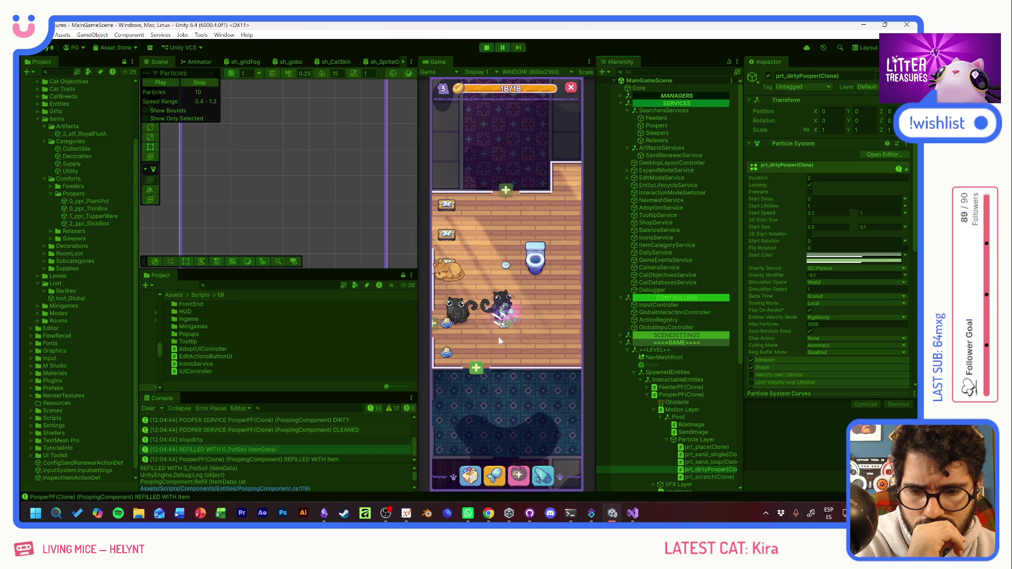
# Step: Stop the game and copy the stopdirty Debug.Log line in EntityAnimationsComponent.cs
pyautogui.click(491, 47)
pyautogui.hotkey('alt', 'Tab')
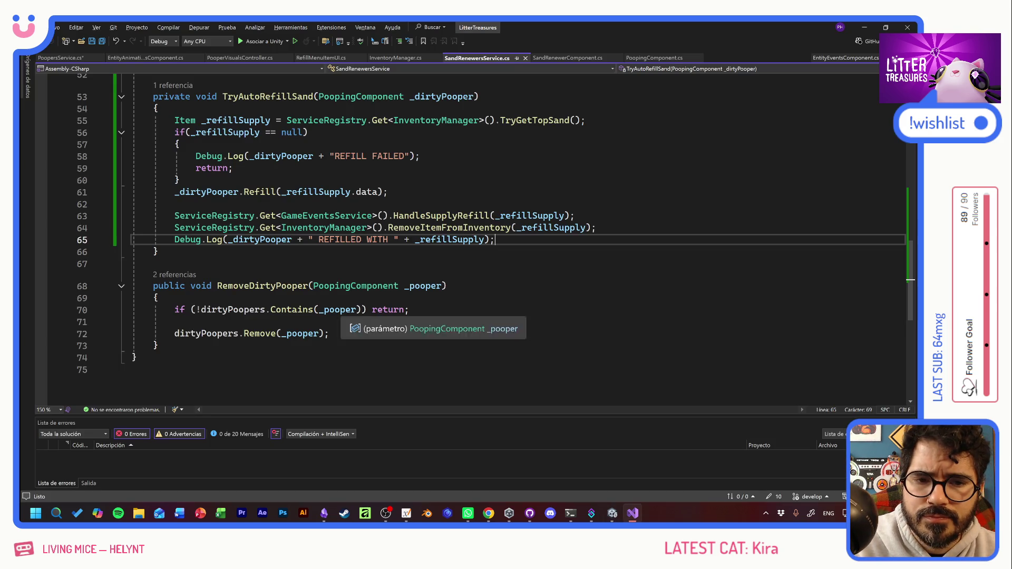
pyautogui.click(133, 58)
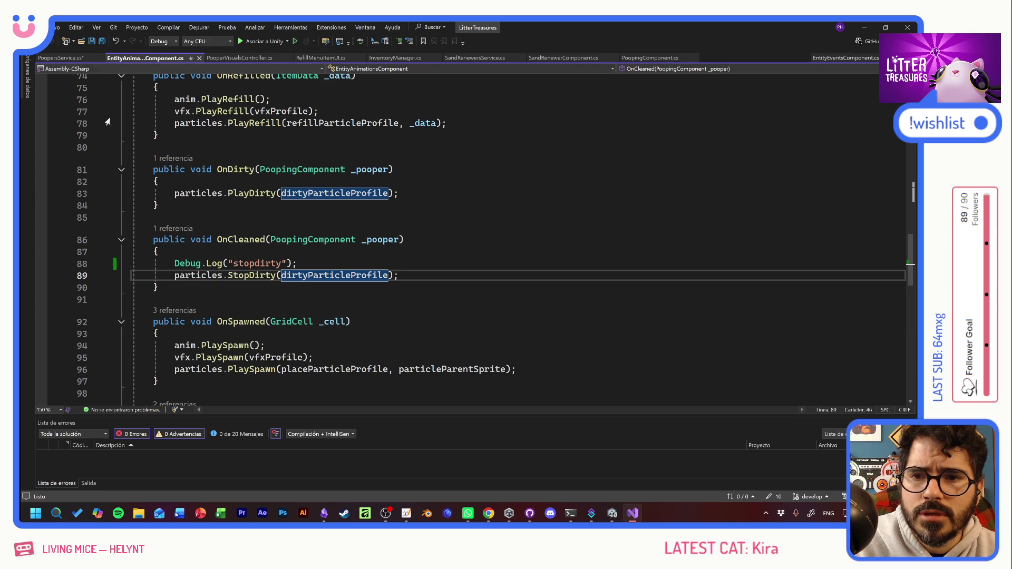
pyautogui.press('End')
pyautogui.press('Up')
pyautogui.hotkey('shift', 'Home')
pyautogui.hotkey('shift', 'Home')
pyautogui.hotkey('ctrl', 'c')
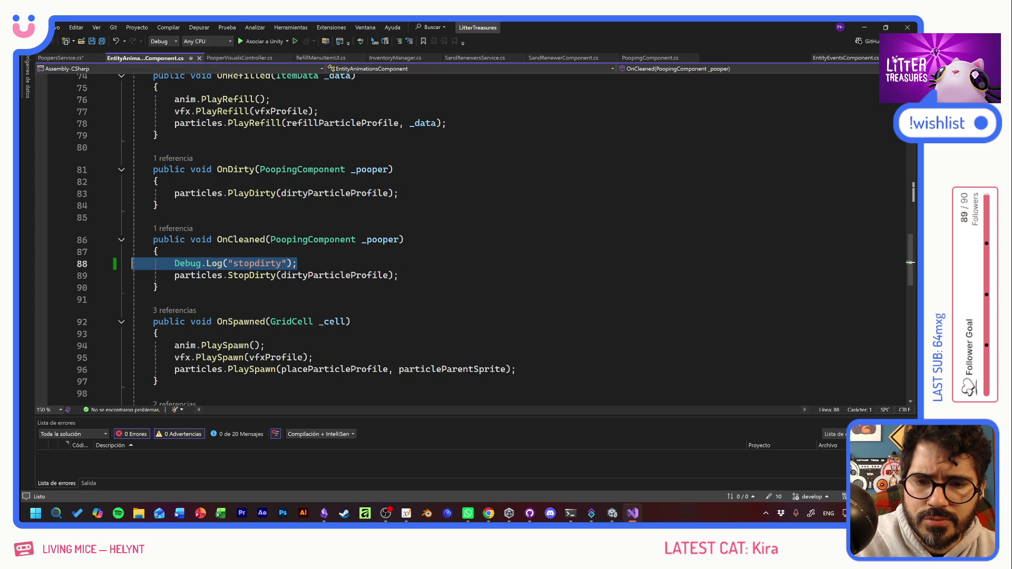
# Step: Paste the log at the start of OnDirty and change stopdirty to playdirty
pyautogui.click(159, 182)
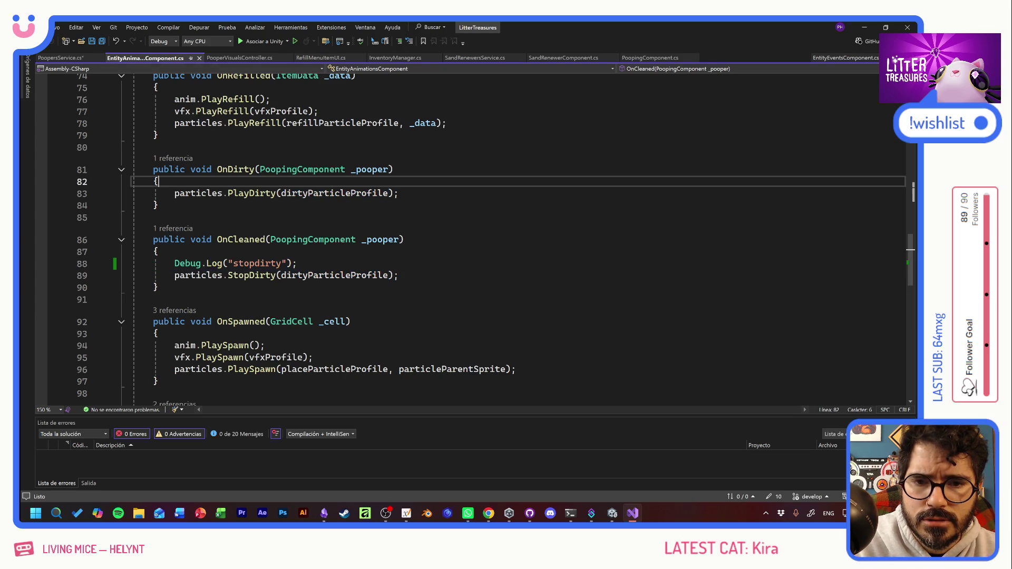
pyautogui.press('Return')
pyautogui.hotkey('ctrl', 'v')
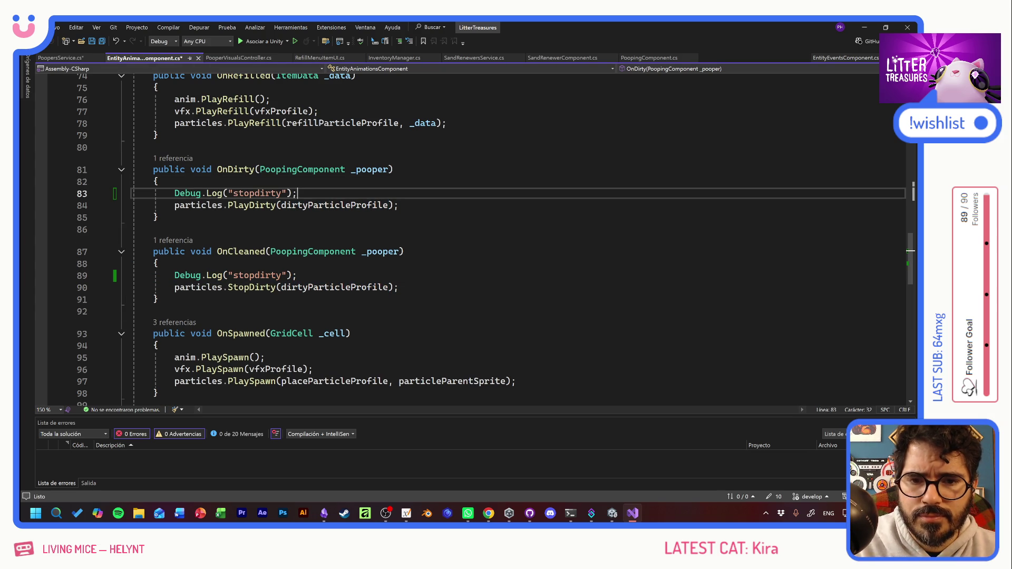
pyautogui.press('Left')
pyautogui.press('Left')
pyautogui.press('Left')
pyautogui.hotkey('shift', 'Left')
pyautogui.hotkey('shift', 'Left')
pyautogui.hotkey('shift', 'Left')
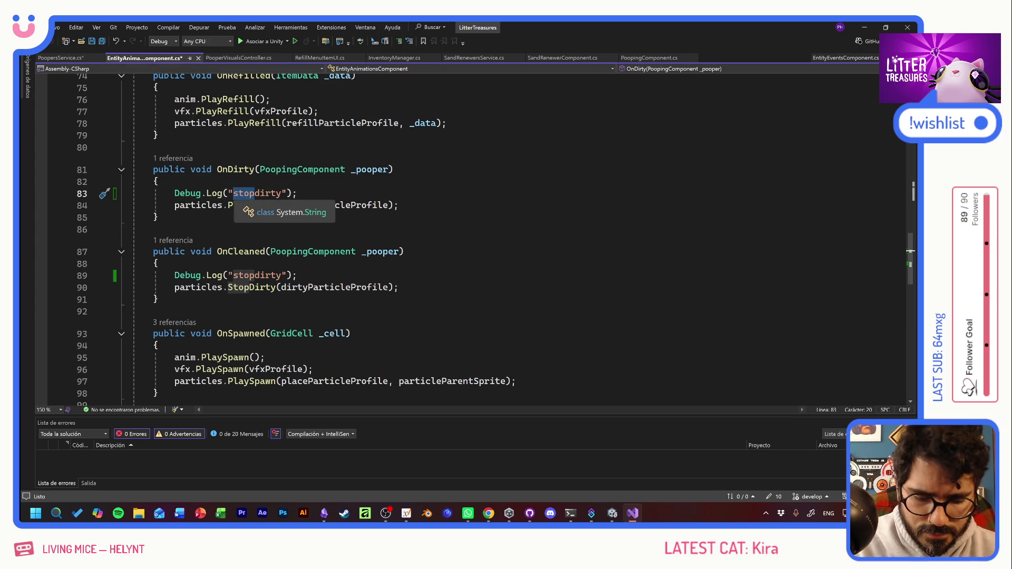
pyautogui.write('play')
# Step: Save EntityAnimationsComponent.cs and the PoopersService script, then return to Unity
pyautogui.hotkey('ctrl', 's')
pyautogui.hotkey('alt', 'Tab')
pyautogui.hotkey('alt', 'Tab')
pyautogui.hotkey('ctrl', 'shift', 's')
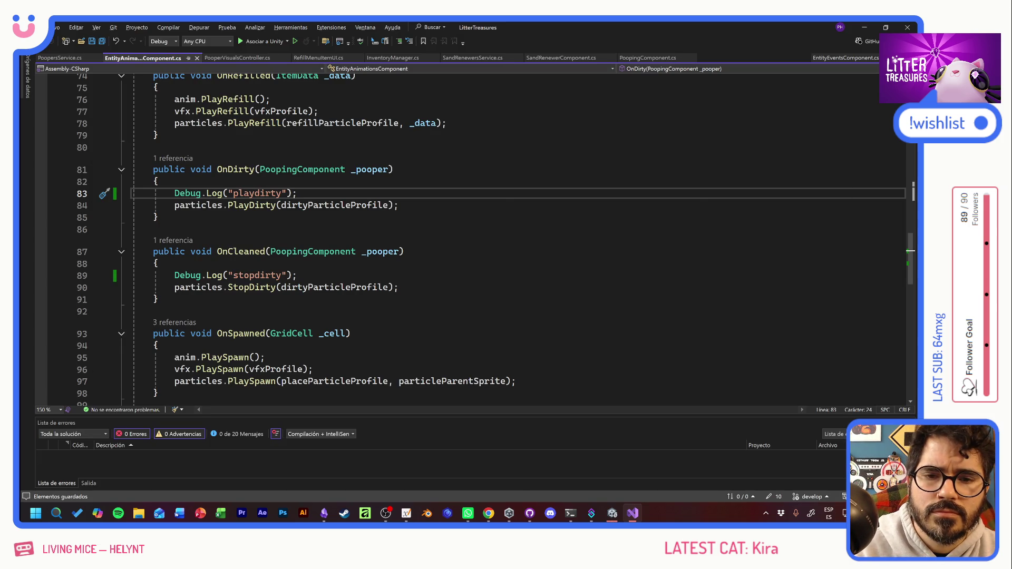
pyautogui.hotkey('alt', 'Tab')
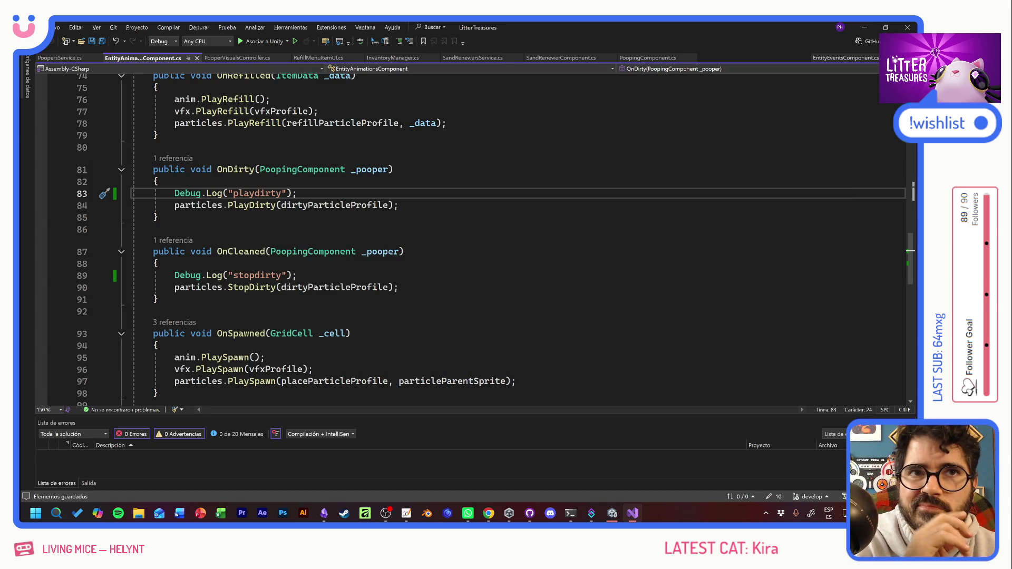
pyautogui.hotkey('alt', 'Tab')
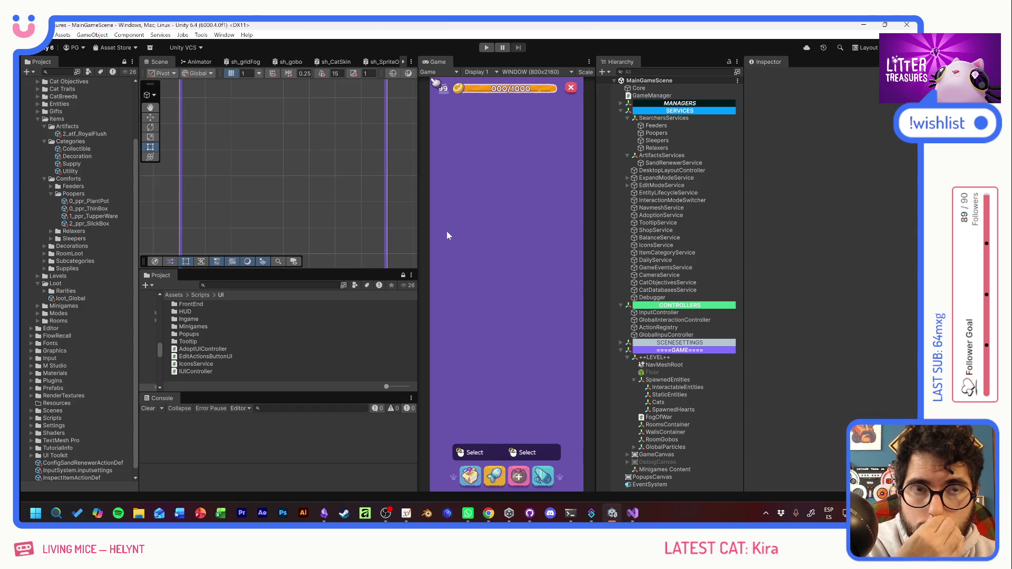
# Step: Enter play mode, max out coins and expand the room to level 3 with debug buttons
pyautogui.click(486, 48)
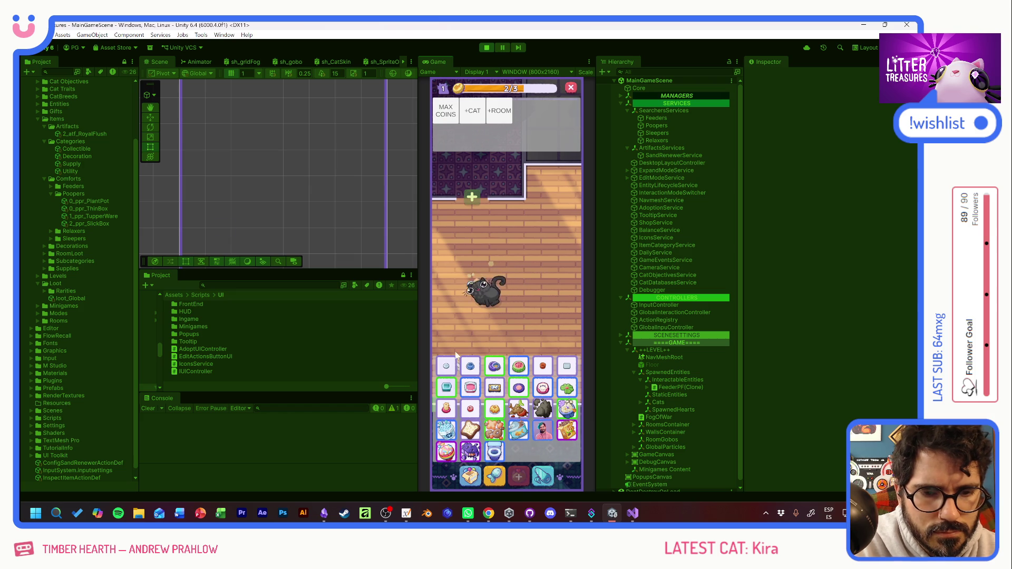
pyautogui.click(443, 110)
pyautogui.click(518, 476)
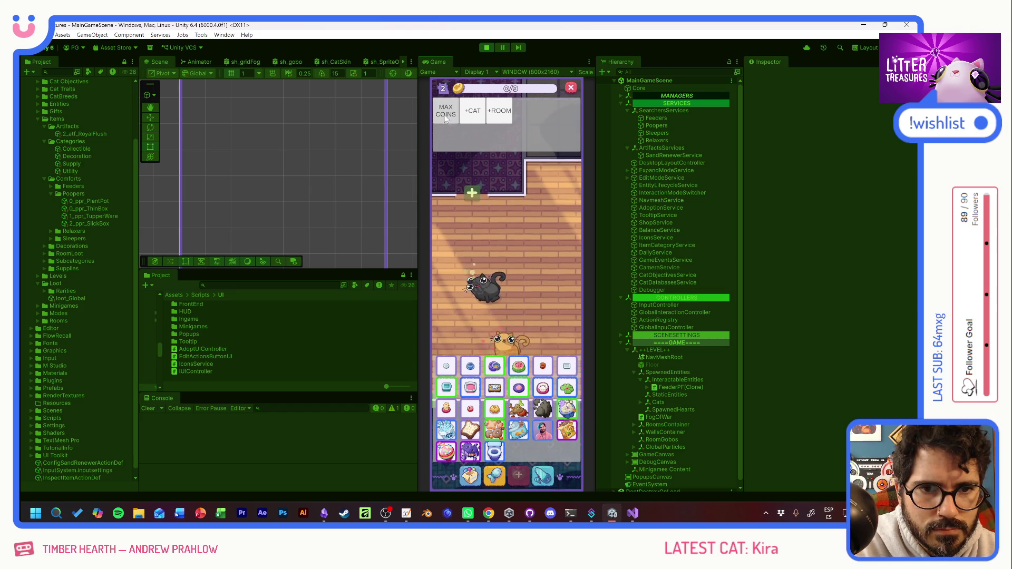
pyautogui.click(519, 476)
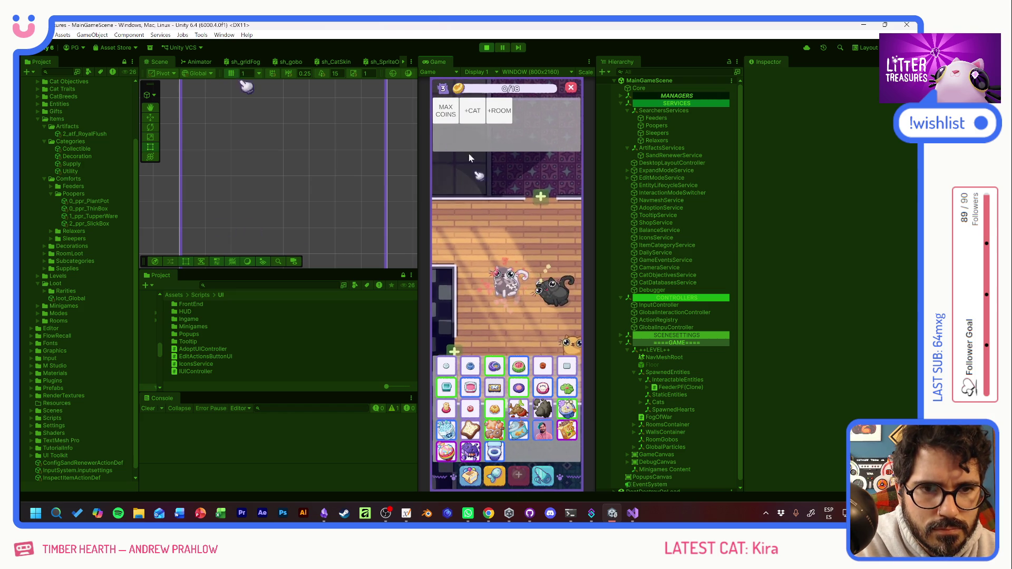
pyautogui.click(451, 116)
# Step: Place the Royal Flush toilet, Scratch Pile and Temu Bowl feeder in the room
pyautogui.click(471, 476)
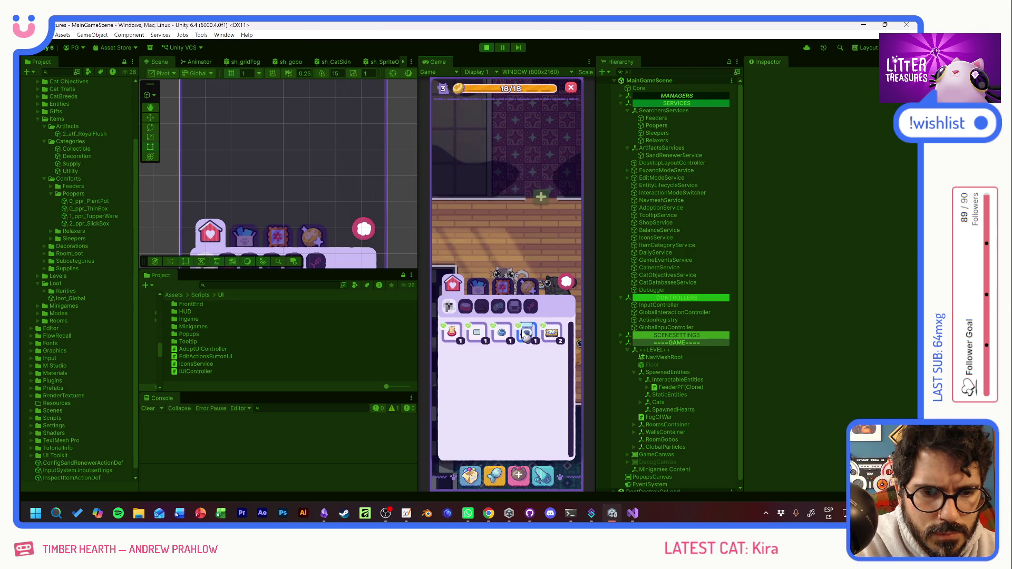
pyautogui.click(527, 331)
pyautogui.click(506, 239)
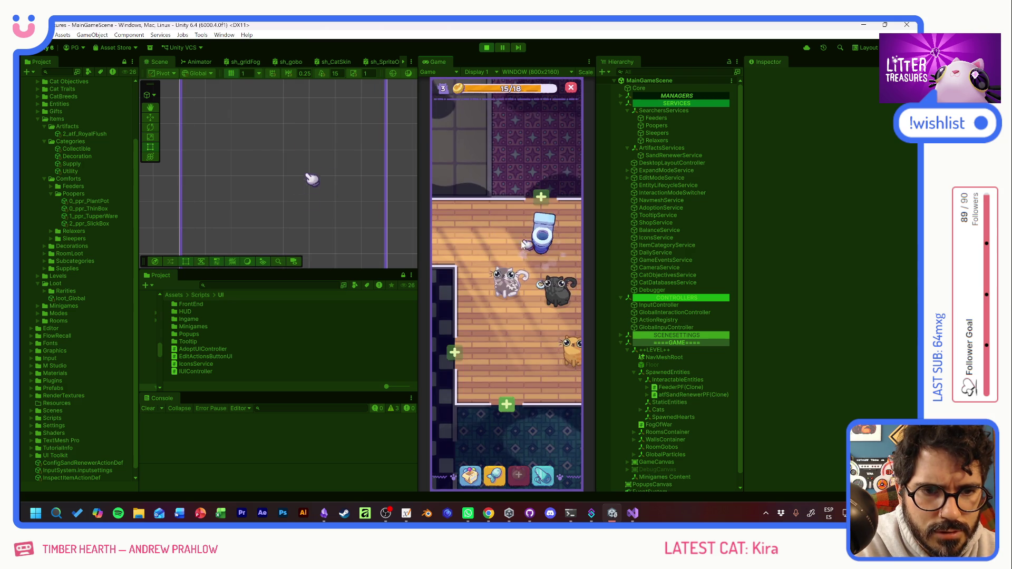
pyautogui.click(478, 471)
pyautogui.click(454, 362)
pyautogui.click(470, 248)
pyautogui.click(486, 341)
pyautogui.click(470, 368)
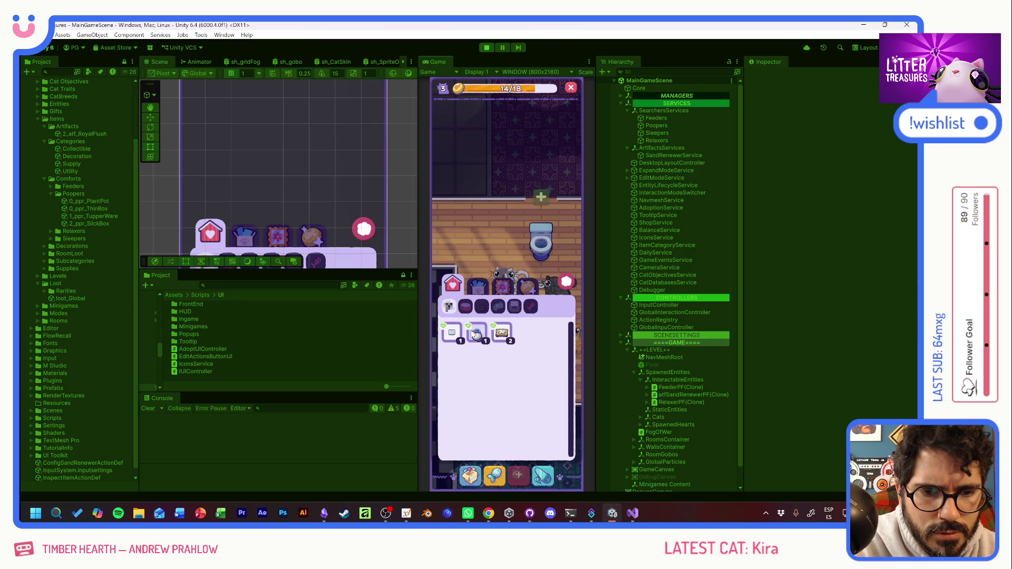
pyautogui.click(499, 245)
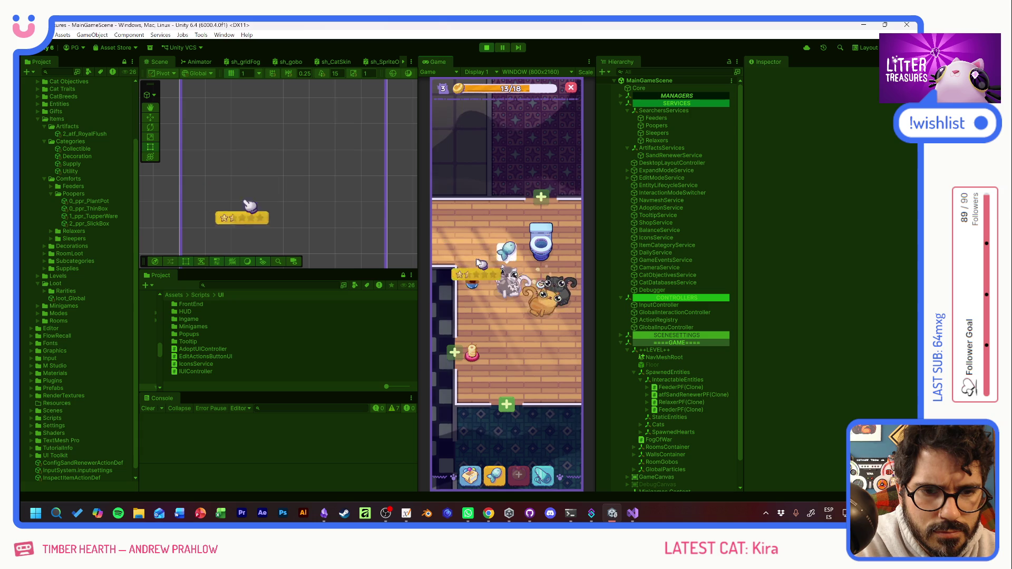
# Step: Place the Thin Sand Box litter box in the room
pyautogui.click(477, 472)
pyautogui.click(457, 330)
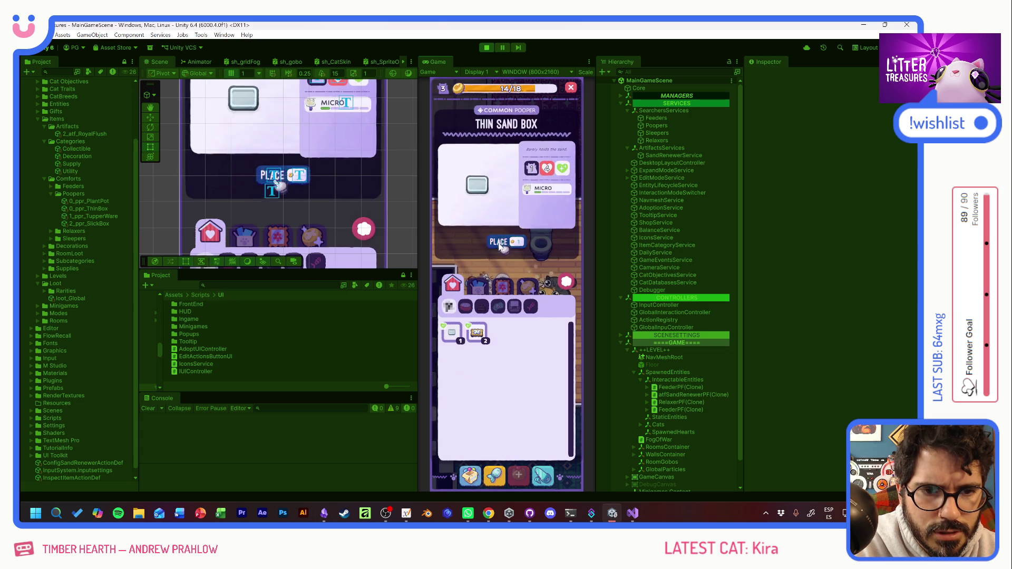
pyautogui.click(497, 245)
pyautogui.click(540, 354)
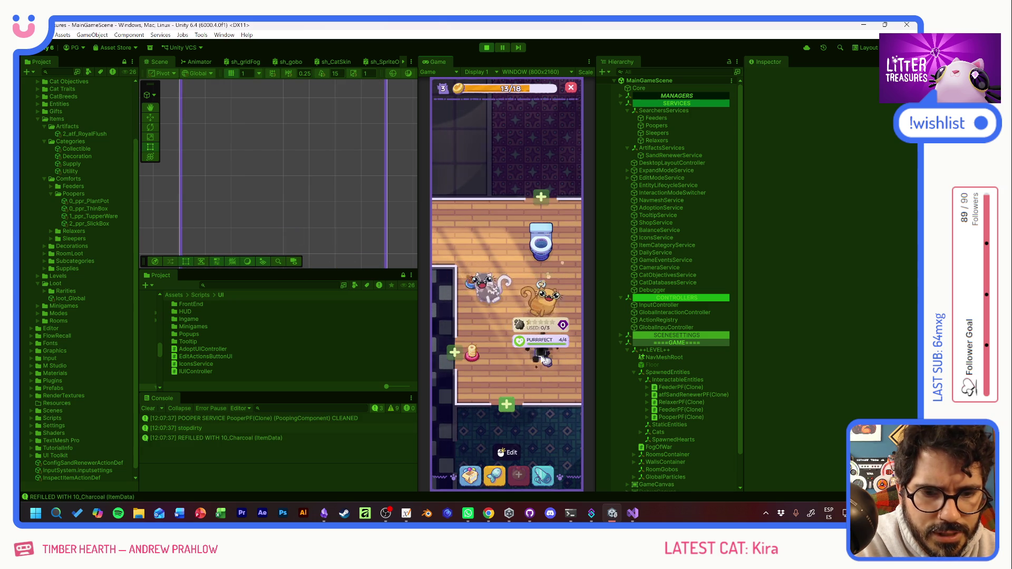
pyautogui.click(471, 477)
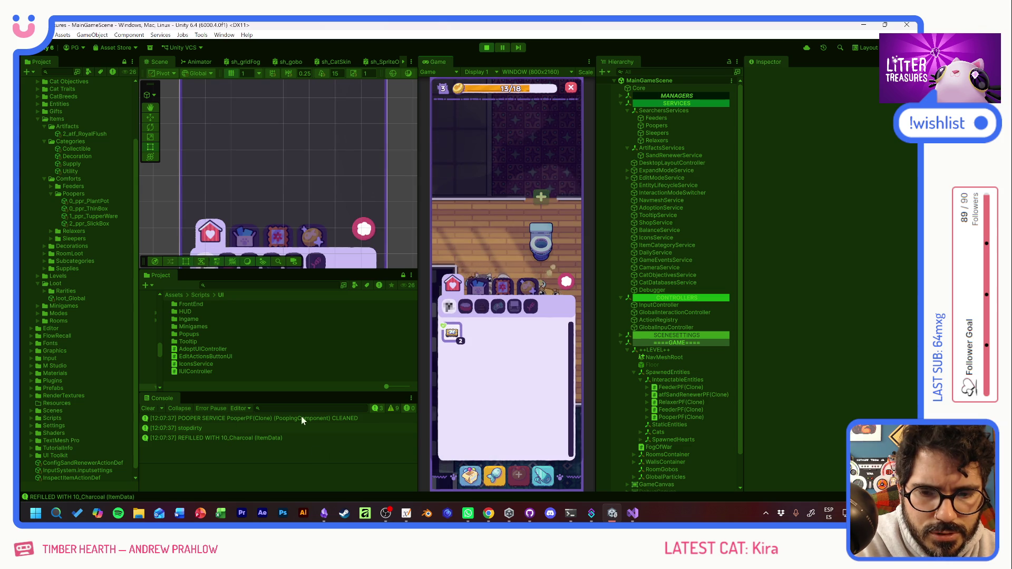
# Step: Place the pillow in the room and check the orange and grey cats' moods
pyautogui.click(451, 332)
pyautogui.click(479, 248)
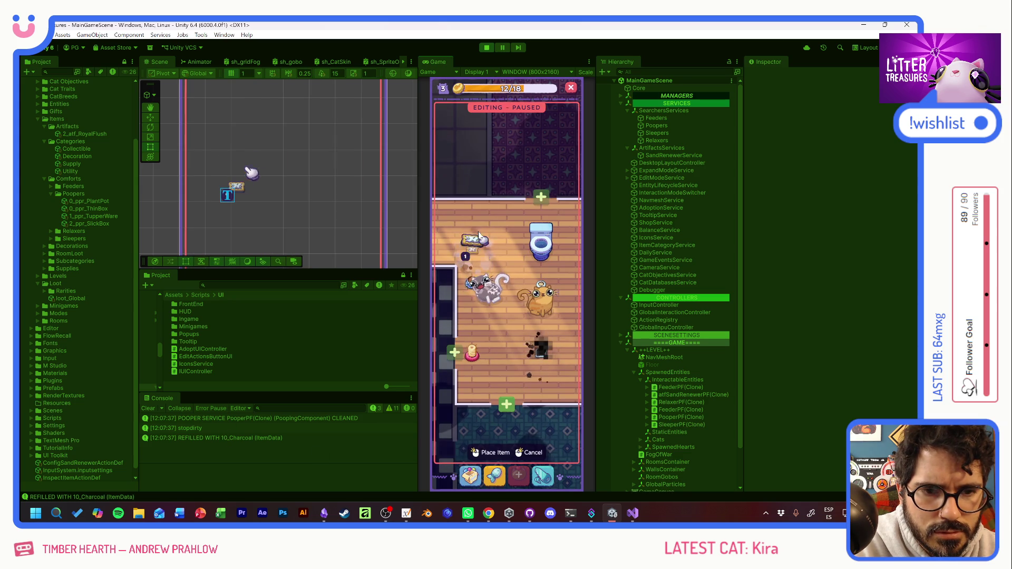
pyautogui.click(504, 254)
pyautogui.click(507, 316)
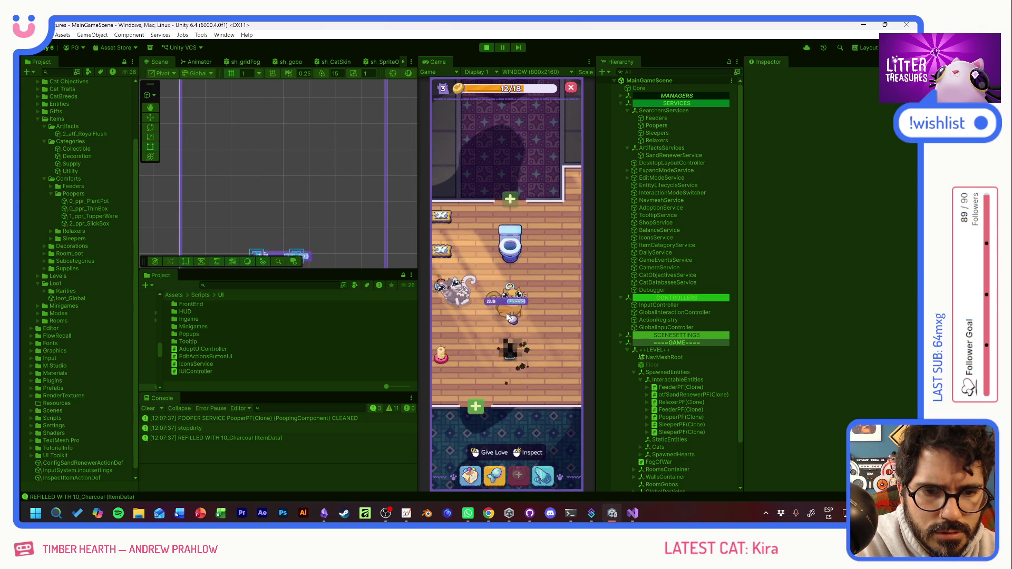
pyautogui.click(454, 296)
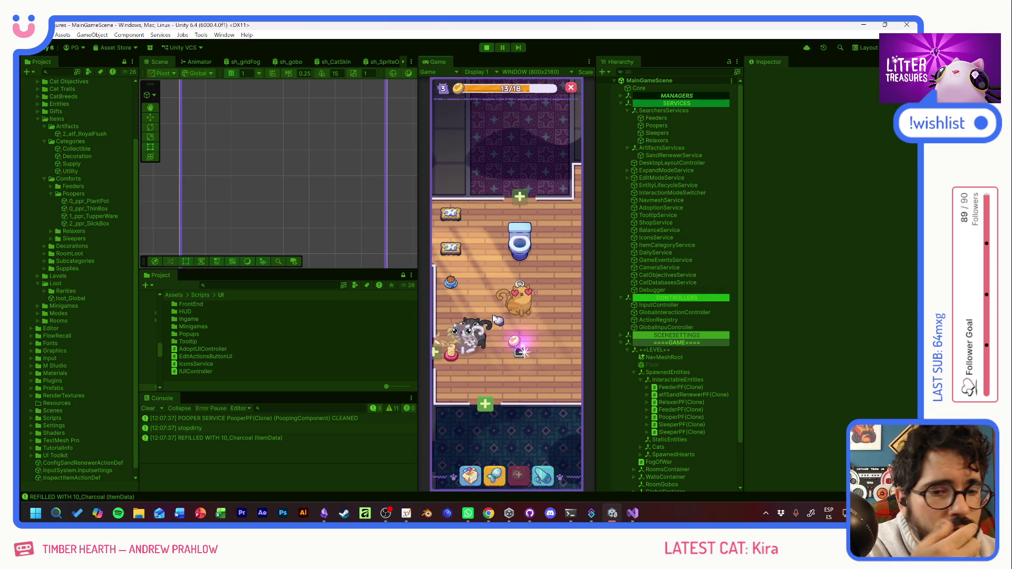
# Step: Scoop the treasure beside the litter box and collect the Crystal Gels reward
pyautogui.click(529, 353)
pyautogui.click(530, 354)
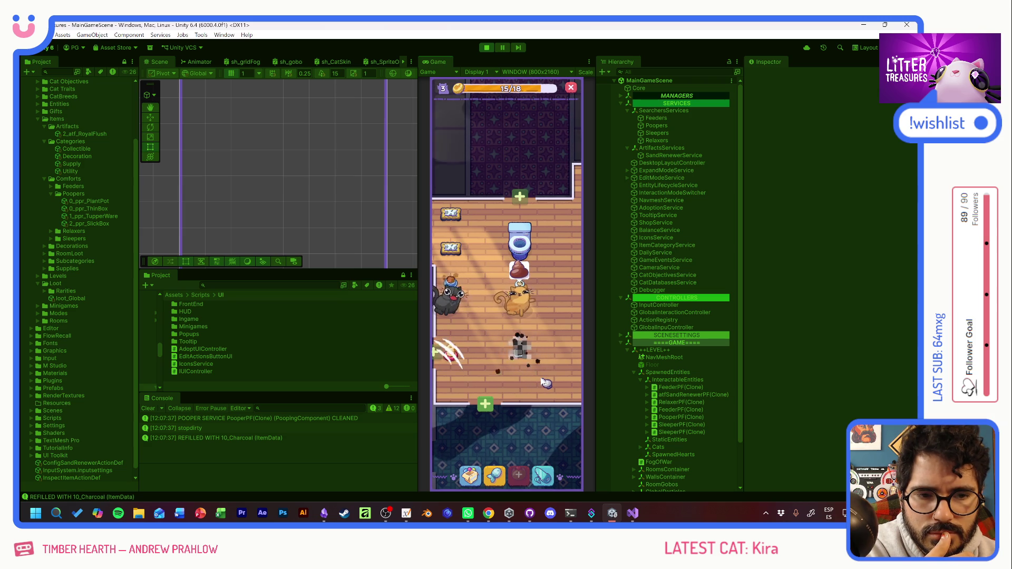
pyautogui.click(511, 352)
pyautogui.click(509, 345)
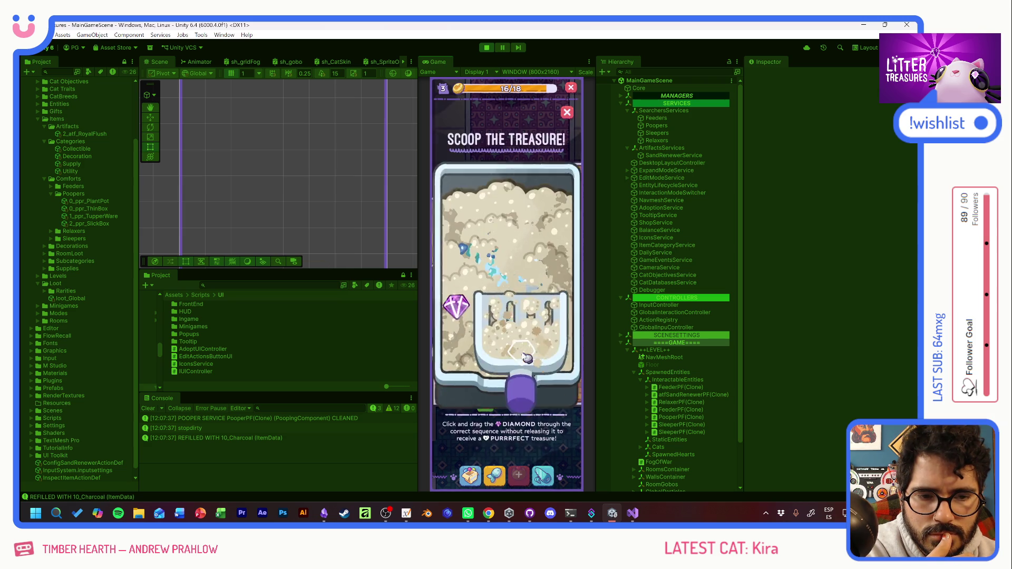
pyautogui.moveTo(453, 305)
pyautogui.mouseDown()
pyautogui.moveTo(463, 294)
pyautogui.moveTo(525, 294)
pyautogui.moveTo(483, 299)
pyautogui.mouseUp()
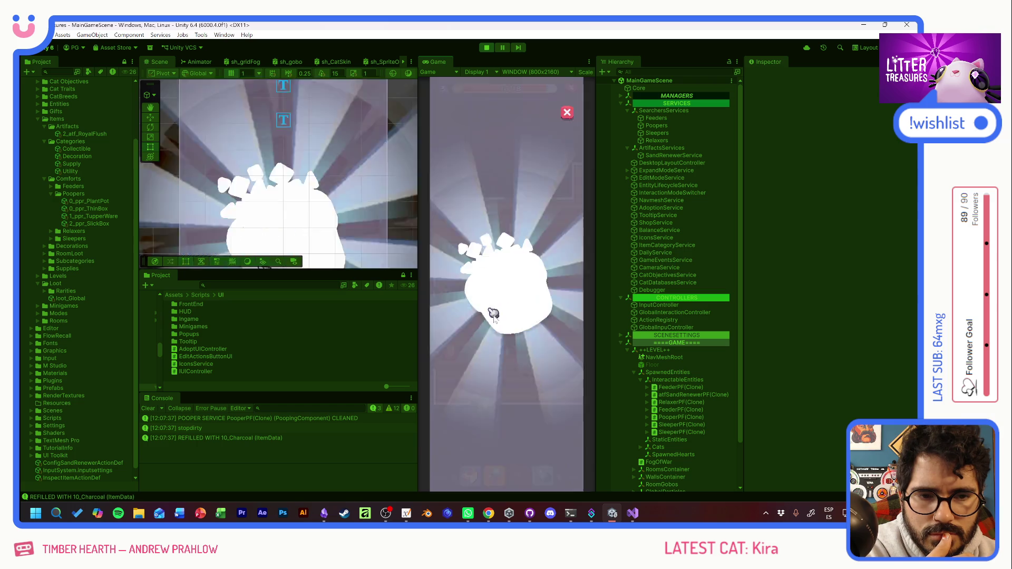
pyautogui.click(533, 354)
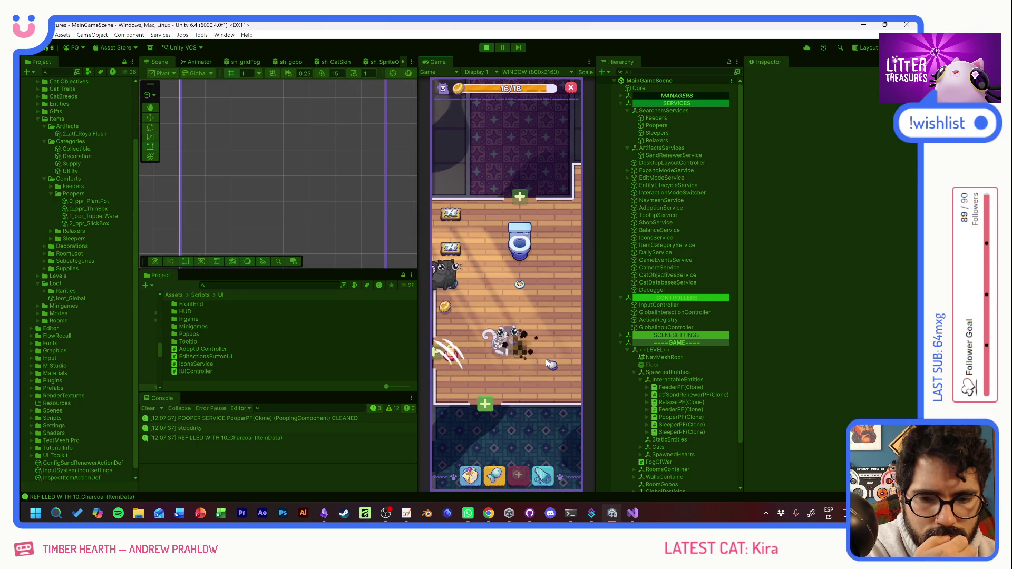
# Step: Give the grey cat love and check the scratching post's damage
pyautogui.click(504, 346)
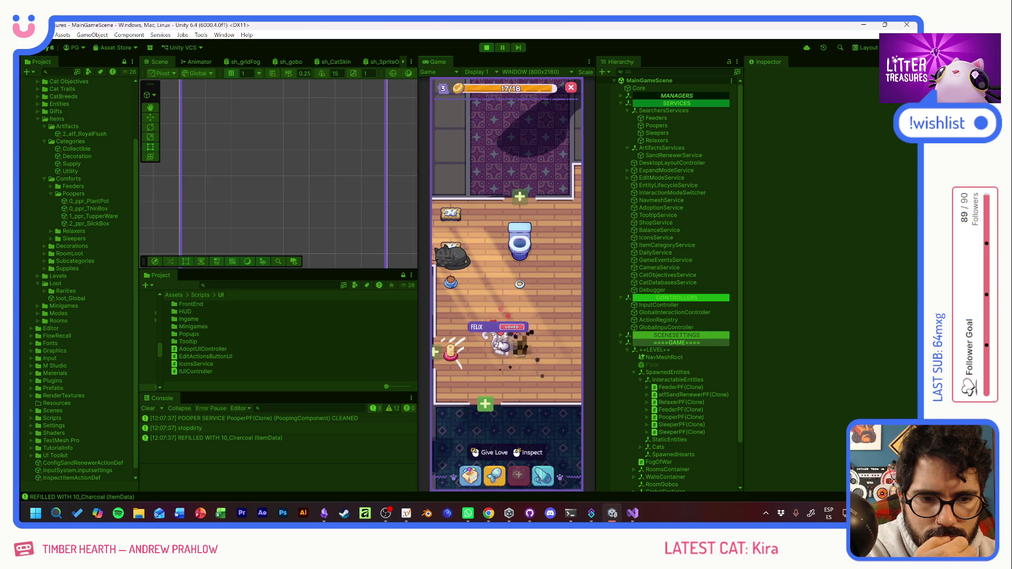
pyautogui.click(551, 383)
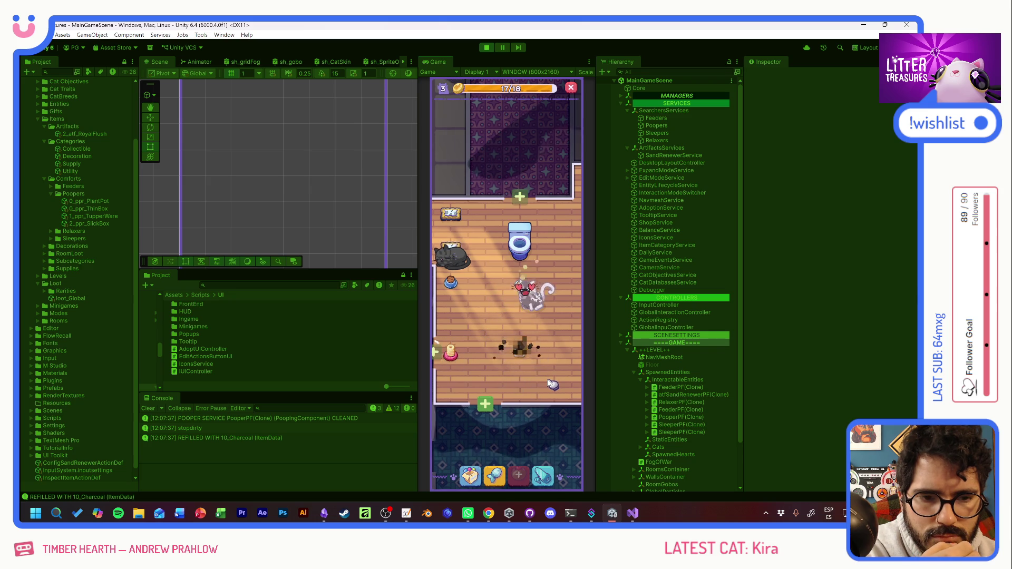
pyautogui.click(454, 360)
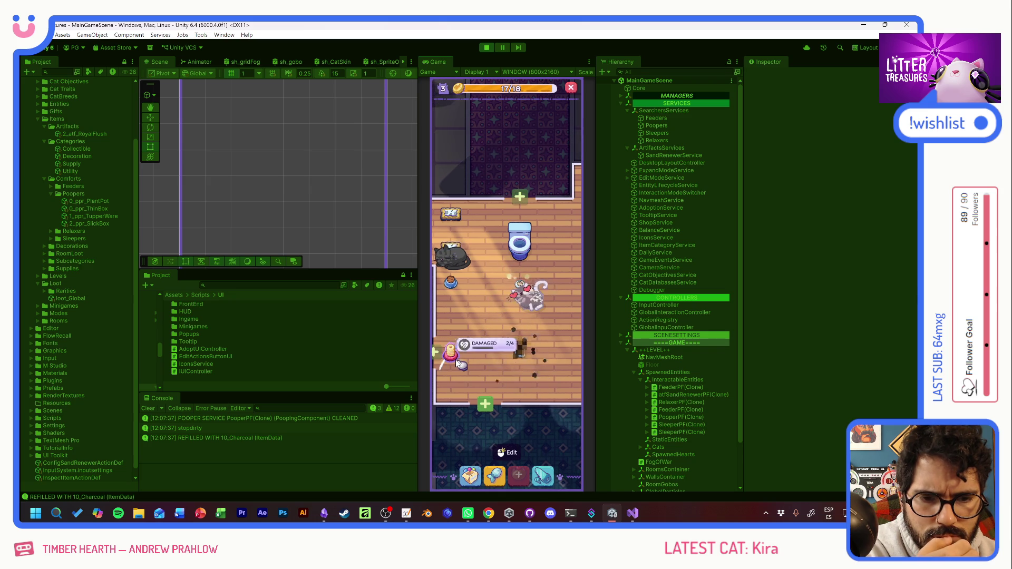
pyautogui.click(501, 372)
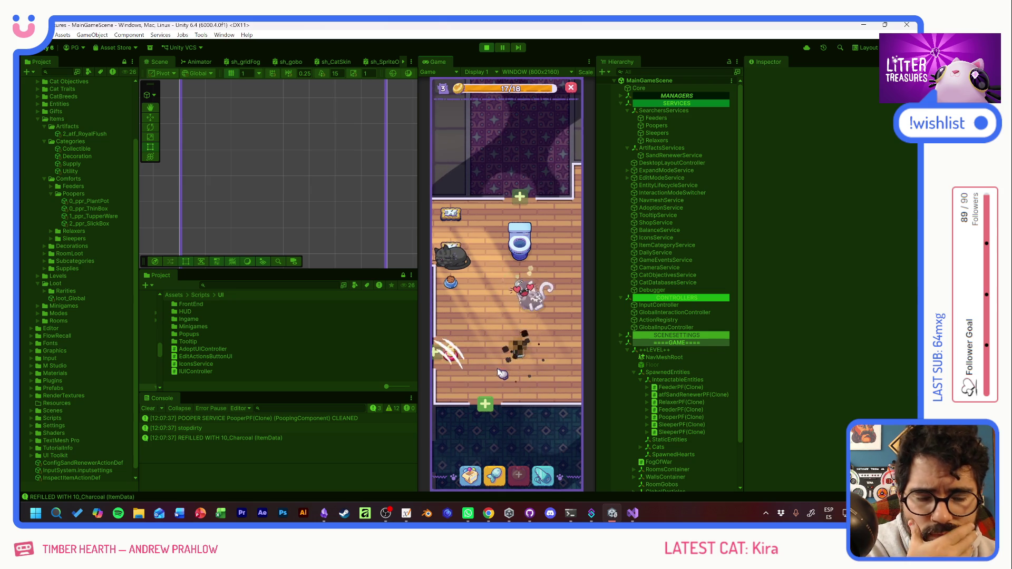